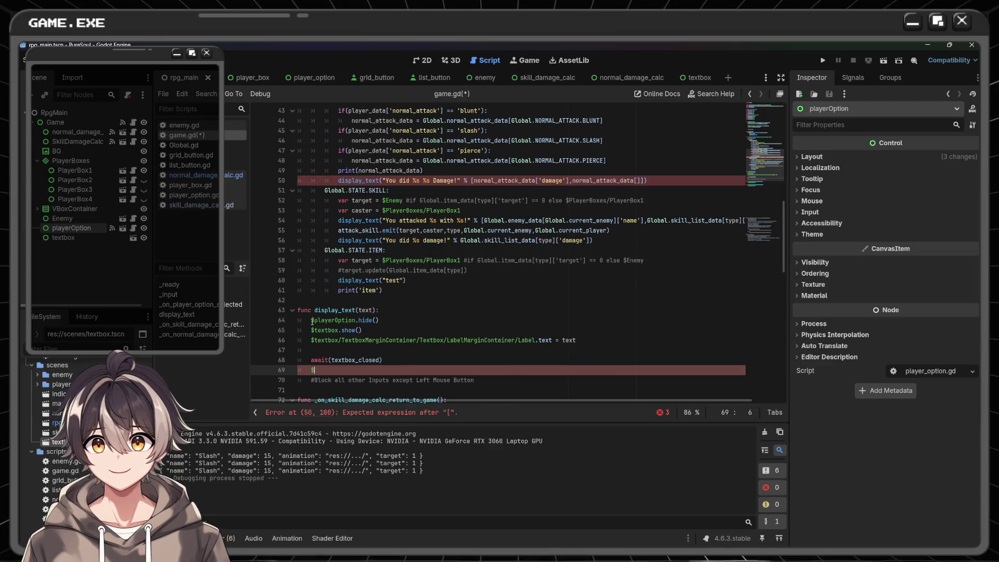
- Paste a copy of $playerOption.hide() on the line after the await and remove the doubled $
left_click_drag(311, 321, 398, 320)
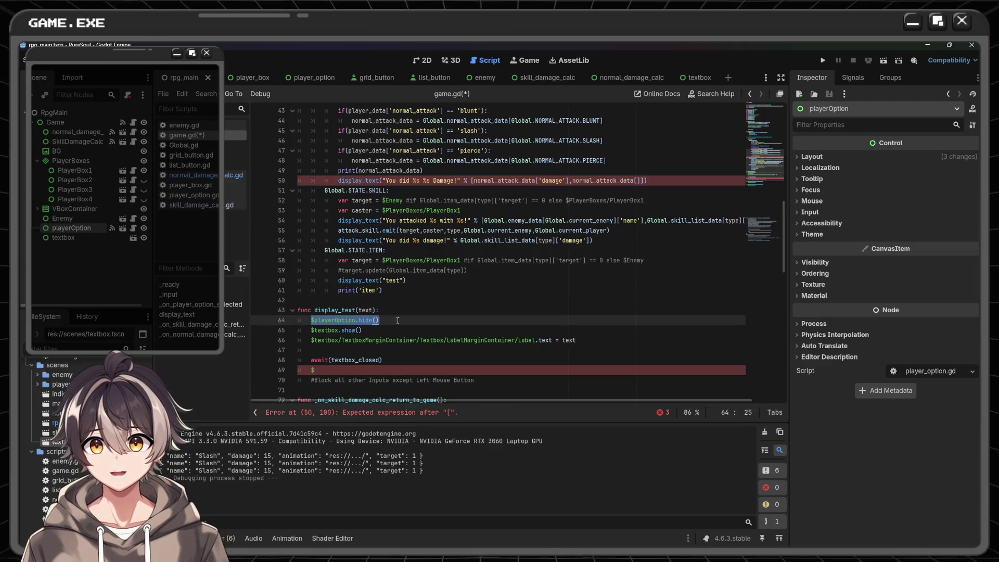
key("ctrl+c")
left_click(374, 369)
key("ctrl+v")
key("Left")
key("Left")
key("Left")
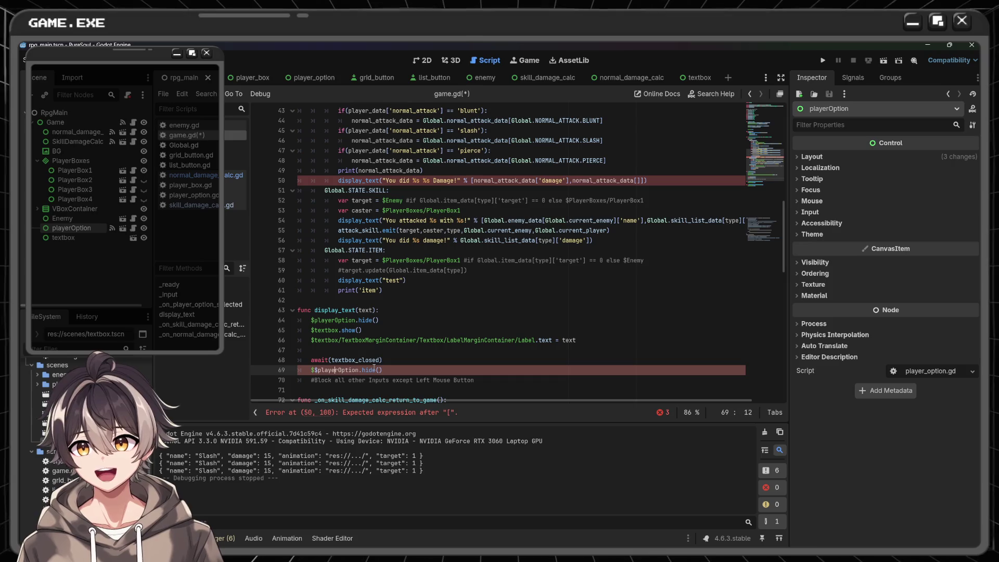
key("Left")
key("Left")
key("Left")
key("BackSpace")
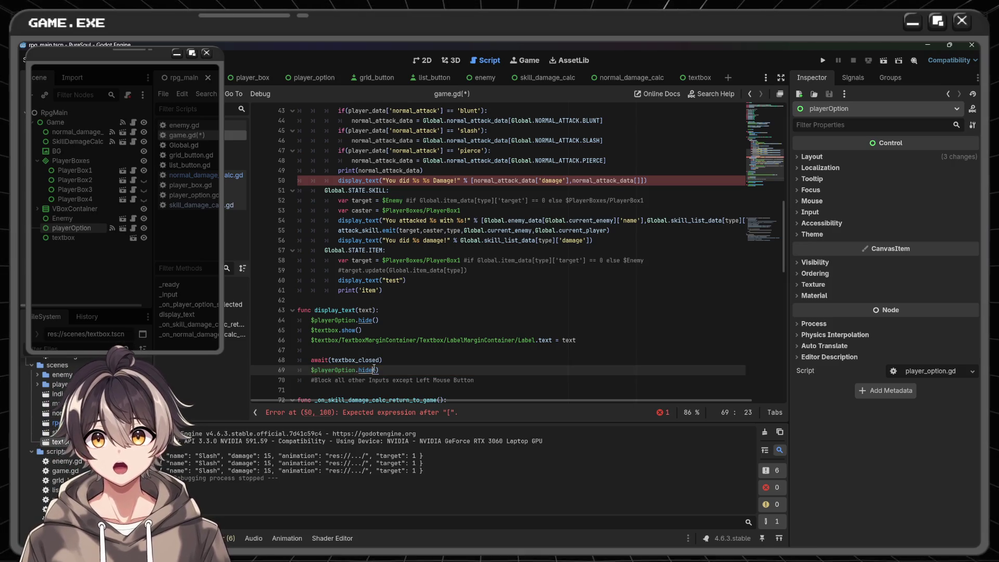
- Change the pasted line to $playerOption.show() and save game.gd
key("End")
key("BackSpace")
key("BackSpace")
key("BackSpace")
type("show")
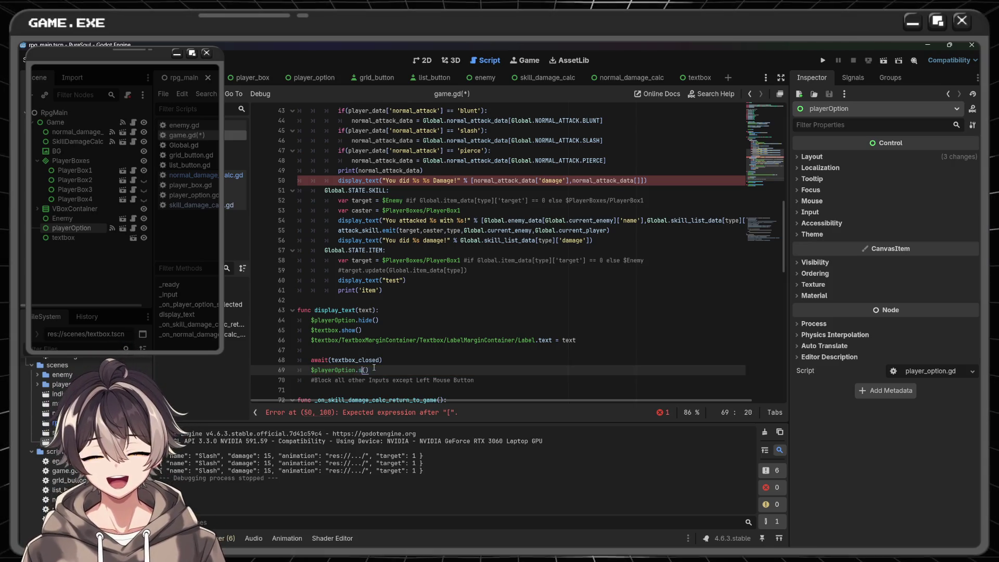
key("Escape")
key("ctrl+s")
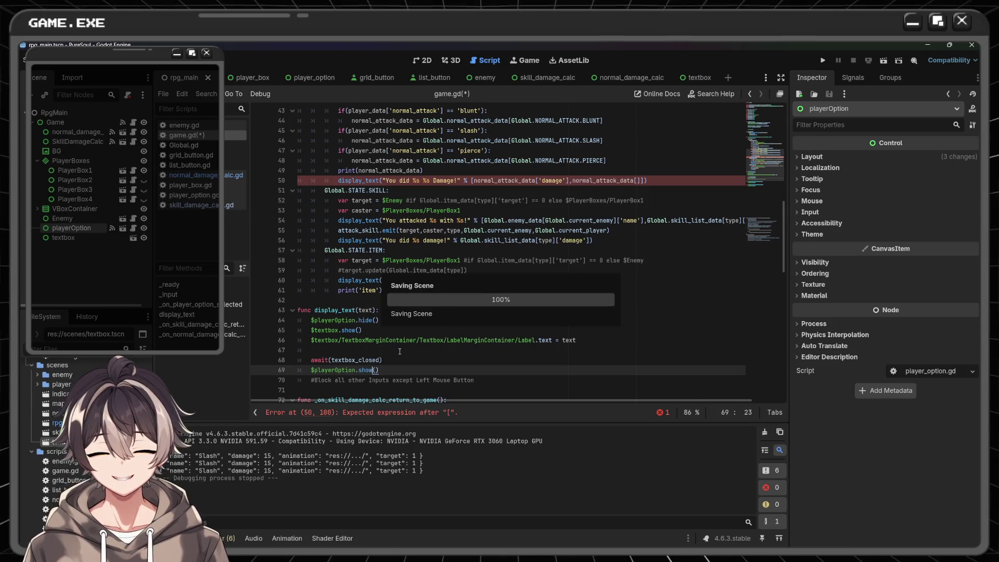
left_click(443, 364)
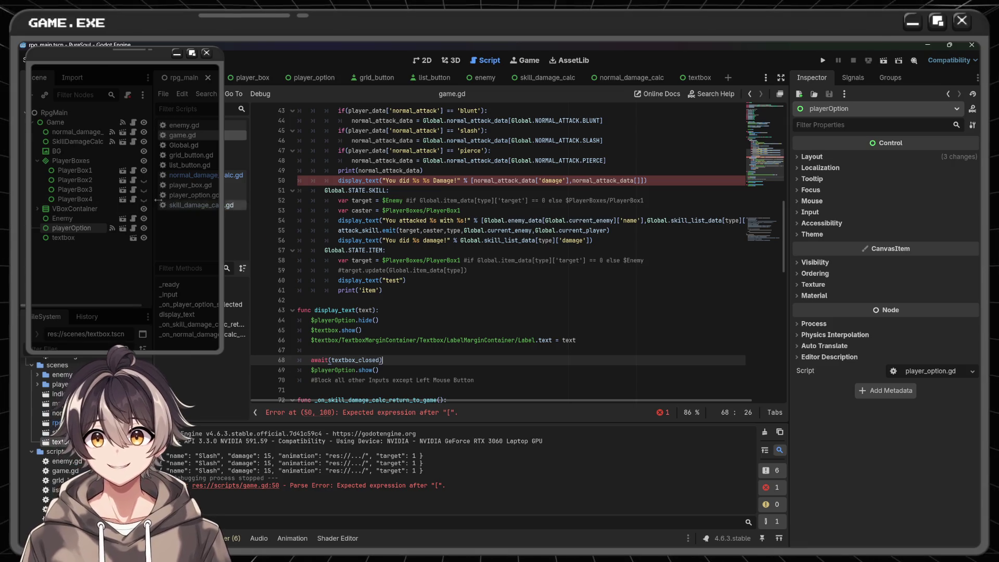
scroll(424, 230, "up", 3)
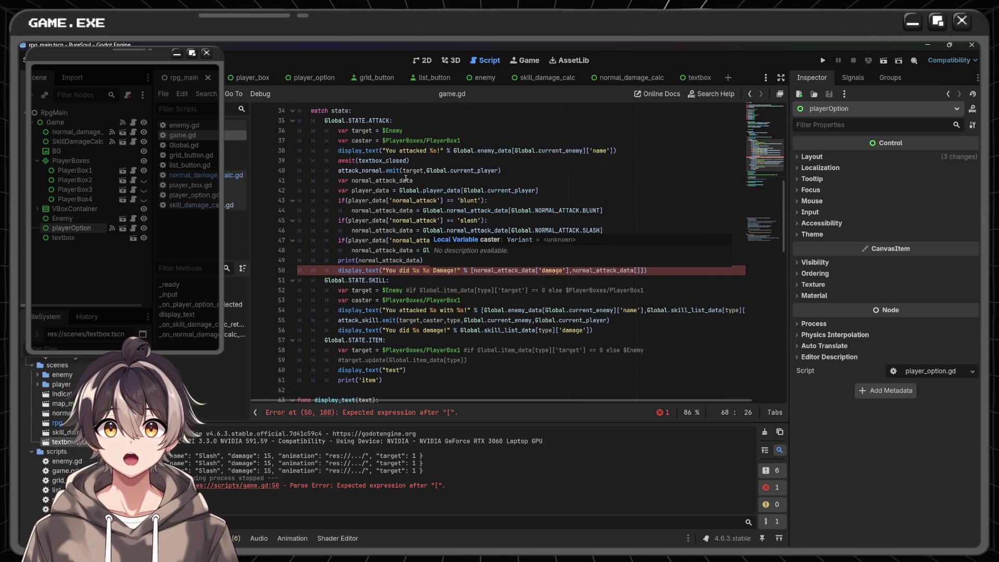
- Delete await(textbox_closed) and print(normal_attack_data) from the ATTACK branch
left_click_drag(409, 161, 339, 161)
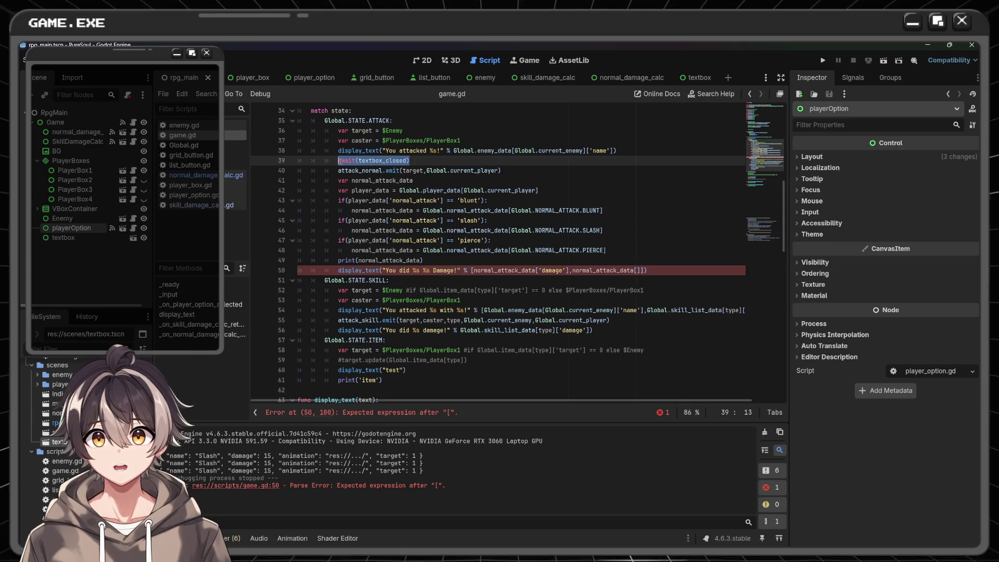
key("BackSpace")
key("BackSpace")
key("BackSpace")
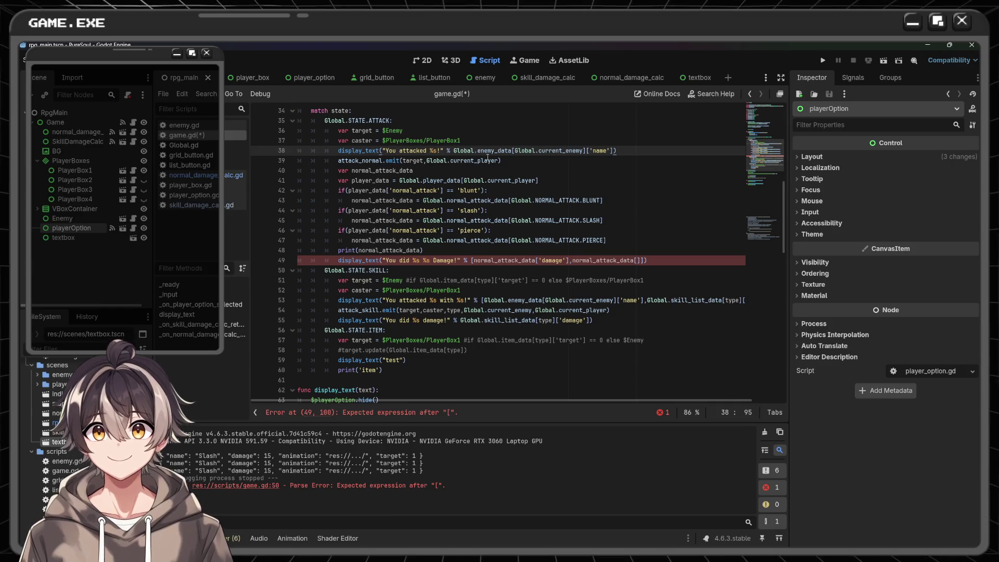
left_click(425, 250)
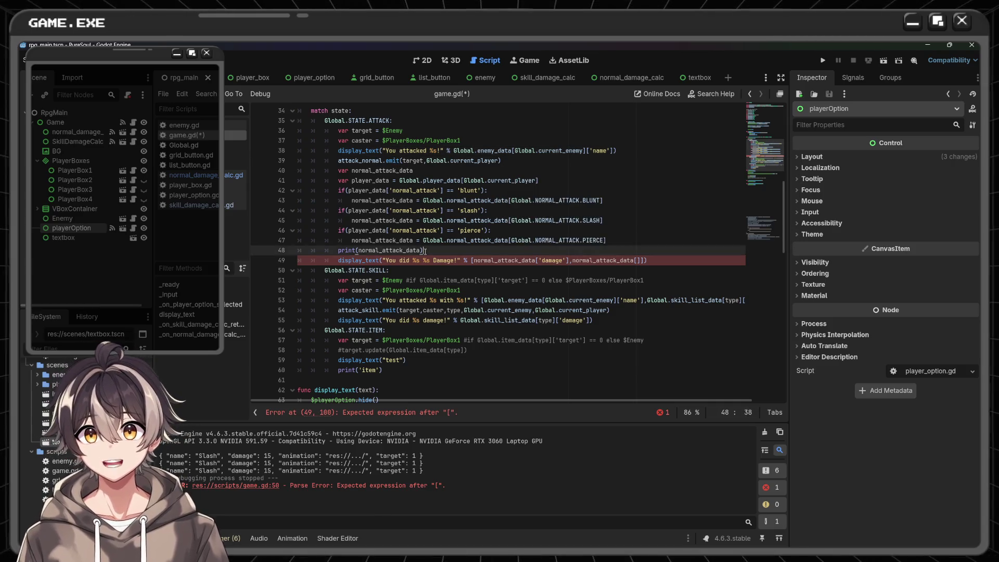
key("shift+Home")
key("BackSpace")
key("BackSpace")
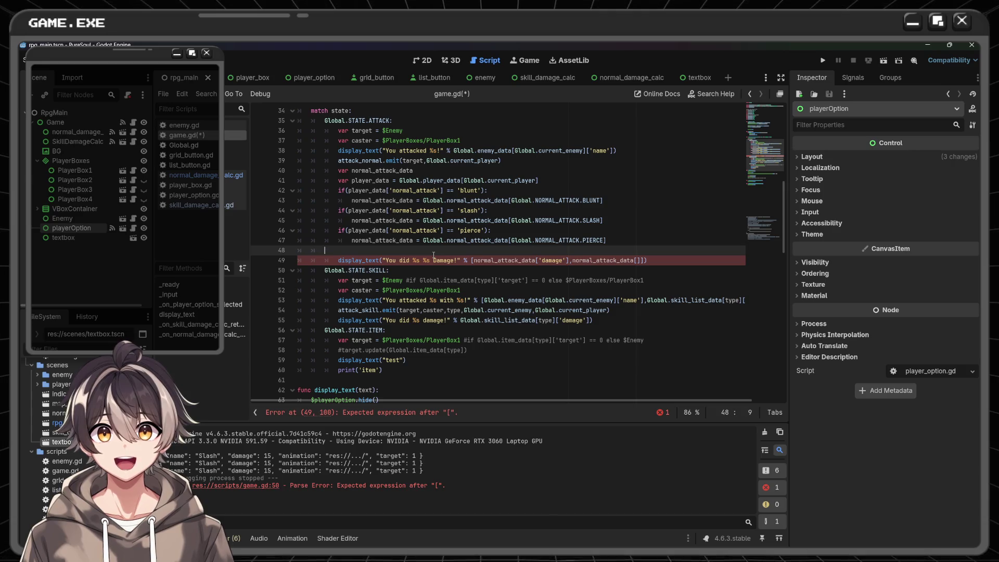
key("BackSpace")
- End the damage message with normal_attack_data['name'], save game.gd and clear the output log
left_click(637, 250)
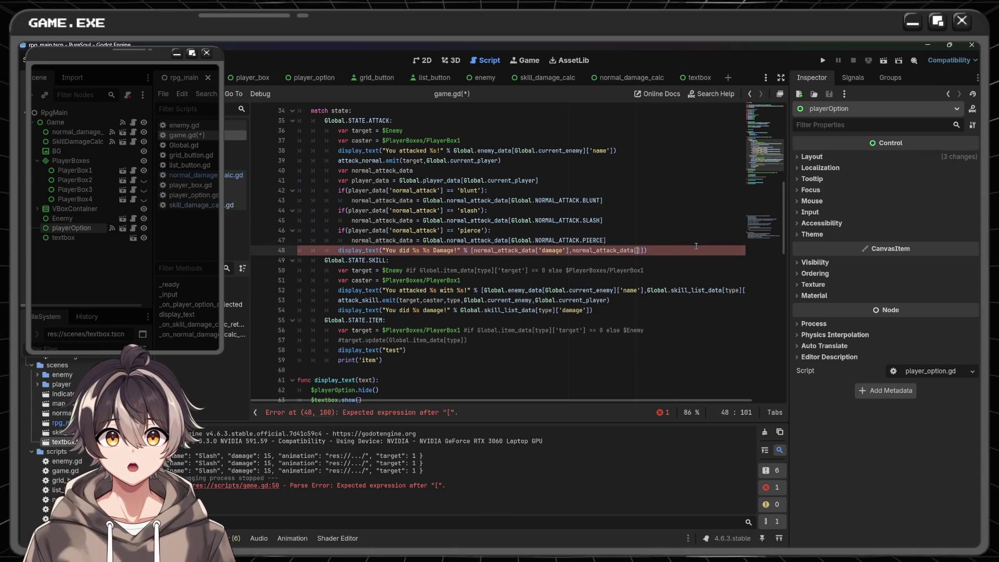
type("'")
type("name")
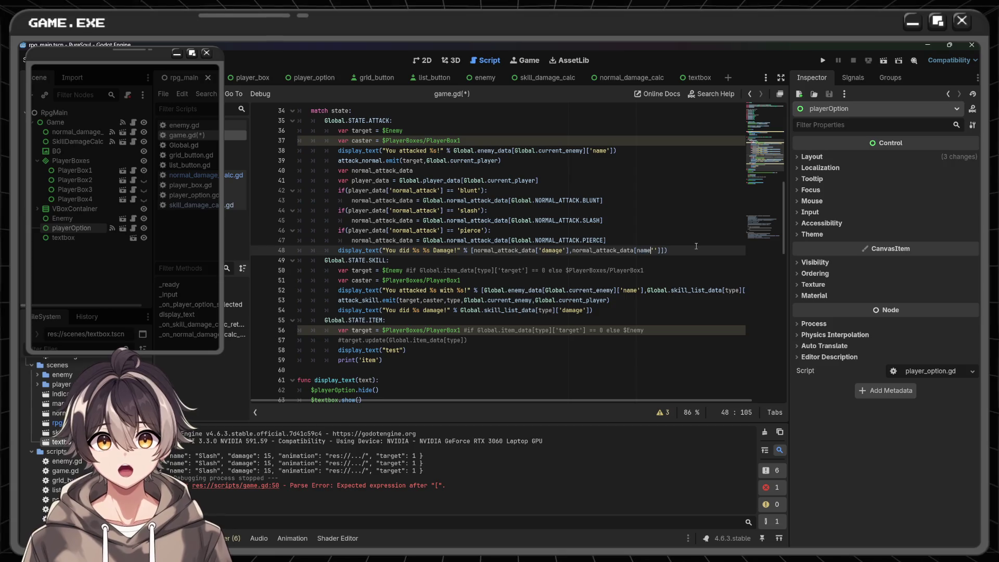
key("Delete")
key("Delete")
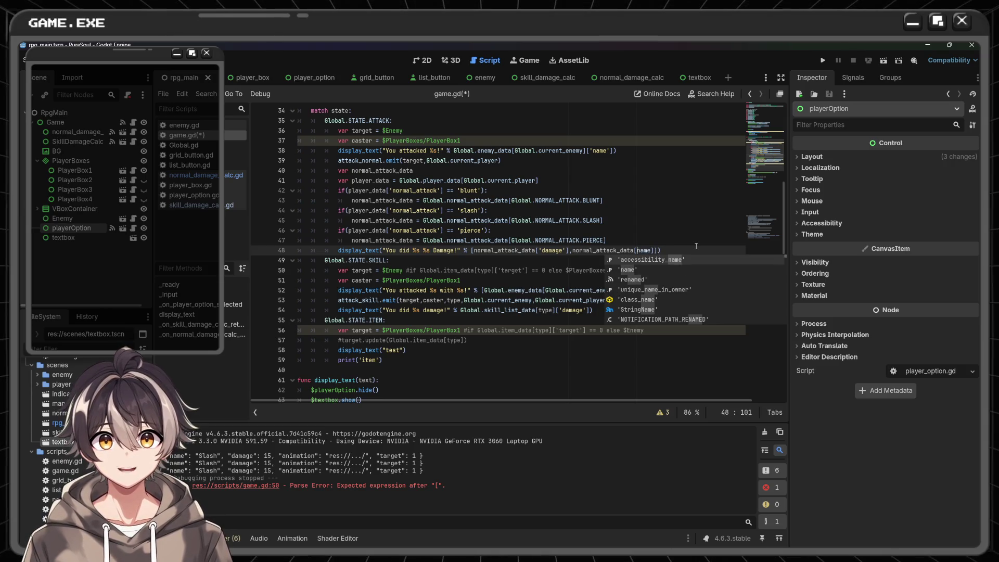
type("\"")
key("Escape")
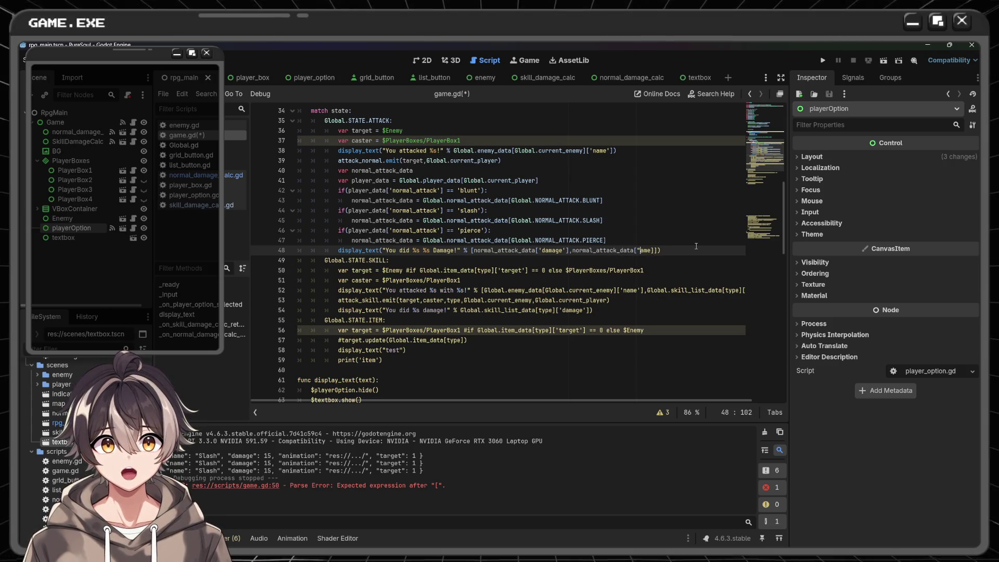
type("'name'")
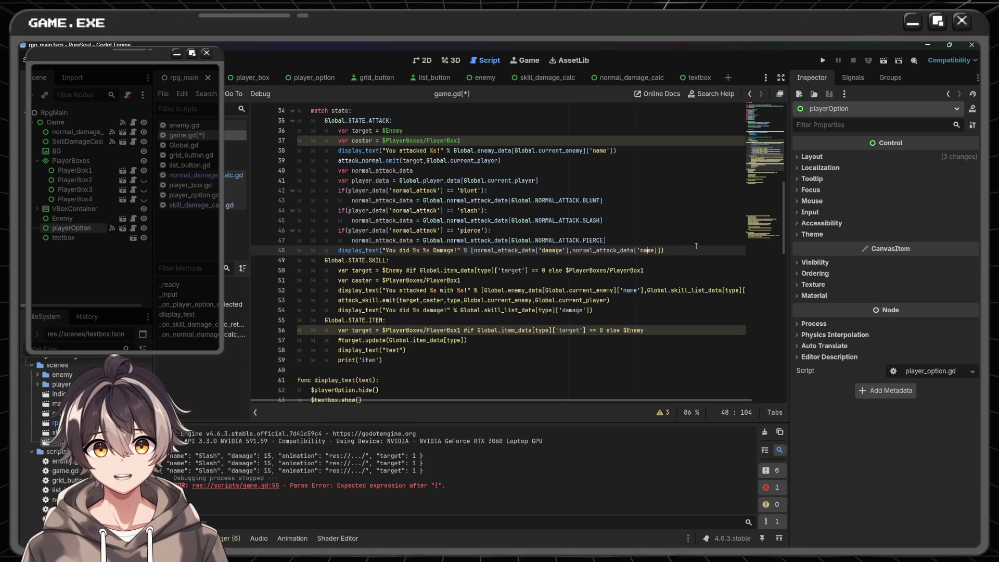
type("]")
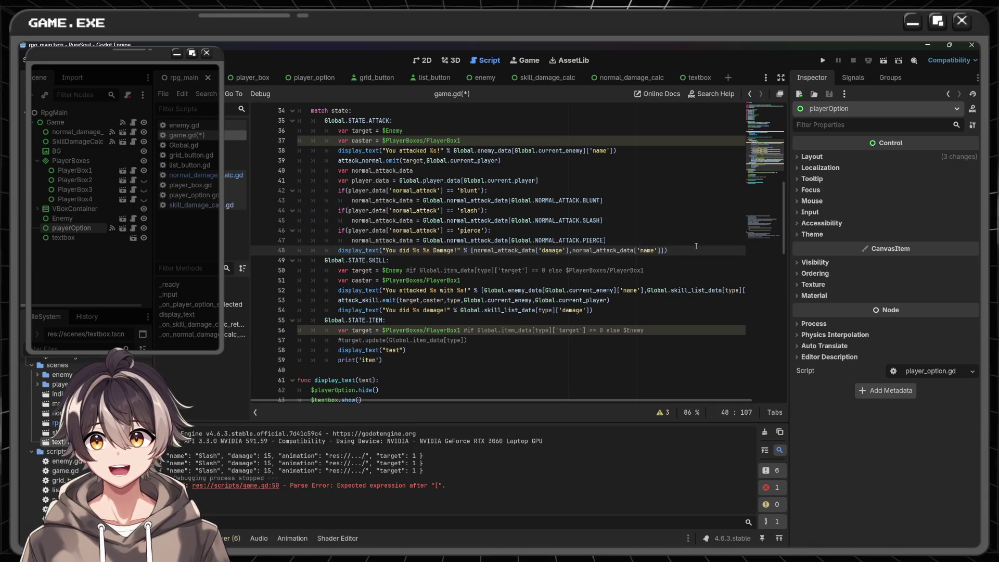
left_click(696, 246)
key("ctrl+s")
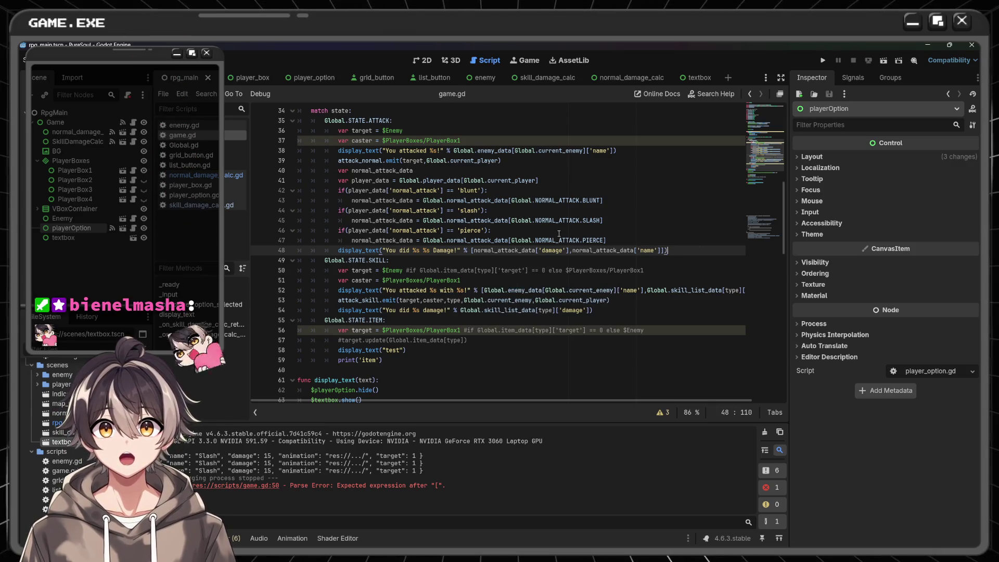
left_click(763, 433)
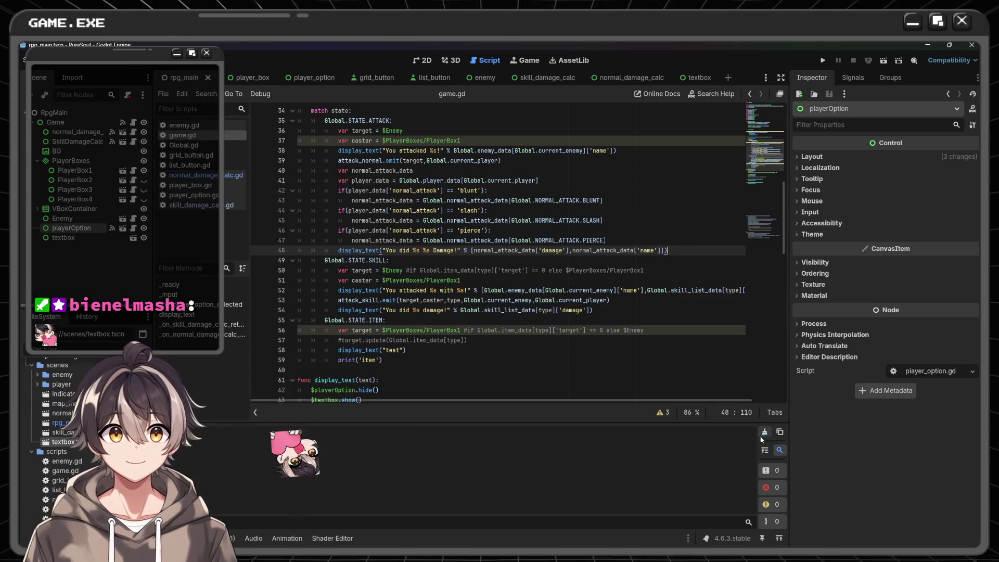
- Run the project and try a normal attack and a skill on the bird, dismissing each message
left_click(822, 60)
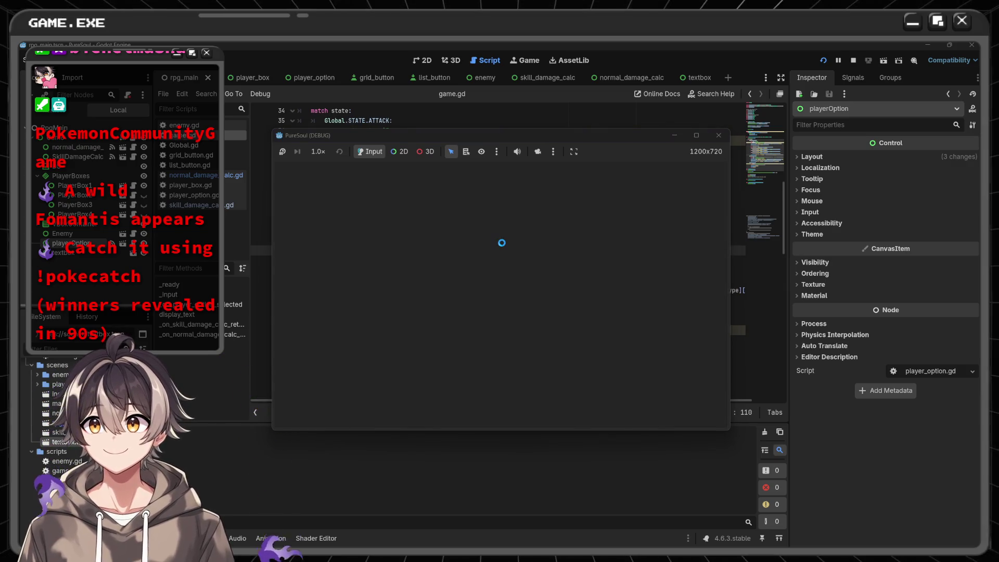
left_click(683, 252)
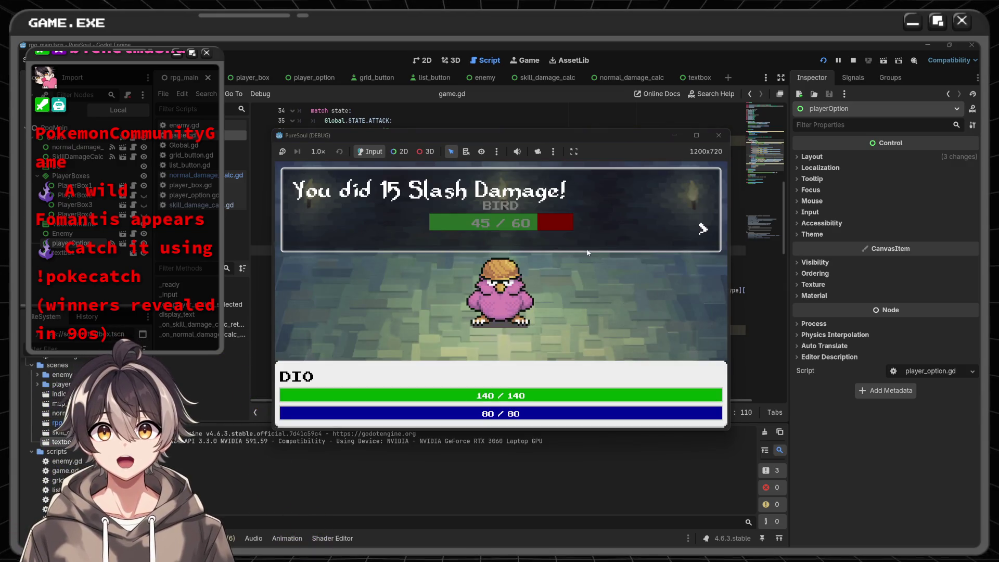
left_click(639, 244)
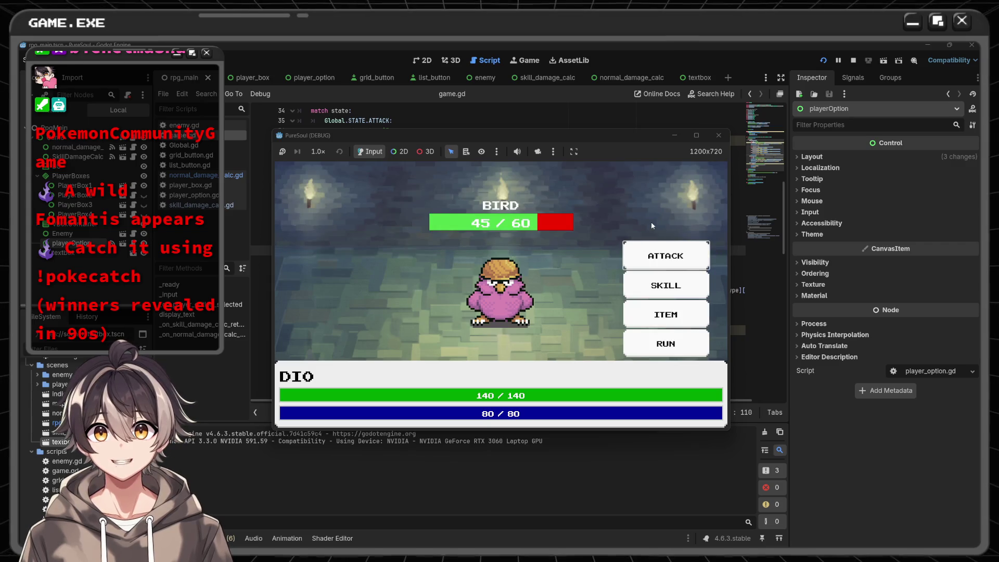
left_click(665, 291)
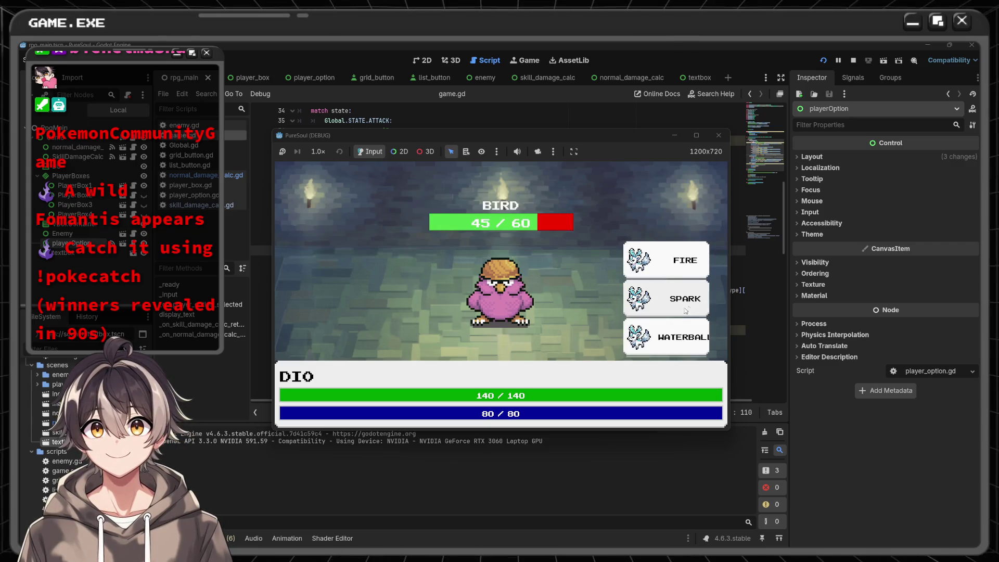
left_click(683, 305)
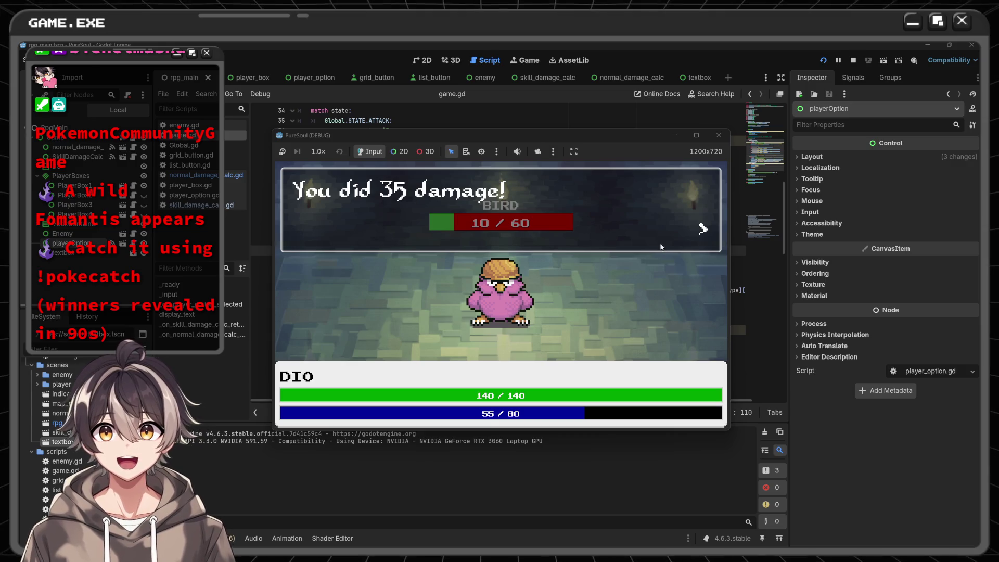
left_click(674, 281)
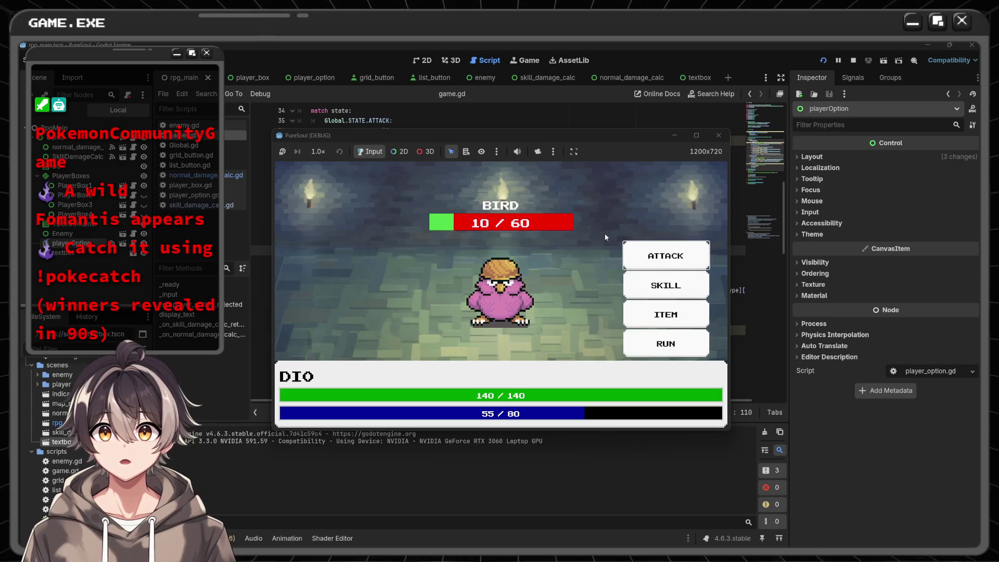
- Attack again, use two items including the MANA POTION, then close the game window
left_click(668, 294)
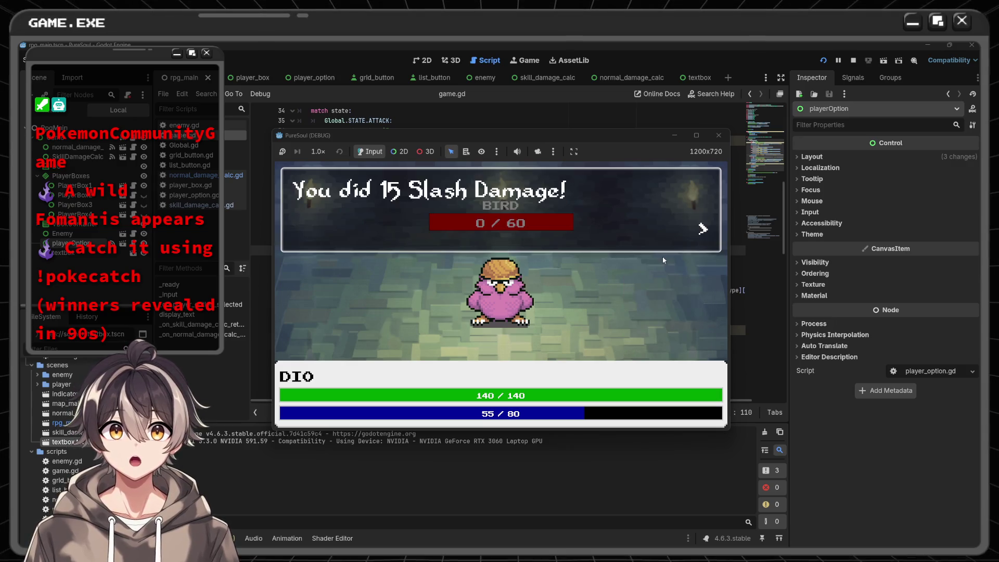
left_click(571, 186)
left_click(668, 313)
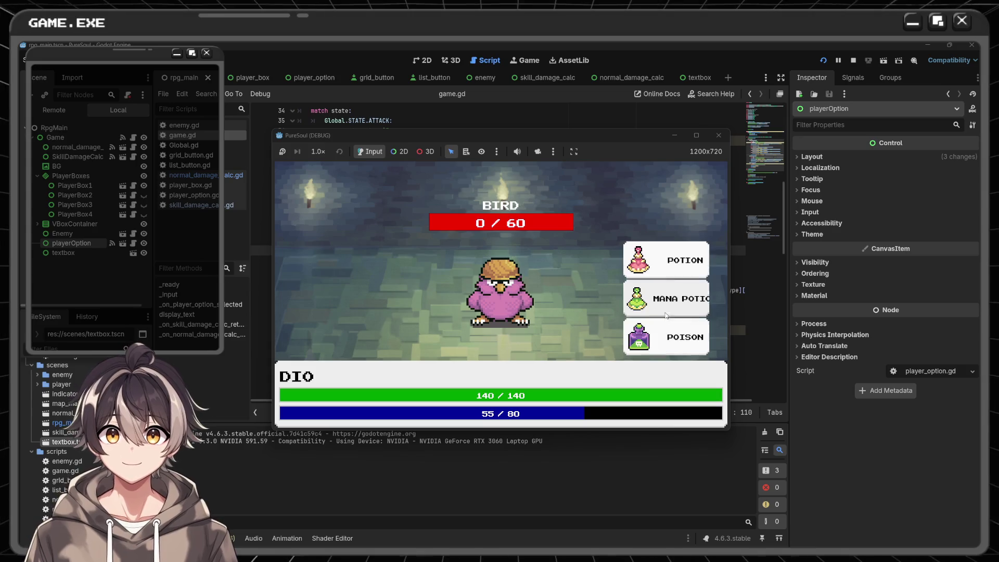
left_click(674, 274)
left_click(634, 256)
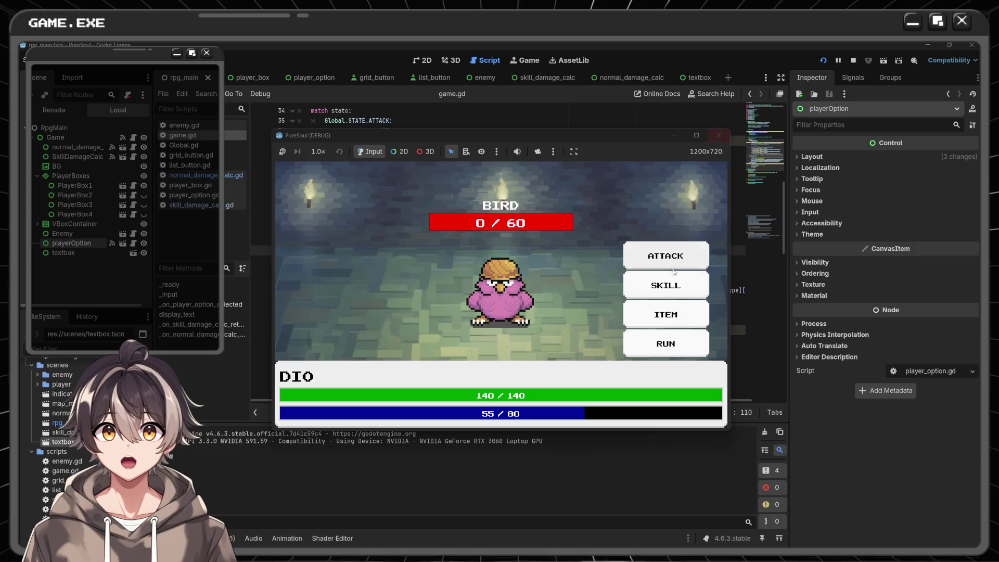
left_click(666, 314)
left_click(664, 304)
left_click(677, 228)
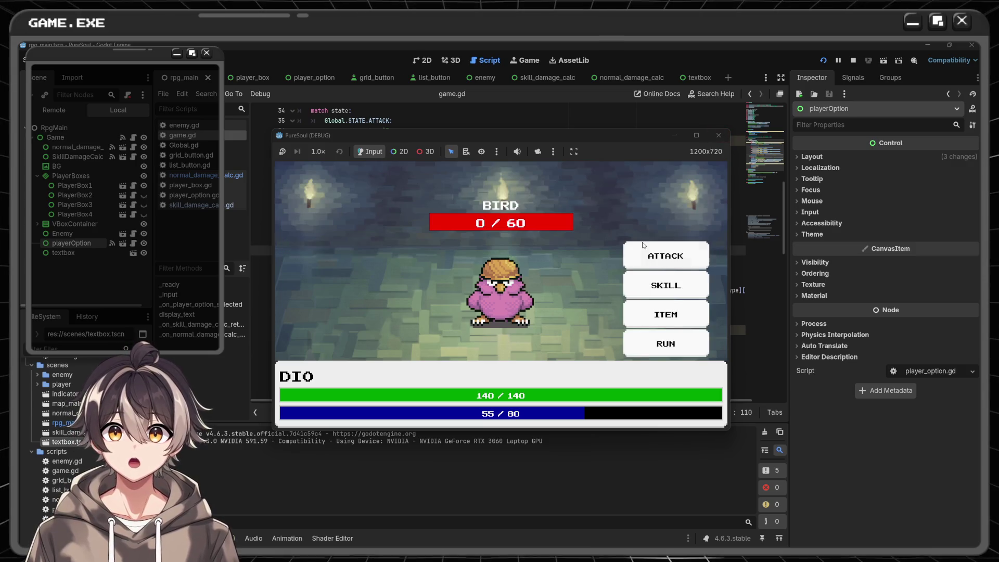
left_click(719, 135)
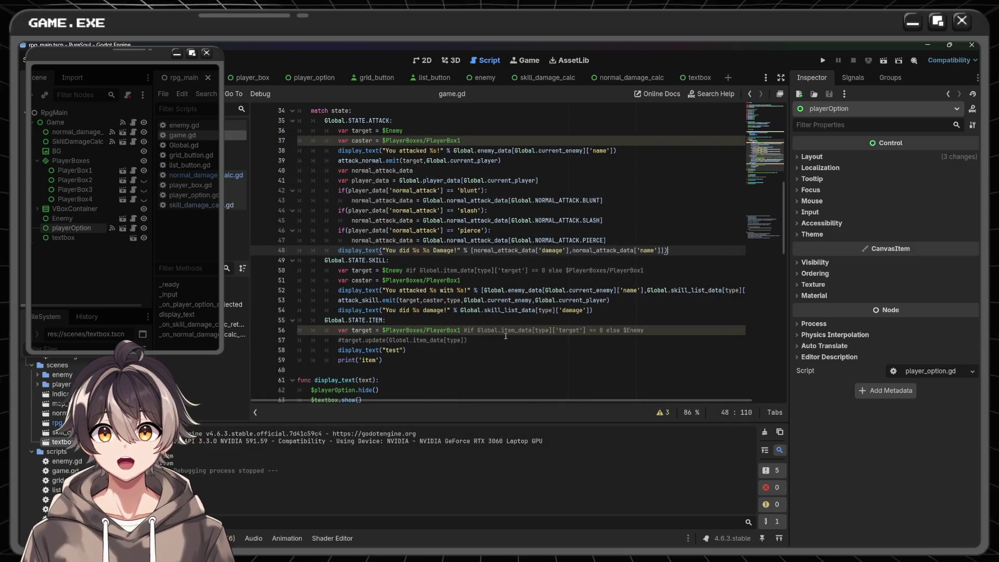
scroll(505, 336, "down", 4)
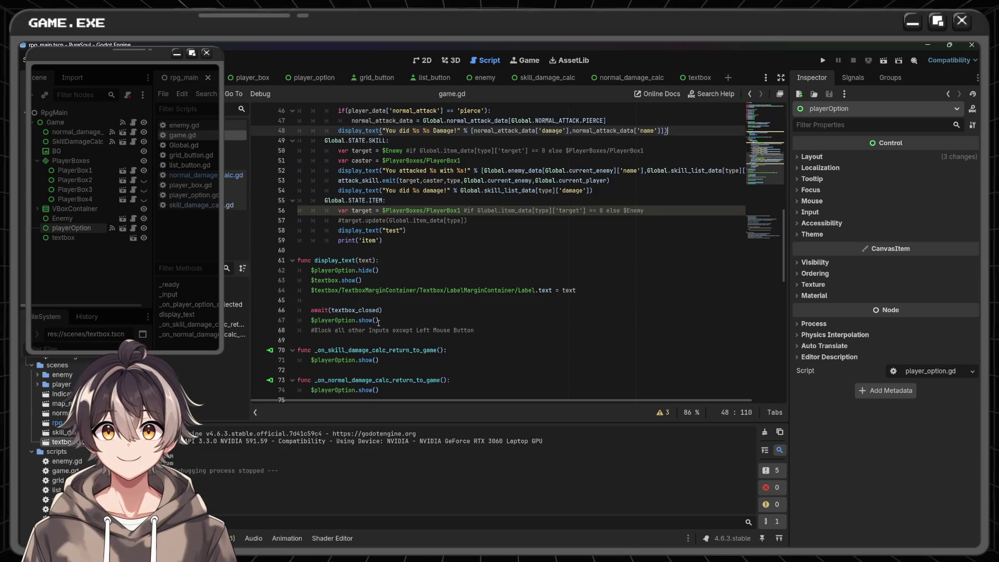
left_click(378, 321)
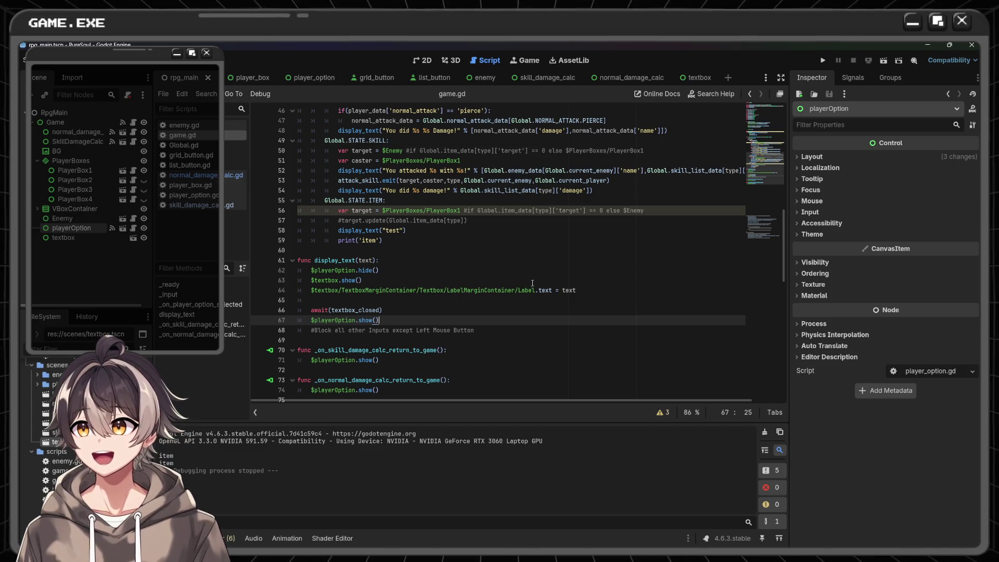
left_click(504, 234)
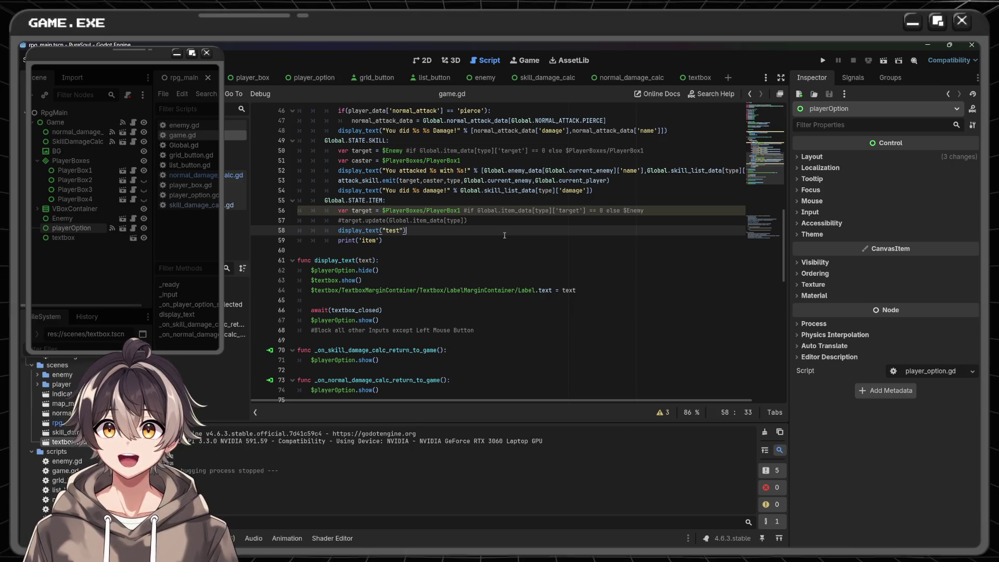
scroll(504, 235, "up", 3)
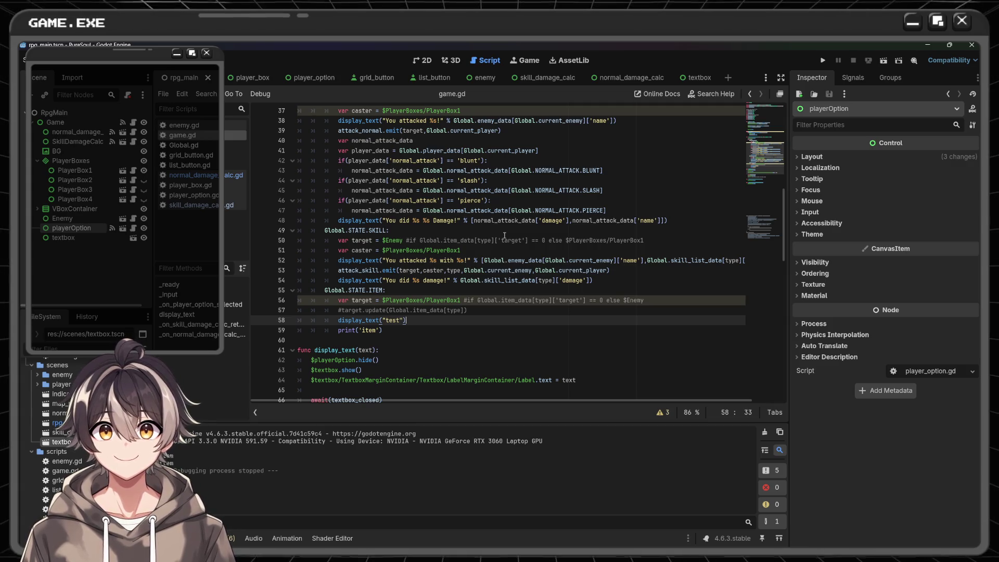
left_click(417, 240)
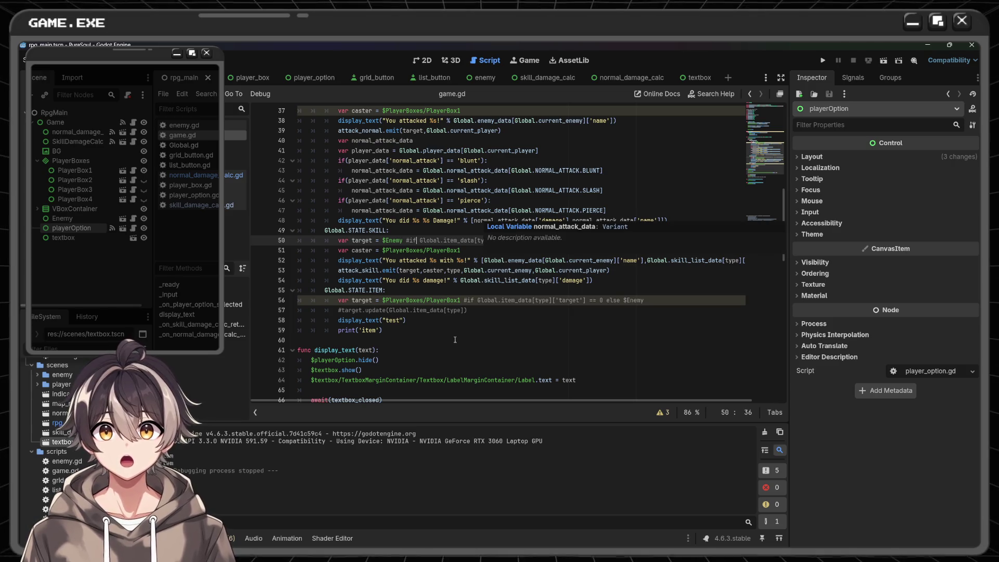
scroll(454, 344, "down", 2)
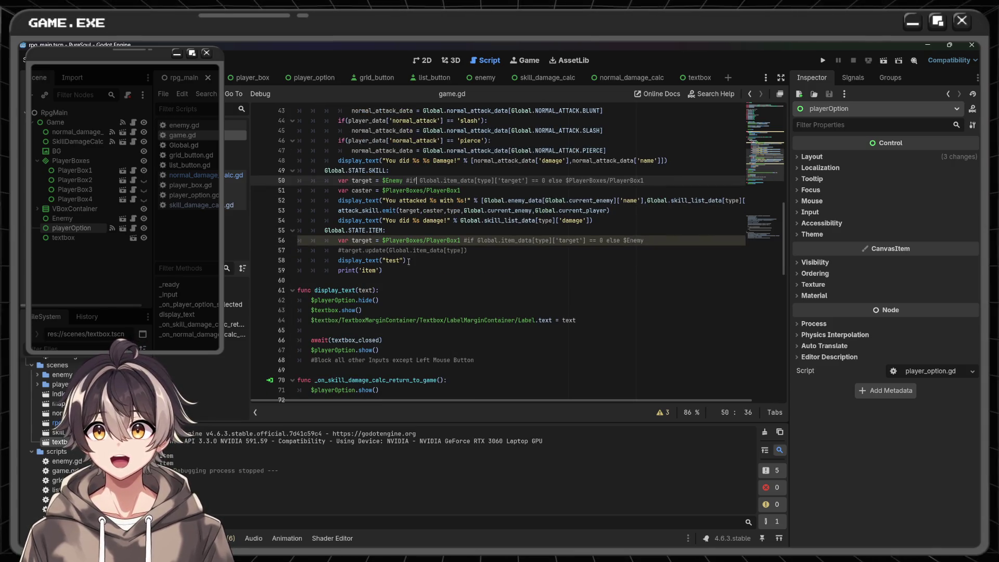
- Replace 'test' in the item message with "You used a %s!" %
double_click(392, 260)
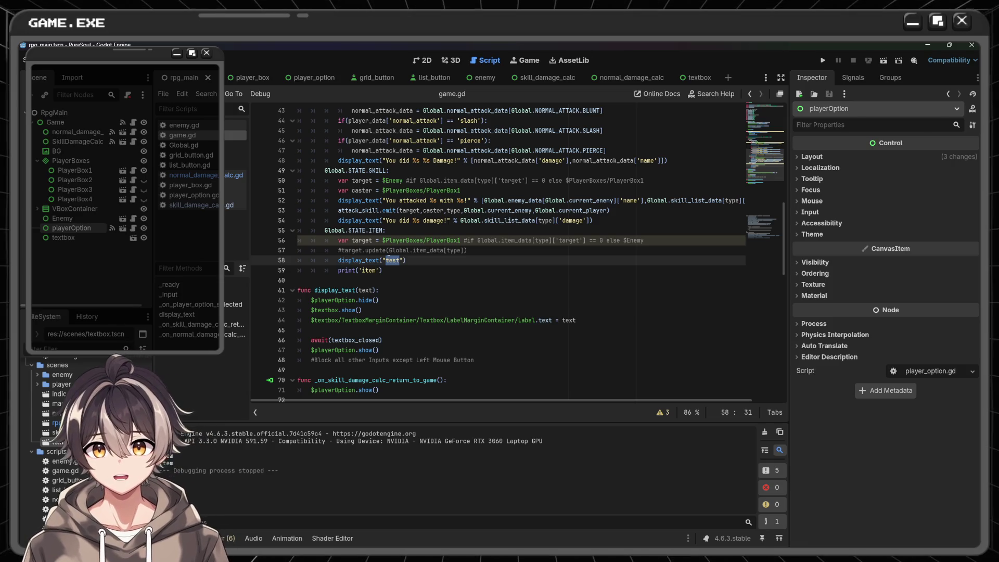
type("You")
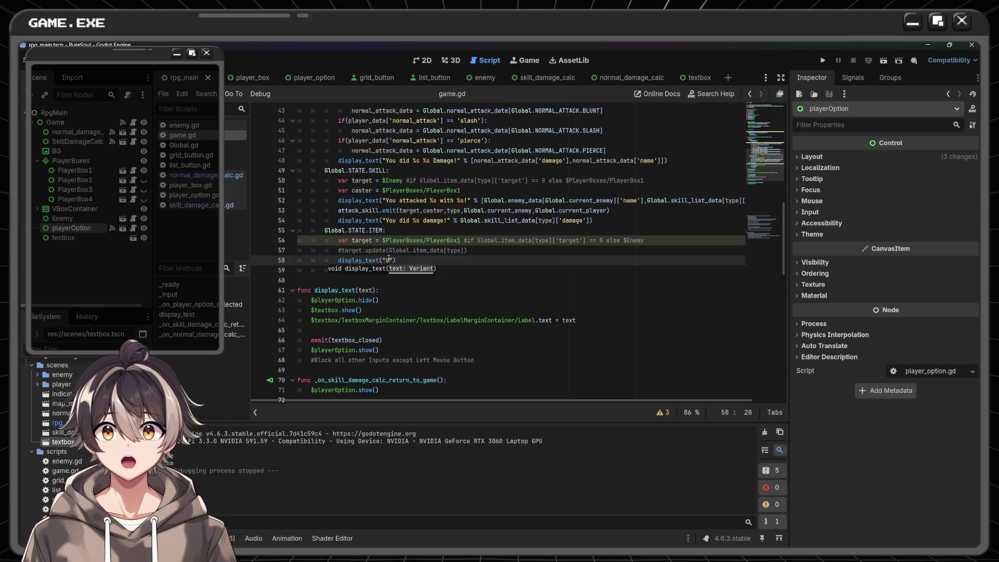
key("BackSpace")
key("BackSpace")
key("BackSpace")
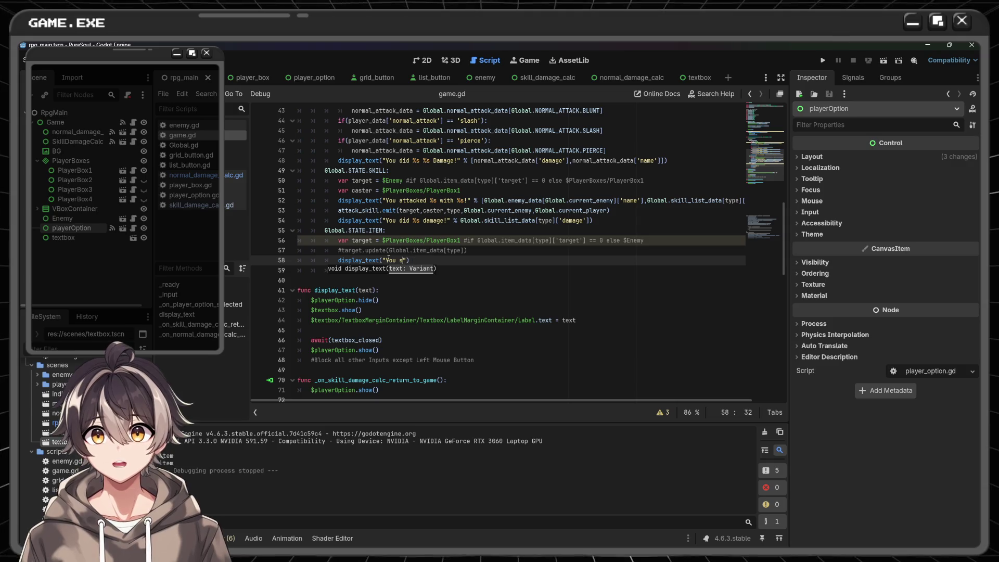
type("us")
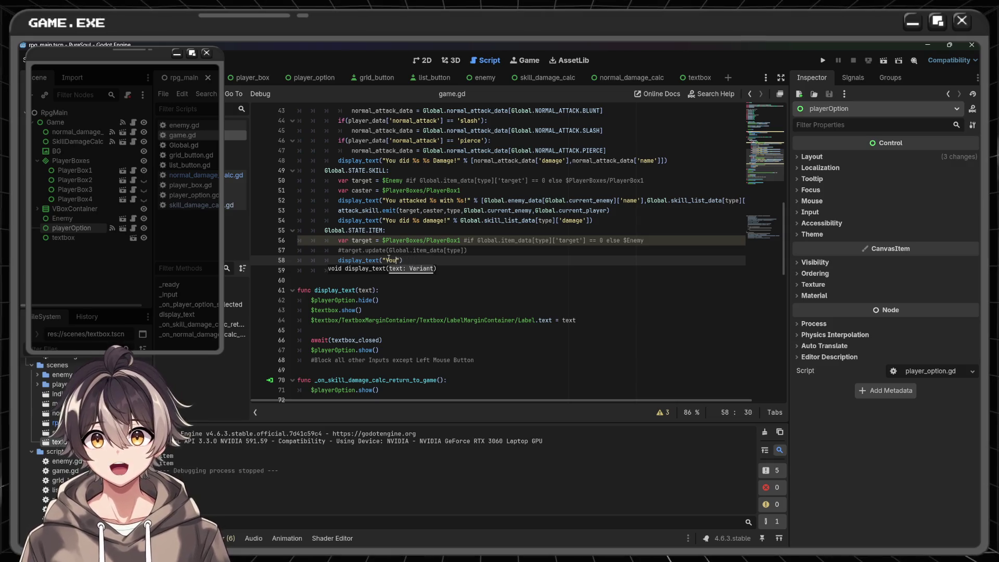
type("ed the ")
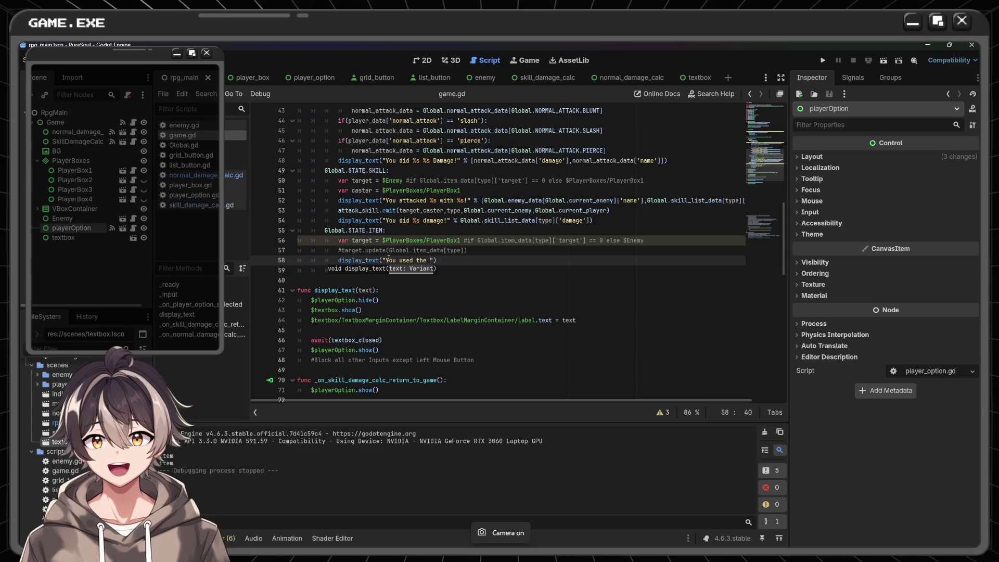
type("Ite")
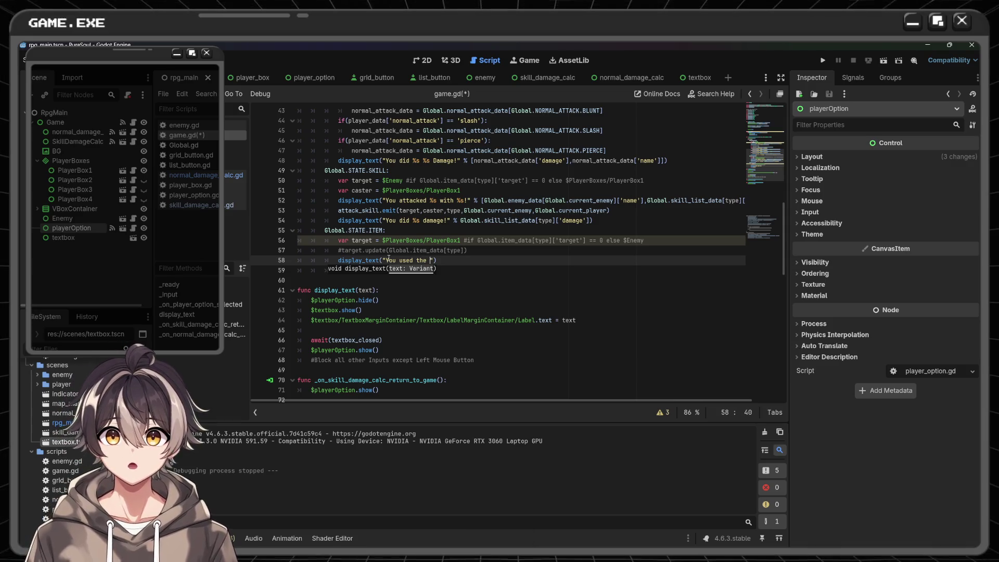
key("BackSpace")
key("BackSpace")
key("BackSpace")
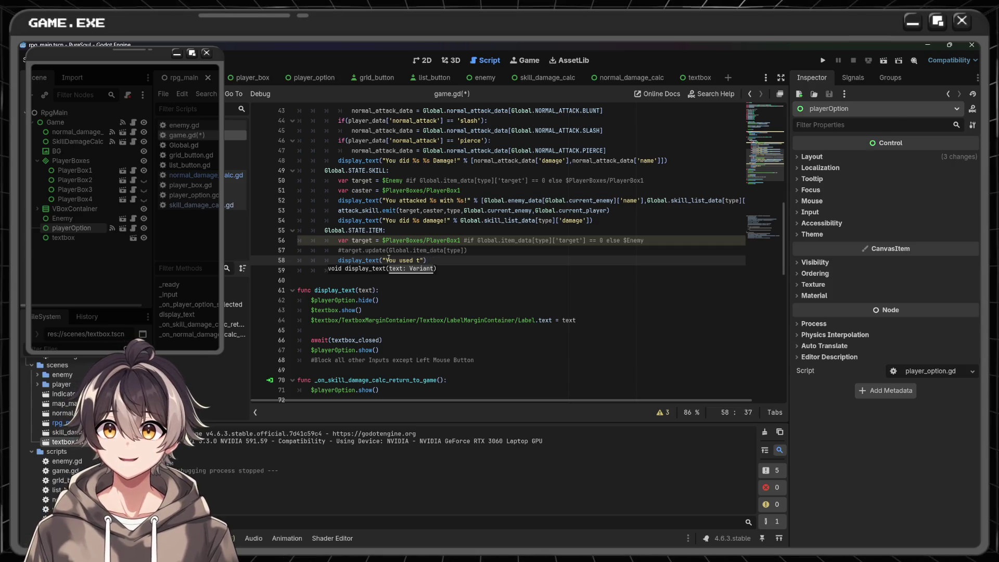
key("BackSpace")
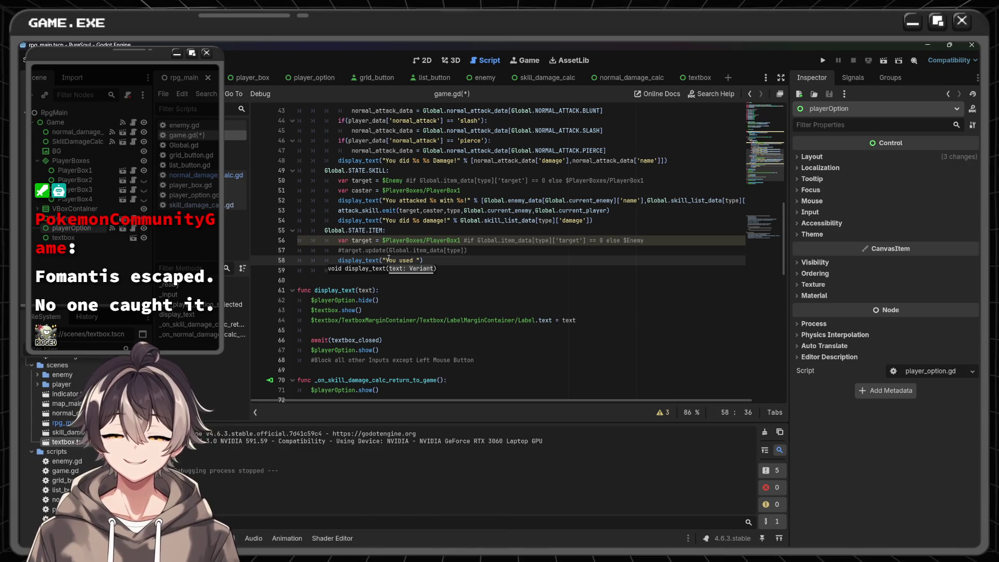
type("a")
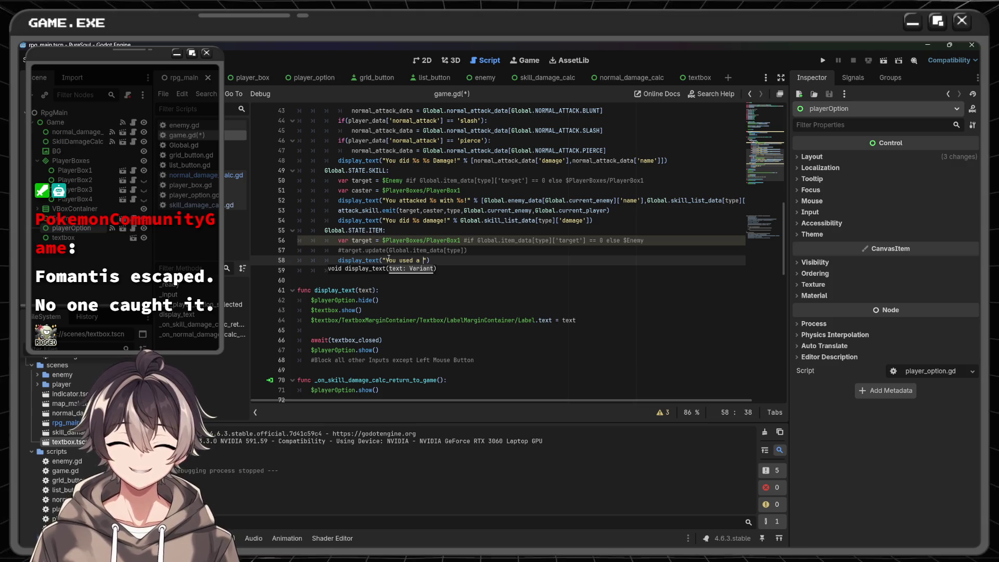
type("%s ")
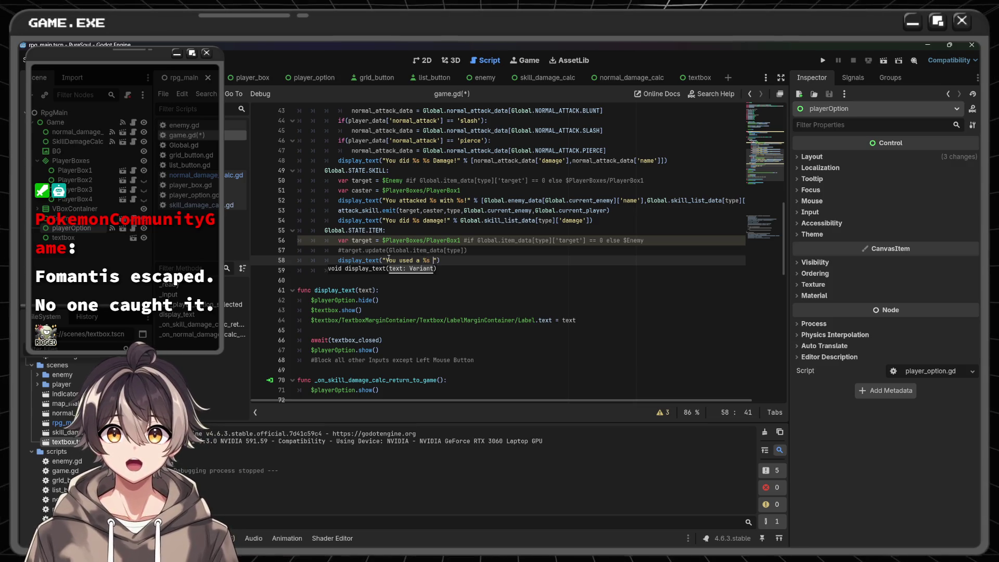
type("!\"")
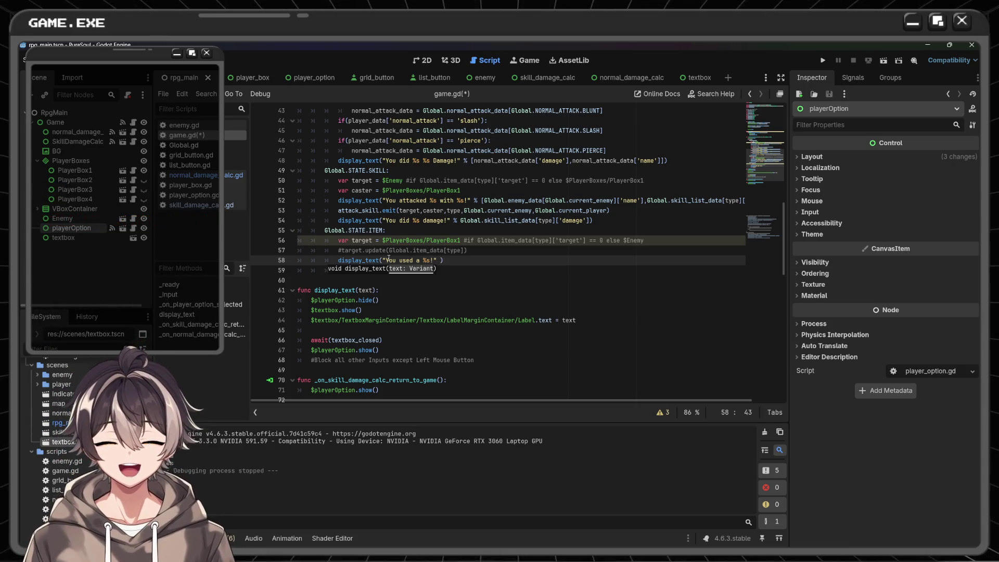
type(" %")
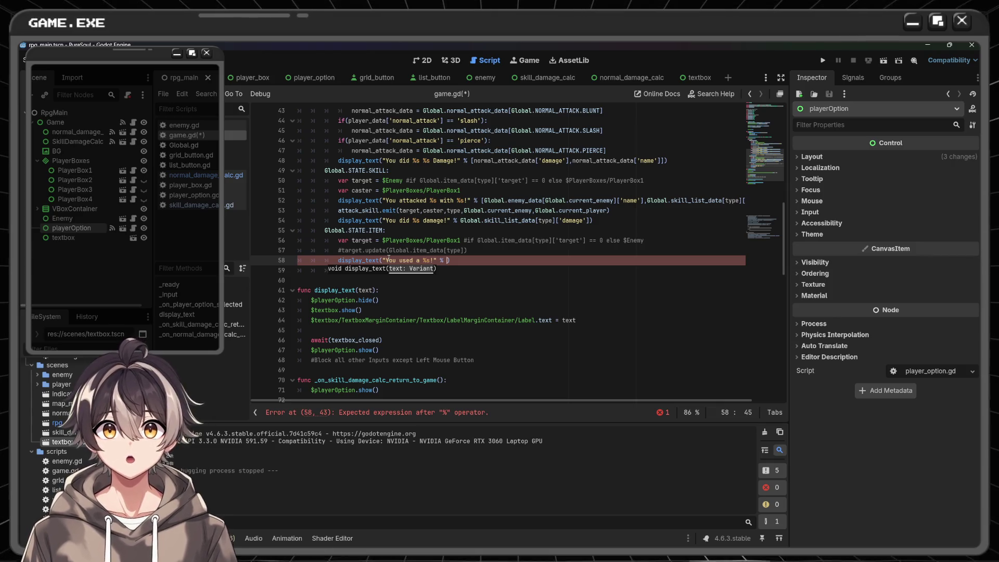
- Add Global.item_data[type]['name'] as the message's format argument
type("Globla")
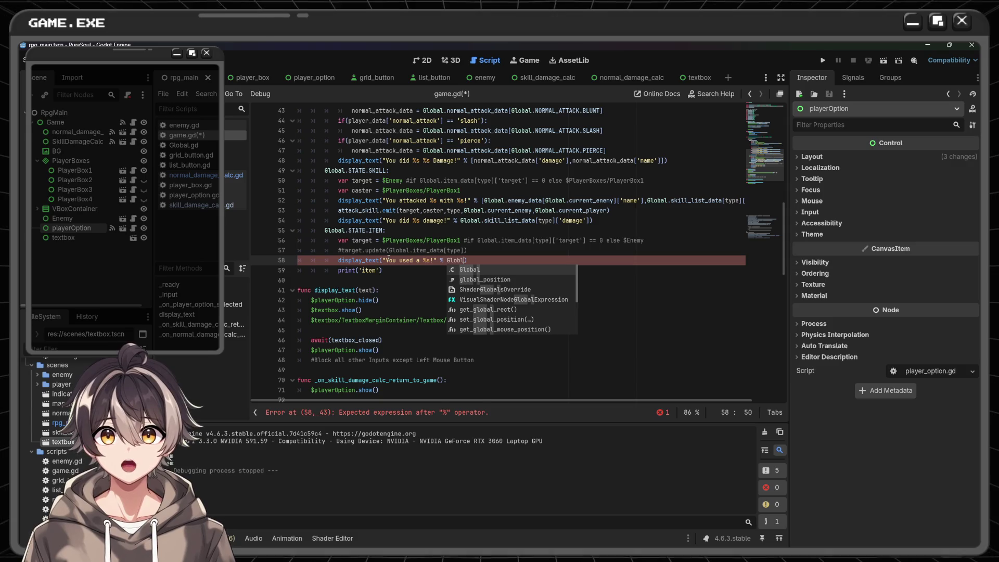
key("BackSpace")
key("BackSpace")
type("al")
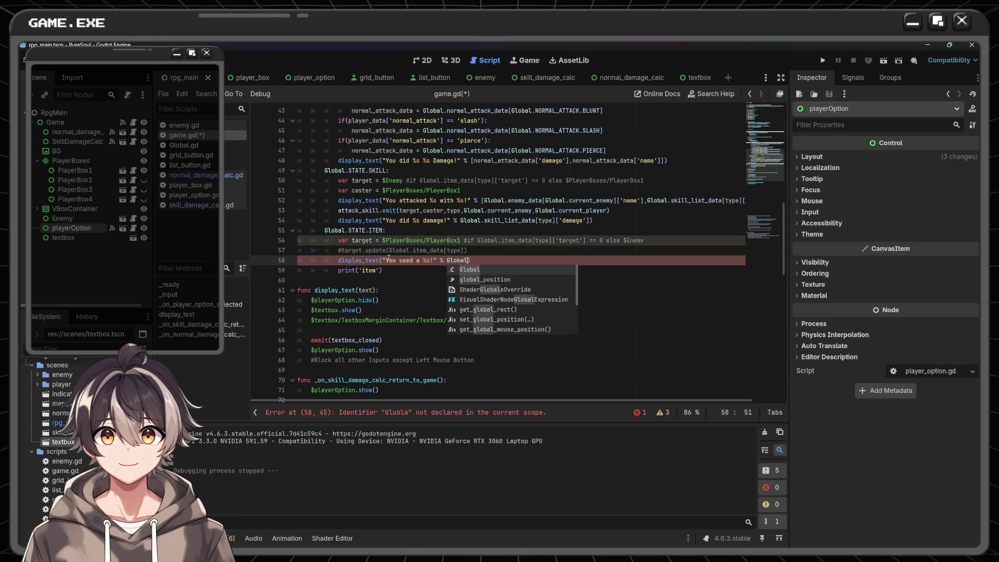
type(".")
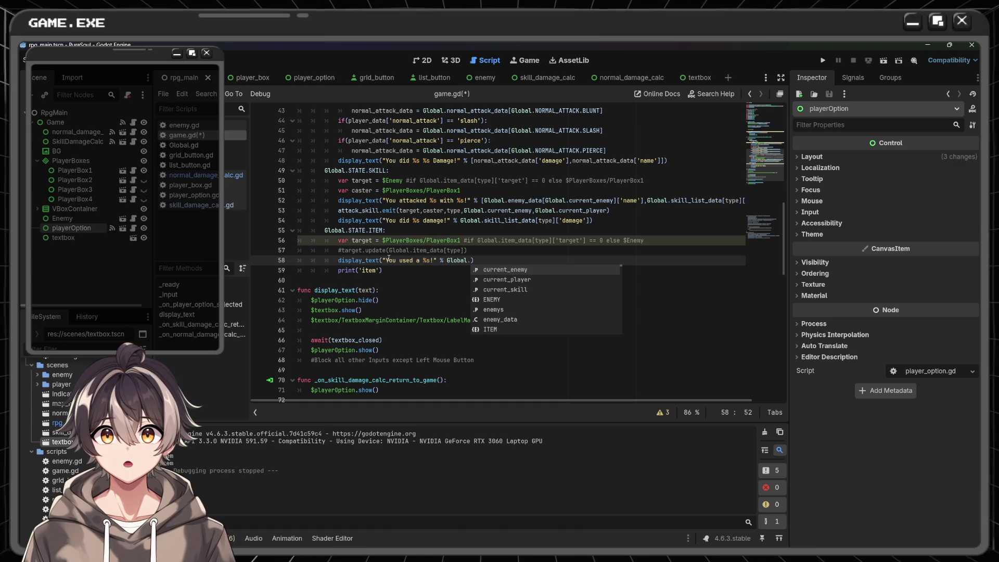
type("item_data")
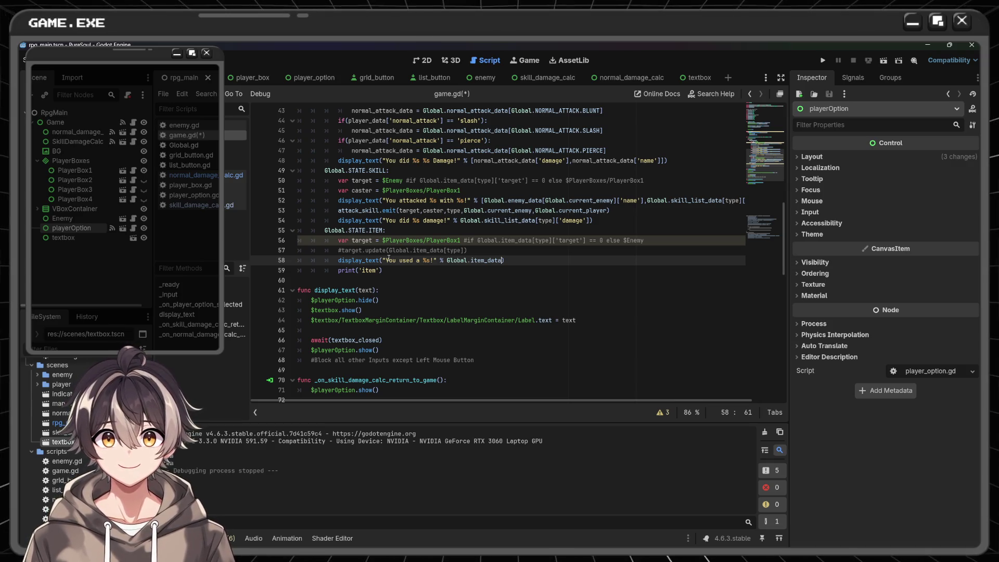
type("[tyoe")
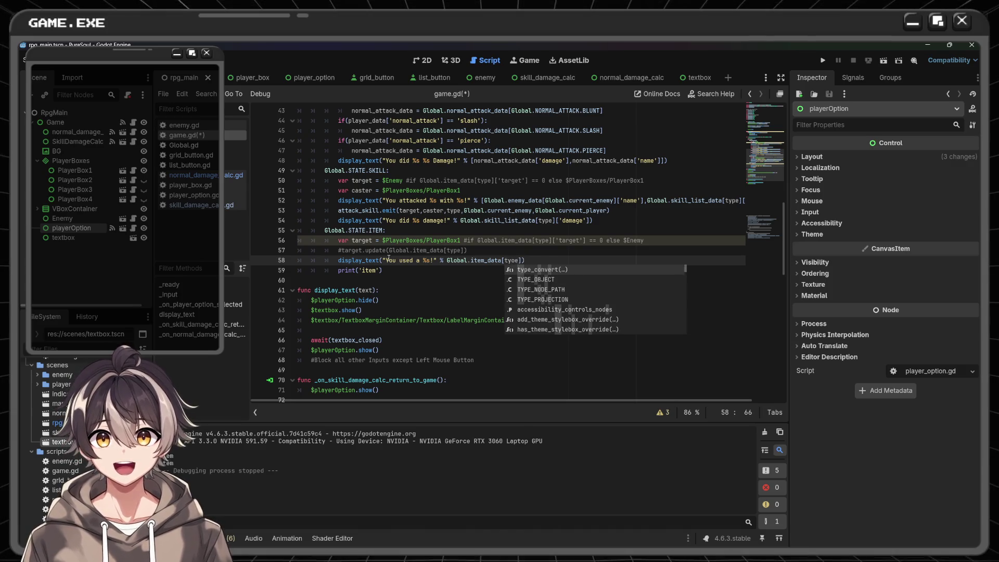
key("BackSpace")
key("BackSpace")
type("pe")
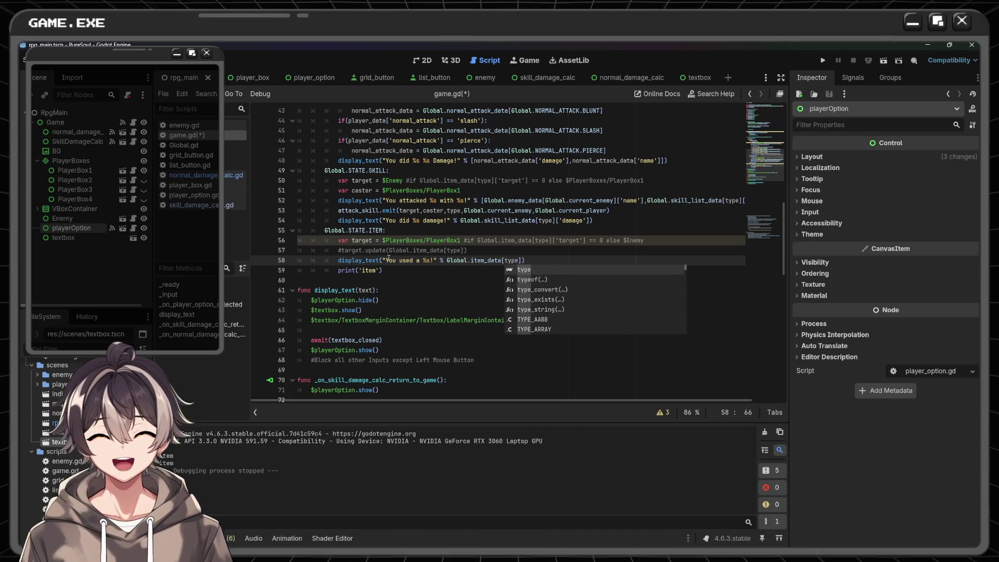
key("Right")
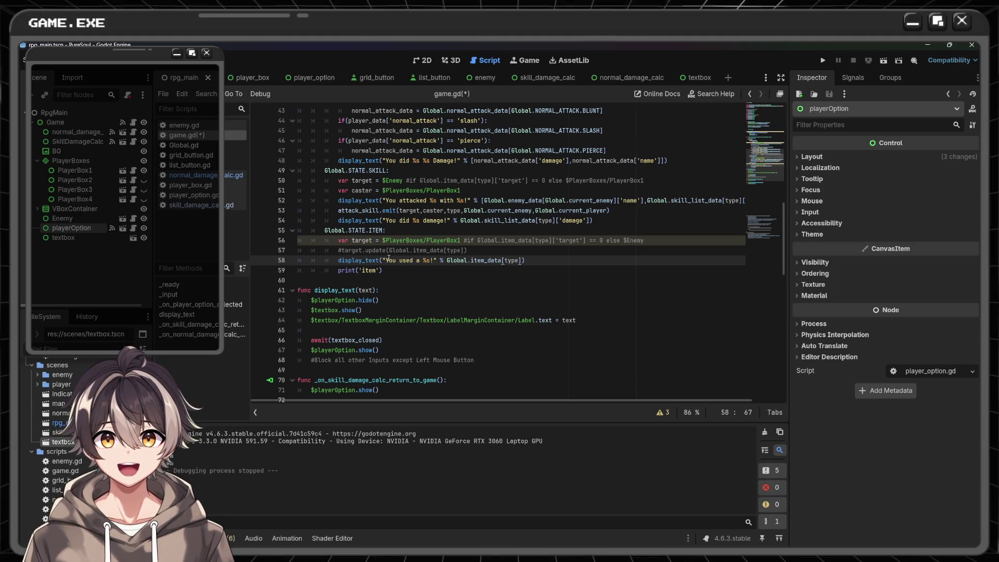
type("['nam")
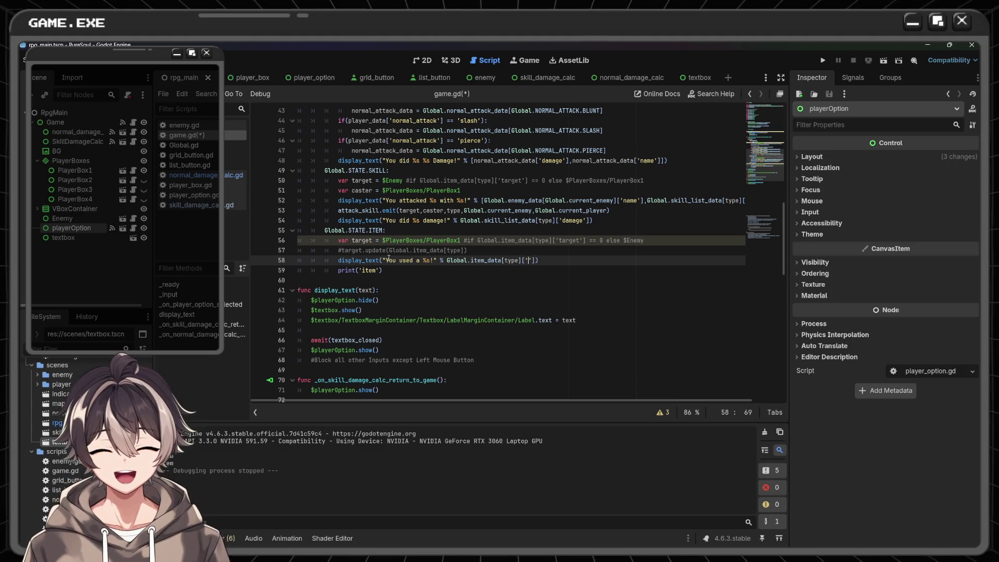
type("e")
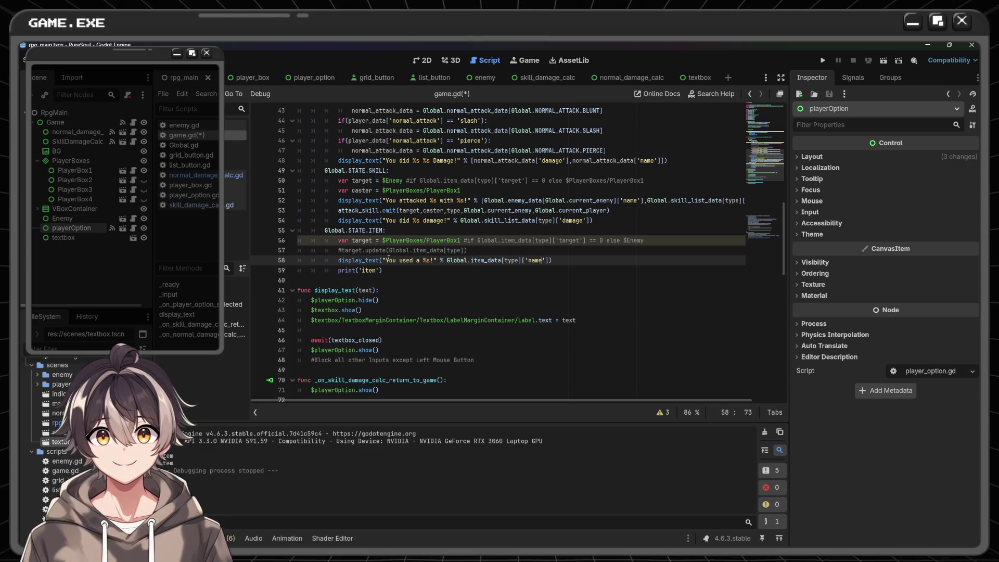
key("Right")
- Delete the print('item') line, save game.gd and run the project
key("Down")
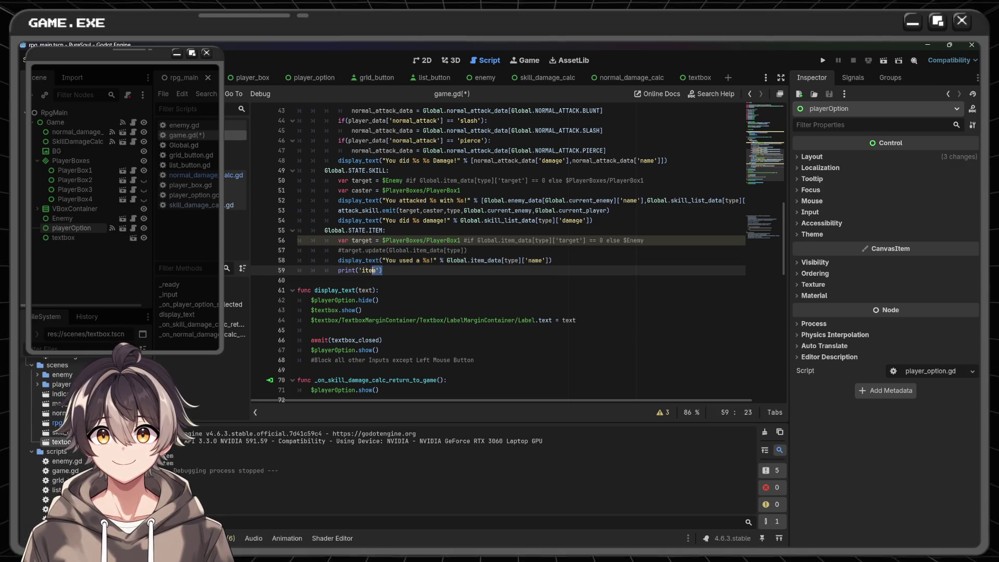
key("shift+Home")
key("BackSpace")
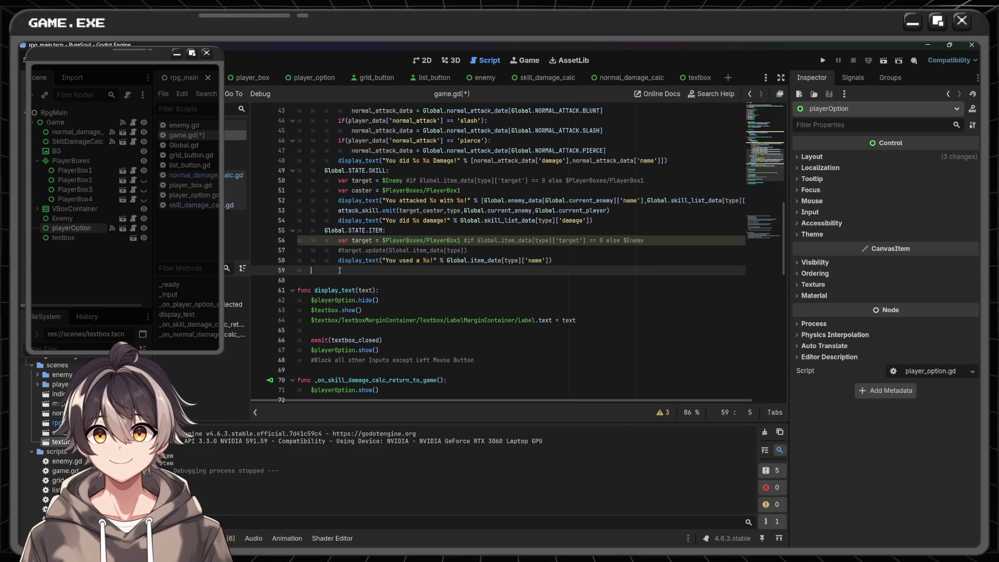
key("BackSpace")
key("BackSpace")
key("ctrl+s")
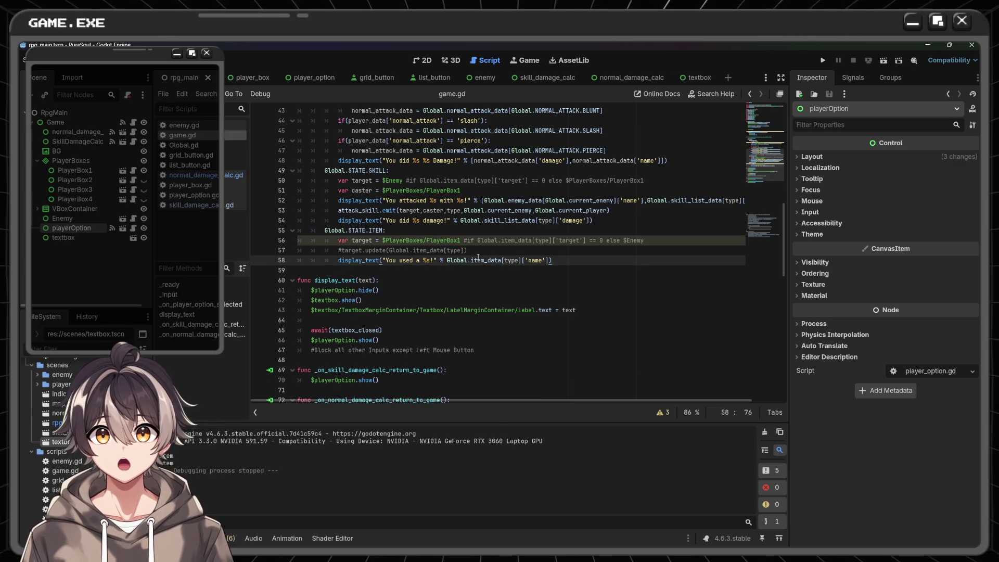
left_click(823, 60)
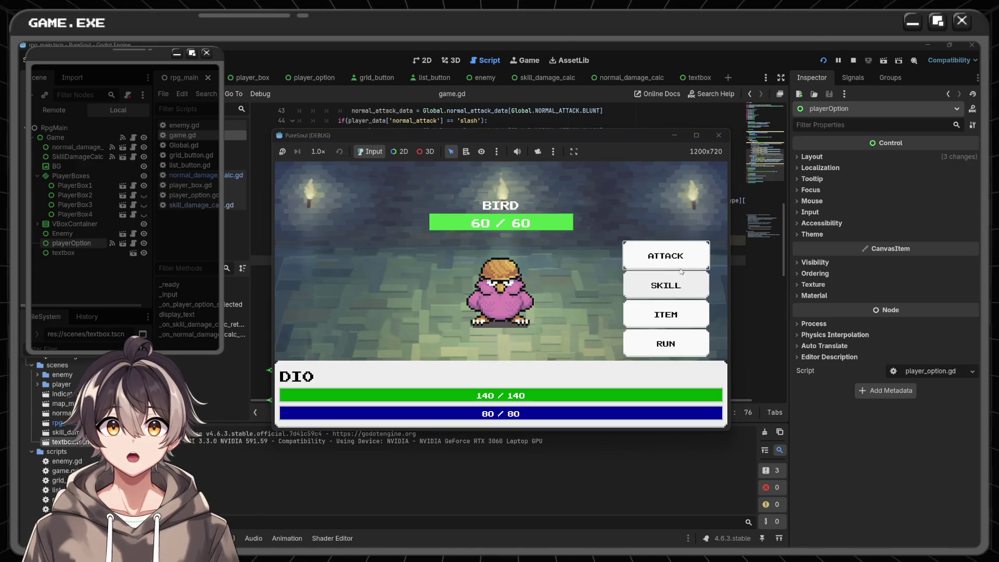
- Use a Potion, a Mana Potion and a Poison in battle, dismissing each message, then stop the game
left_click(673, 319)
left_click(670, 254)
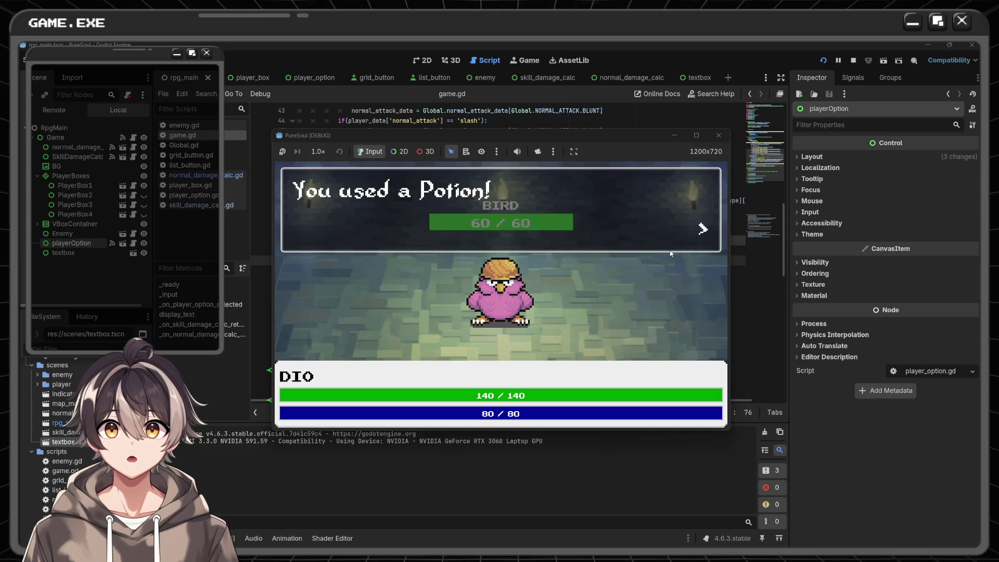
left_click(619, 221)
left_click(668, 315)
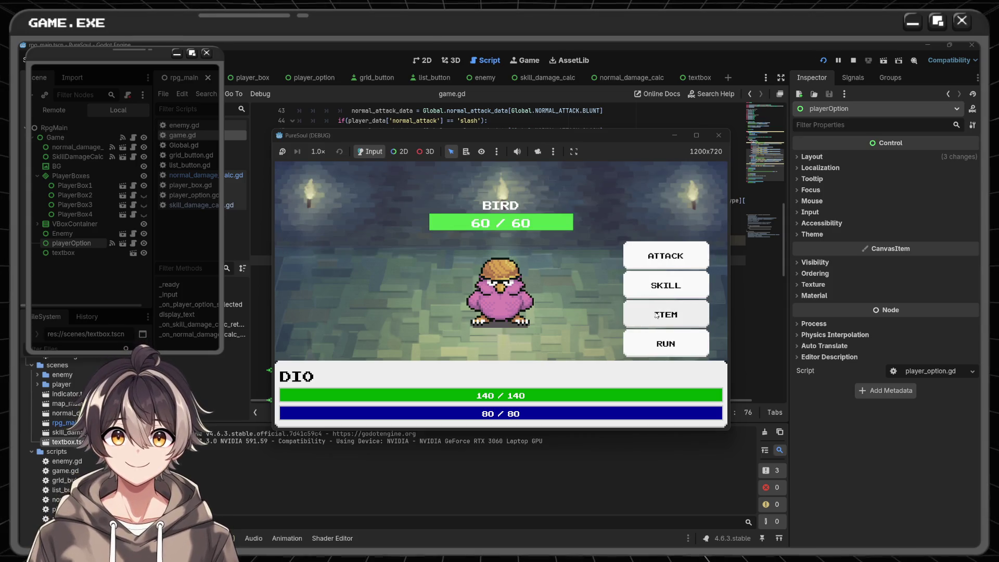
left_click(672, 292)
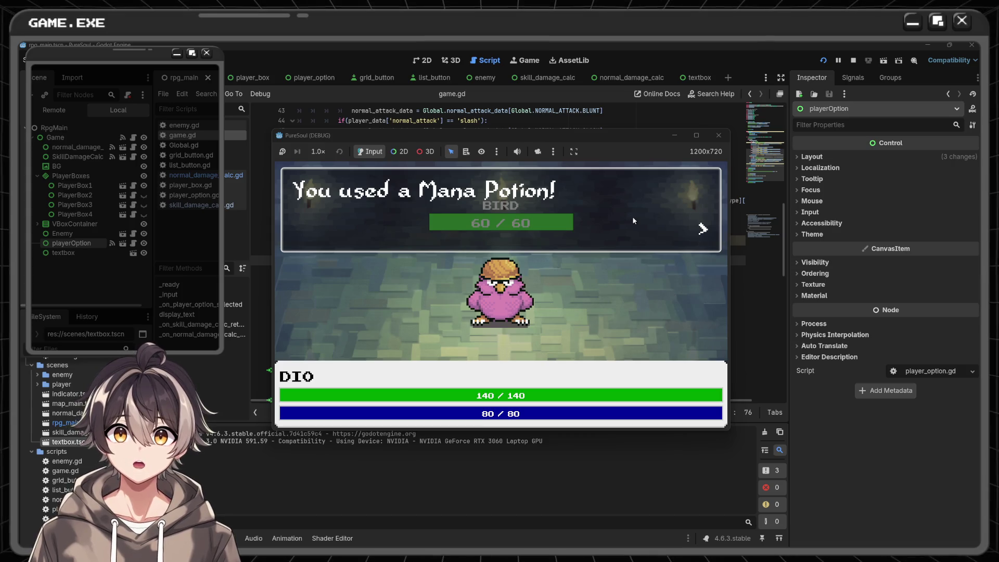
left_click(671, 292)
left_click(669, 312)
left_click(669, 338)
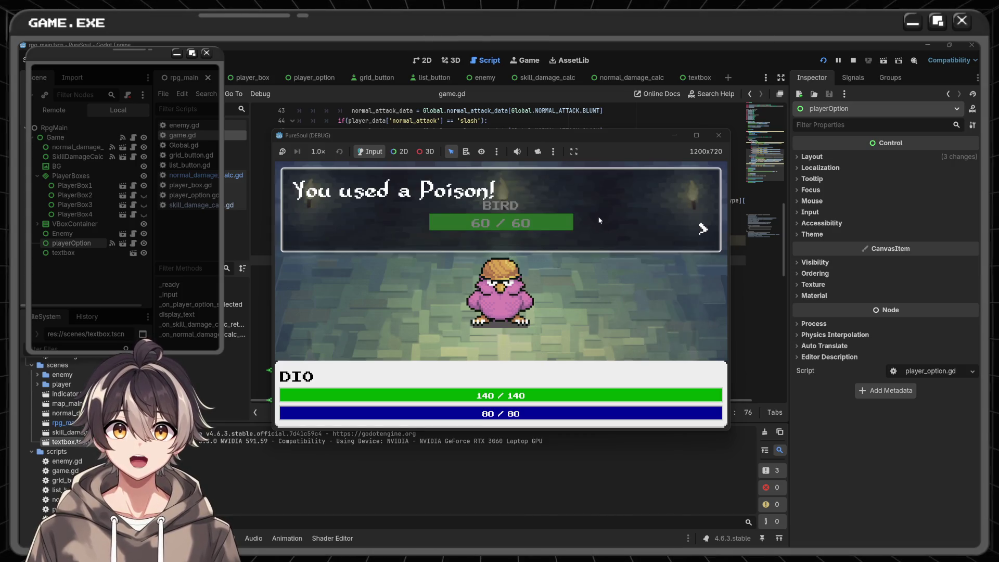
left_click(613, 254)
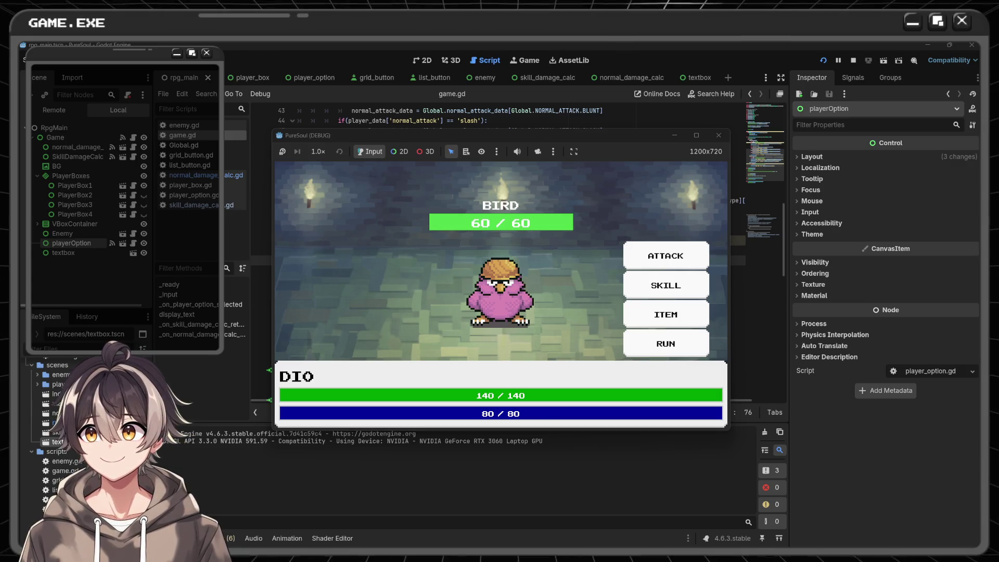
left_click(718, 135)
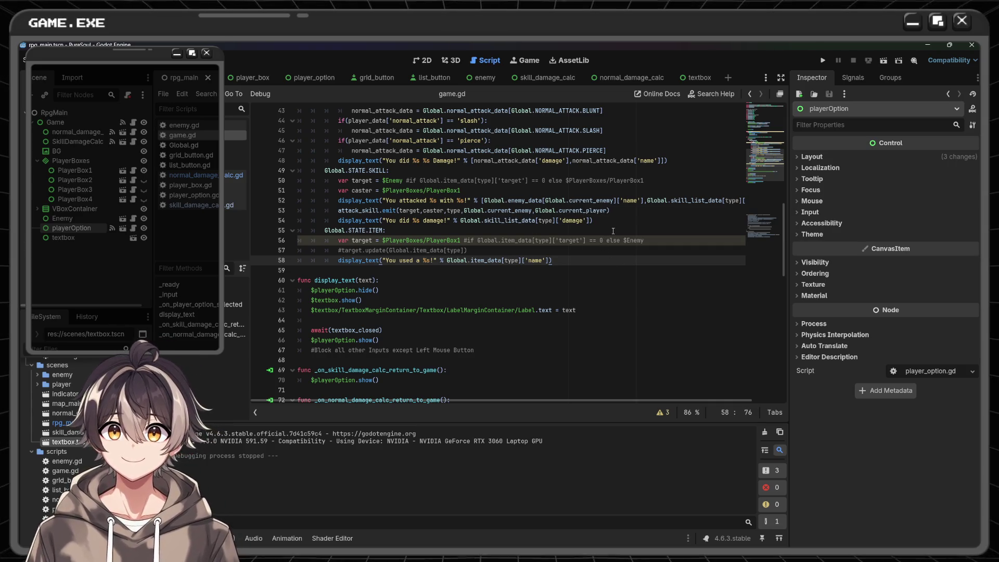
scroll(595, 233, "up", 4)
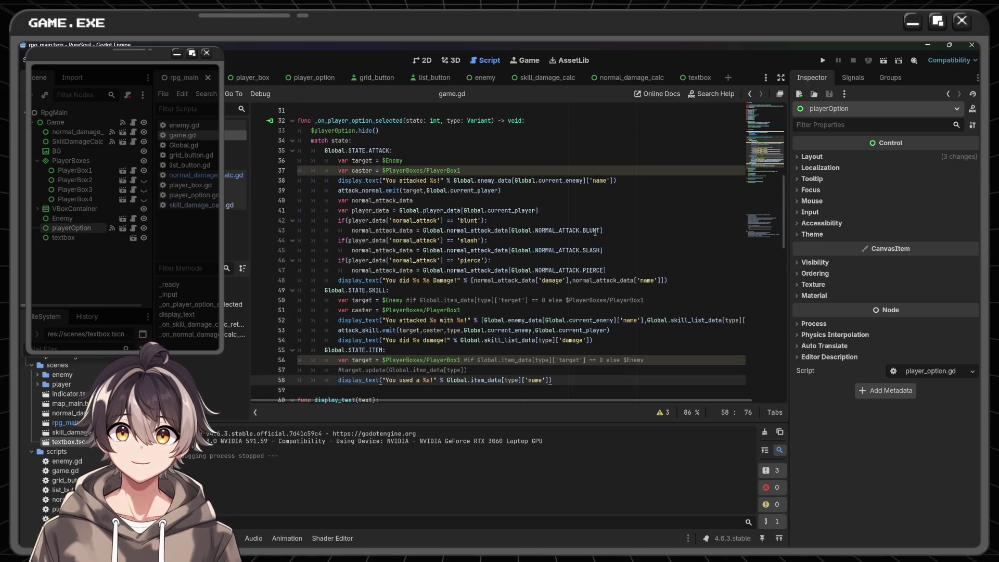
scroll(595, 232, "down", 1)
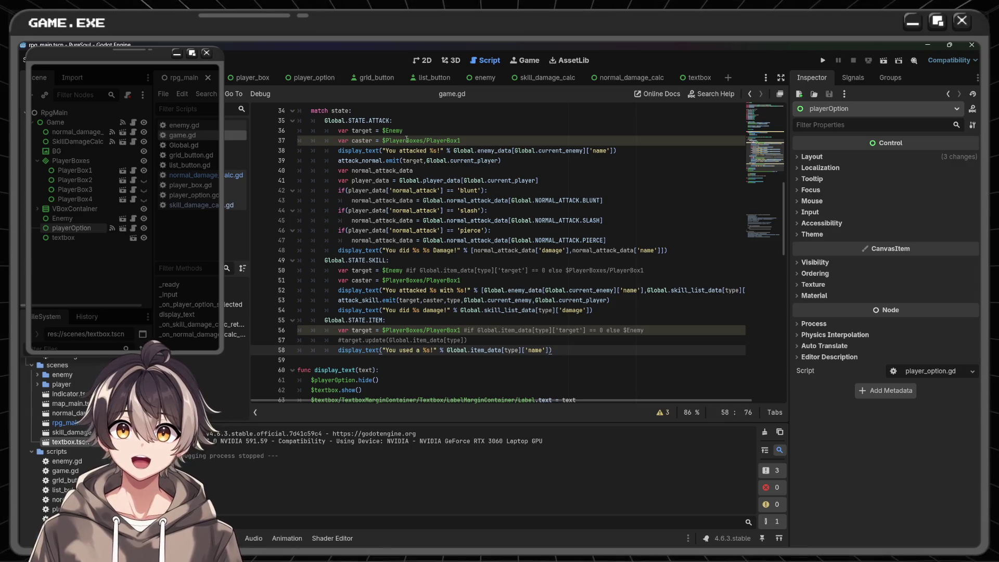
scroll(434, 161, "up", 7, "ctrl")
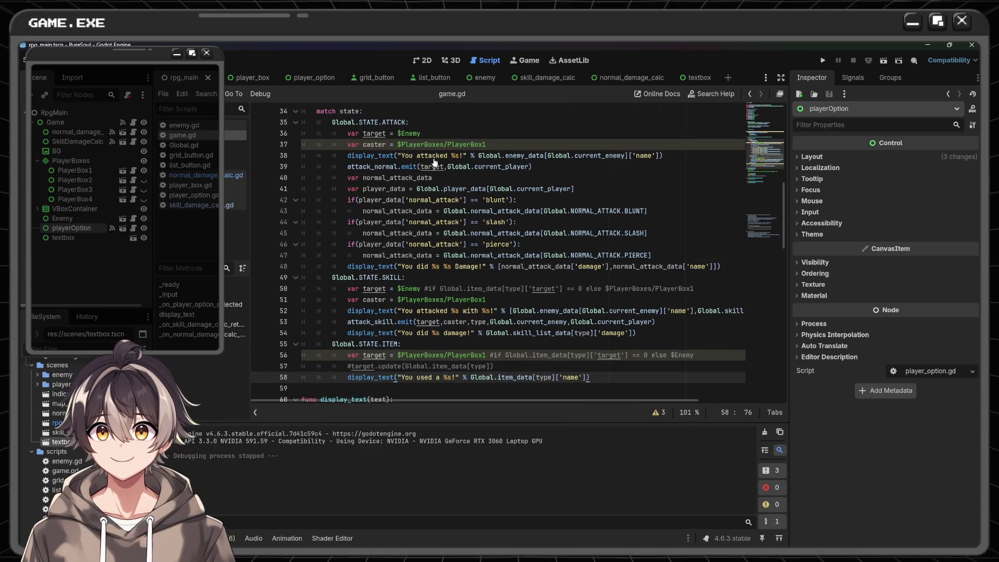
scroll(434, 162, "down", 4, "ctrl")
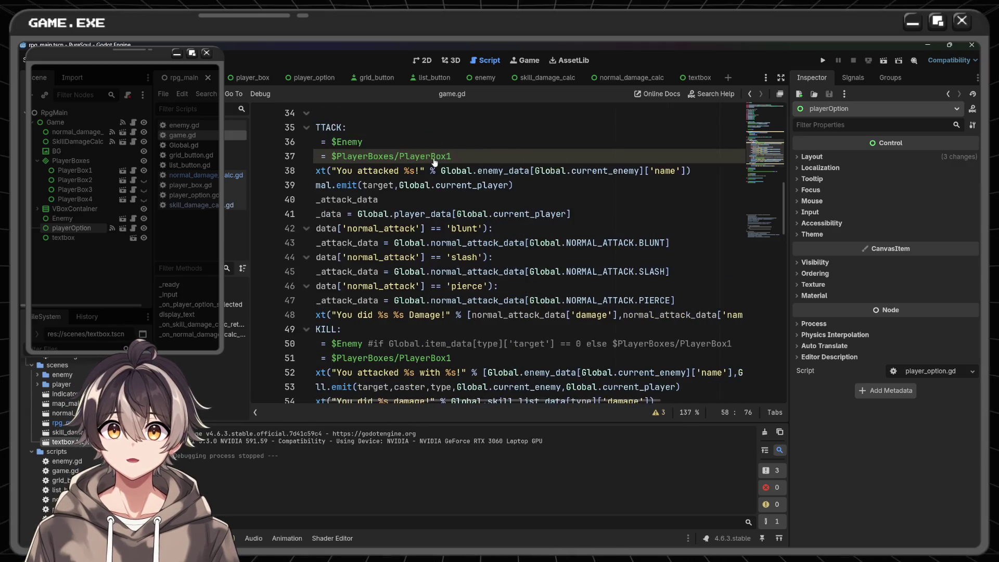
scroll(442, 159, "up", 4, "ctrl")
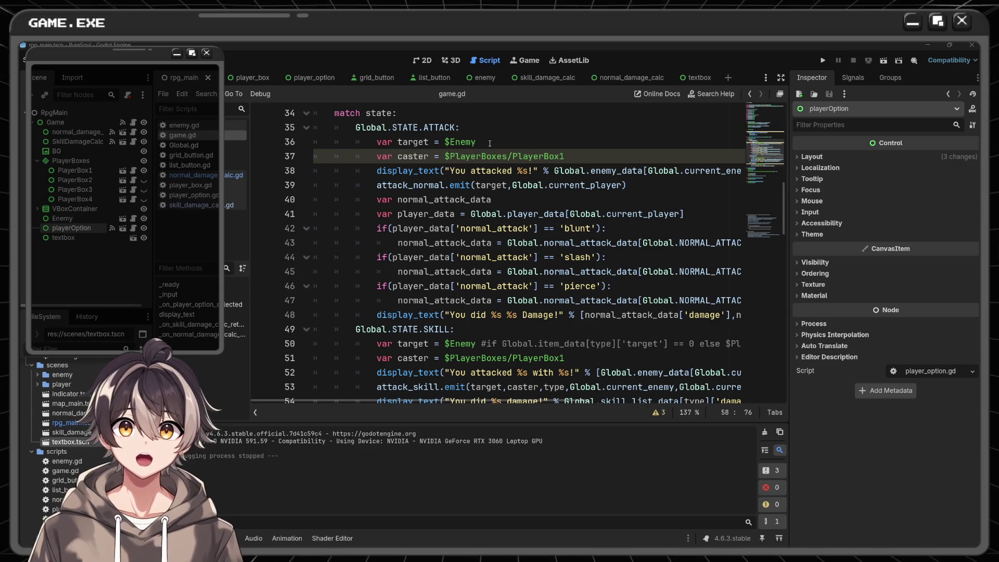
double_click(412, 156)
scroll(434, 215, "down", 1)
scroll(434, 214, "down", 2)
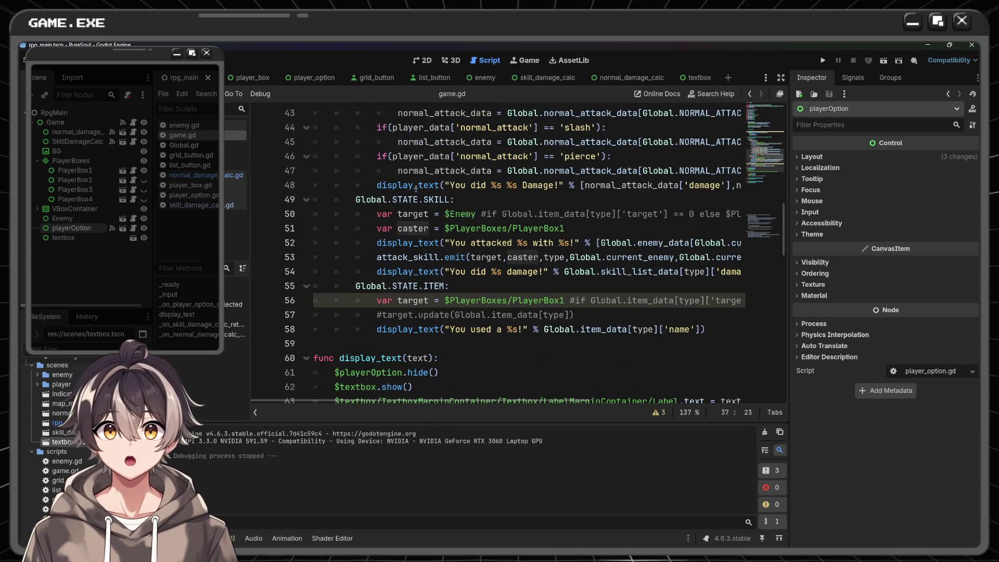
double_click(411, 214)
double_click(412, 226)
left_click(409, 219)
double_click(412, 214)
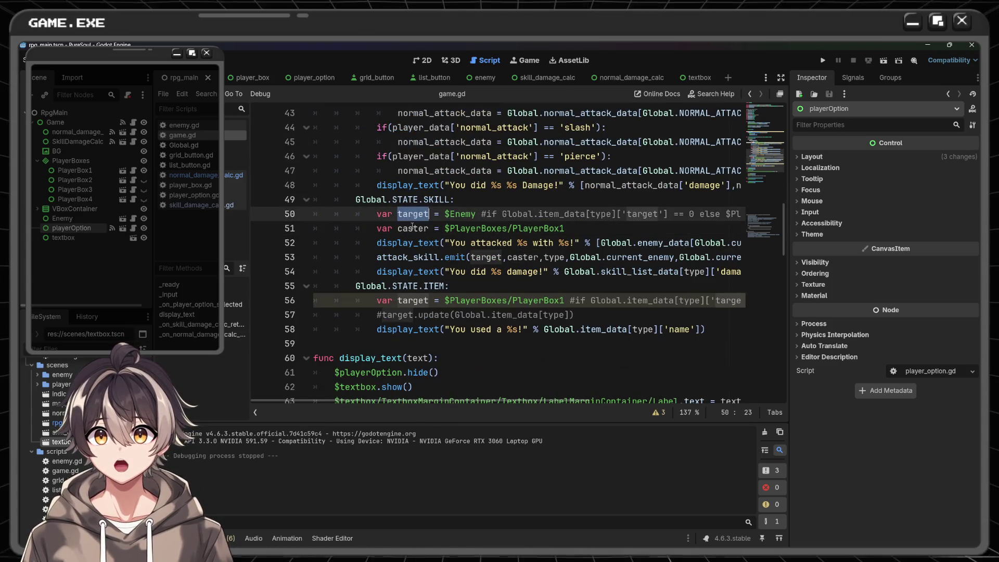
double_click(412, 228)
double_click(410, 301)
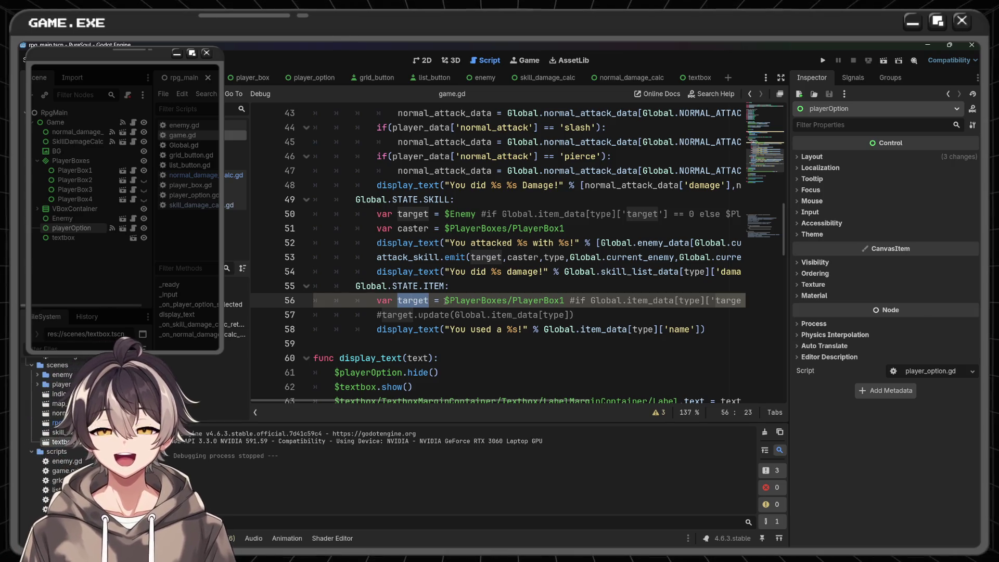
scroll(445, 300, "up", 7)
scroll(446, 301, "down", 3)
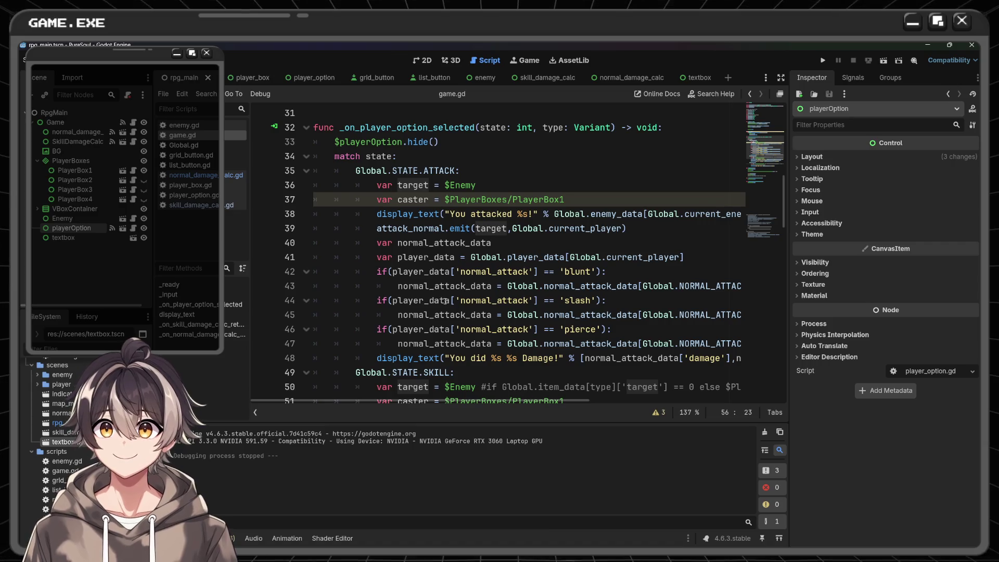
scroll(445, 301, "down", 1)
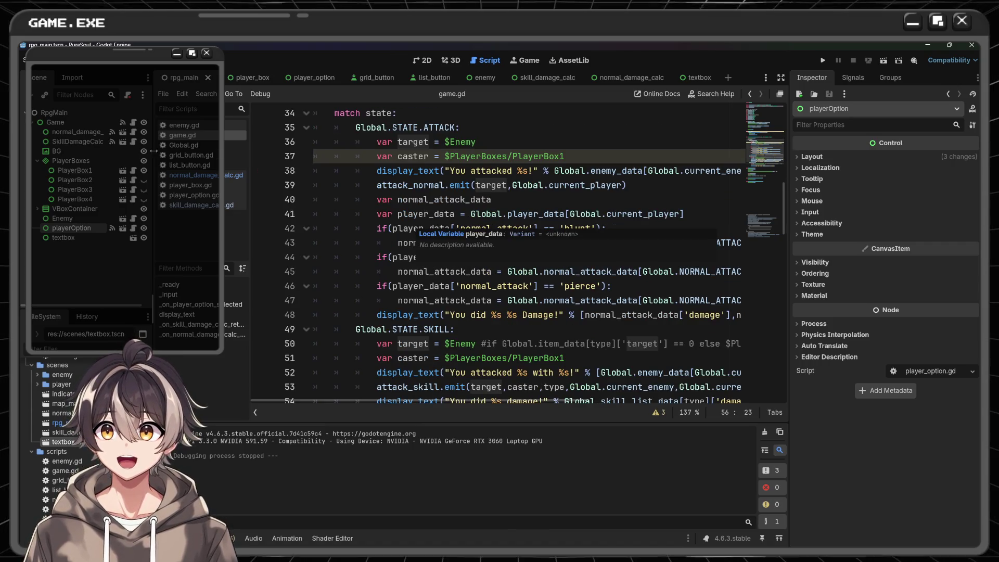
left_click(184, 145)
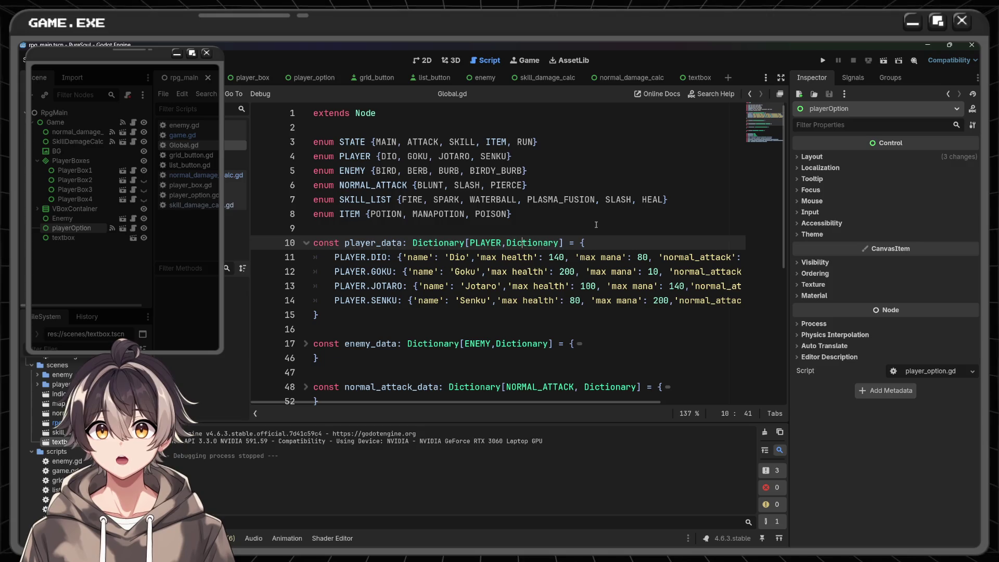
- Expand the attack, skill and item dictionaries in Global.gd and inspect their target keys
scroll(596, 225, "down", 1)
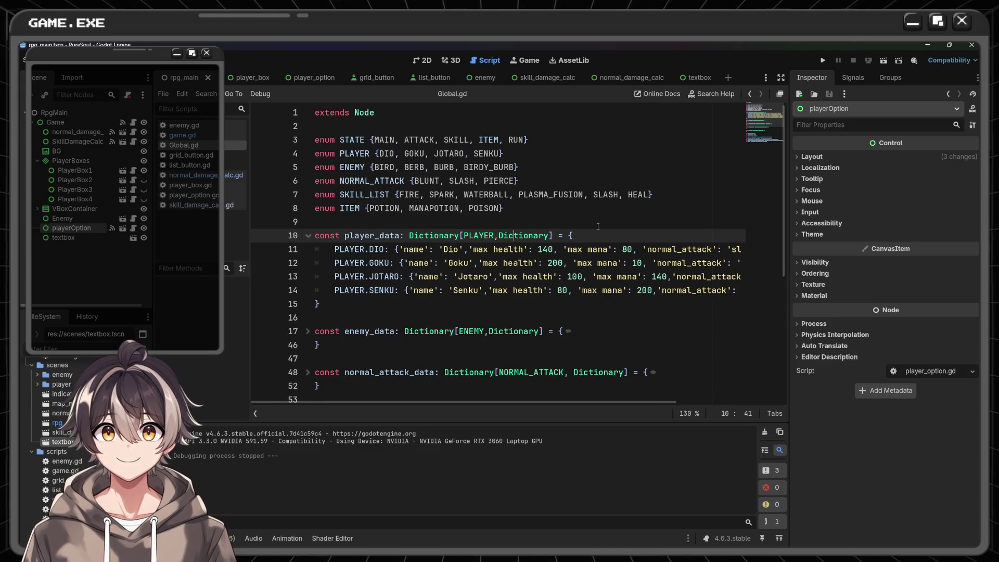
scroll(597, 226, "down", 5)
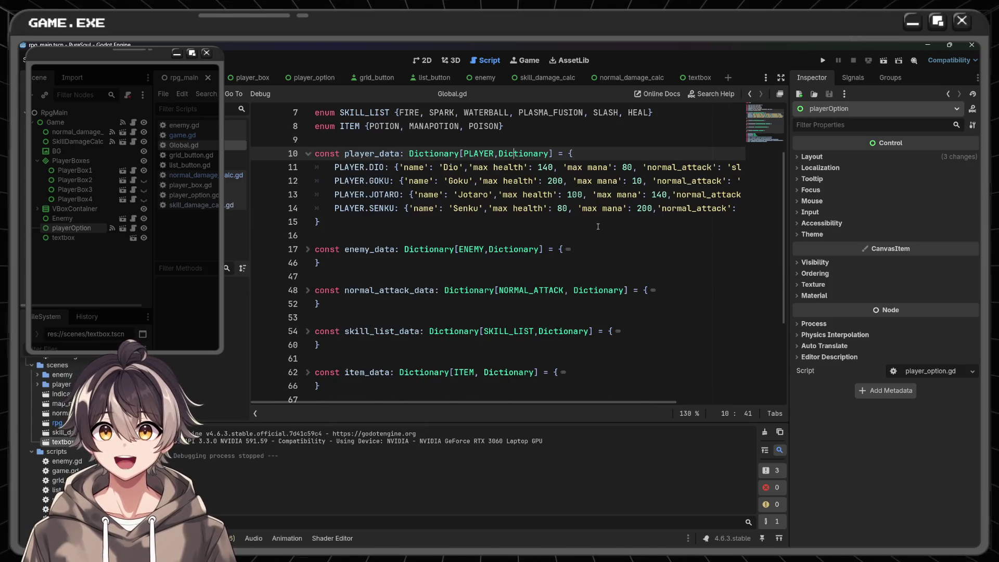
left_click(563, 250)
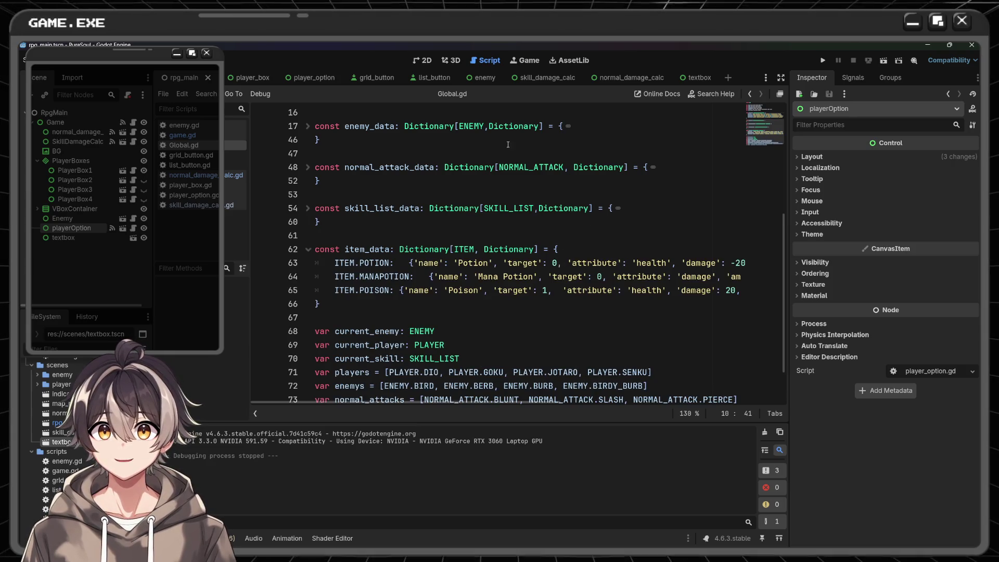
left_click(652, 167)
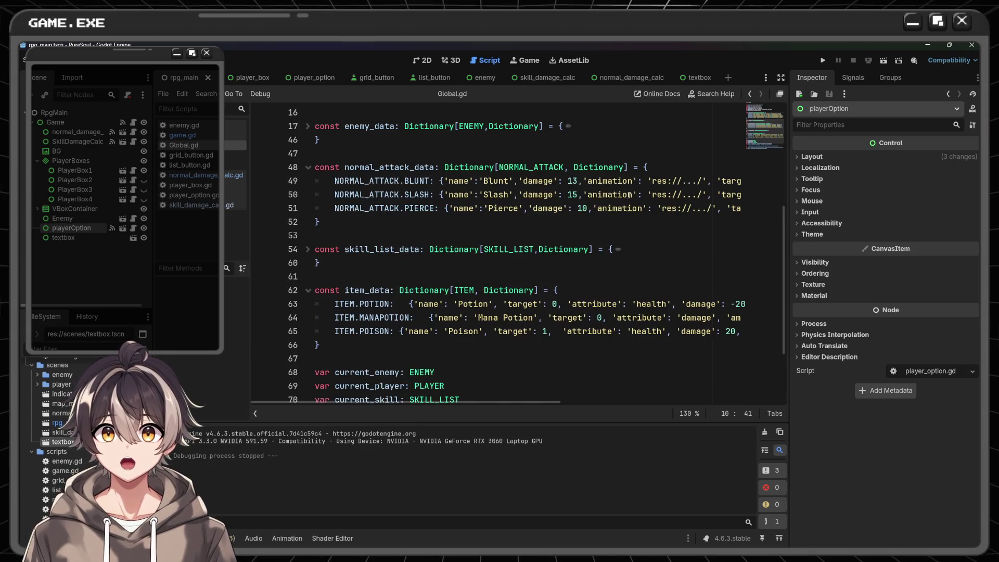
left_click(617, 250)
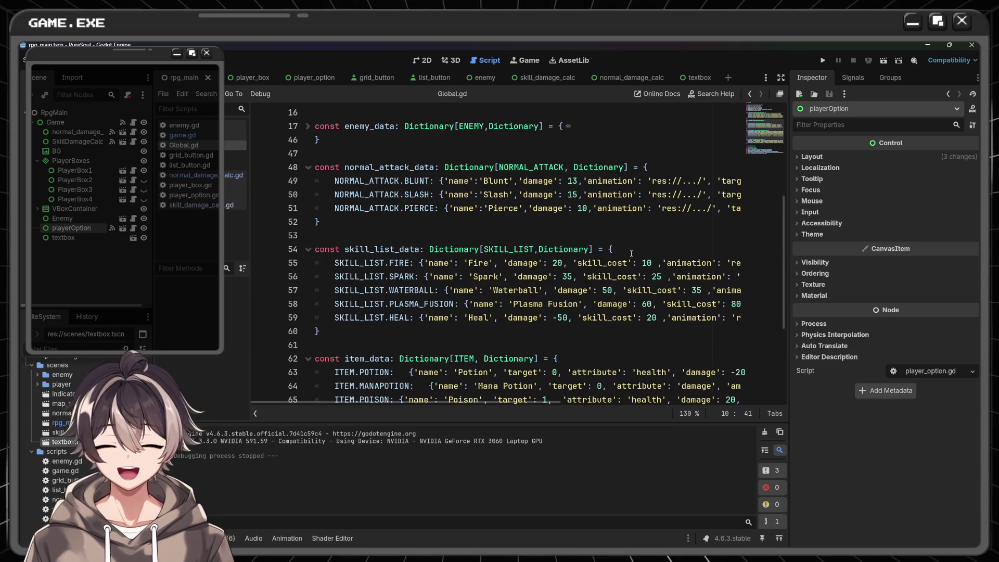
scroll(631, 251, "right", 5)
double_click(510, 181)
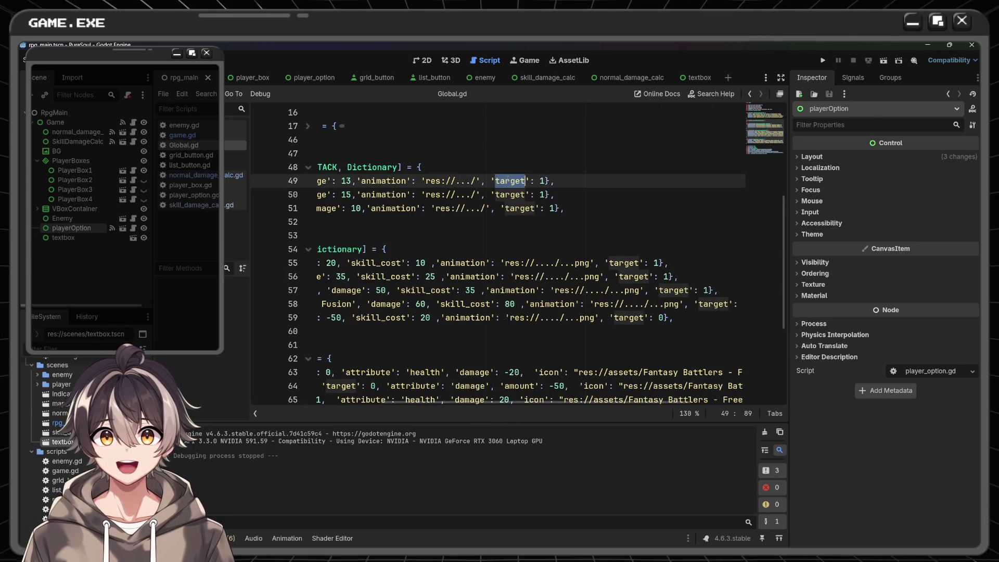
double_click(519, 208)
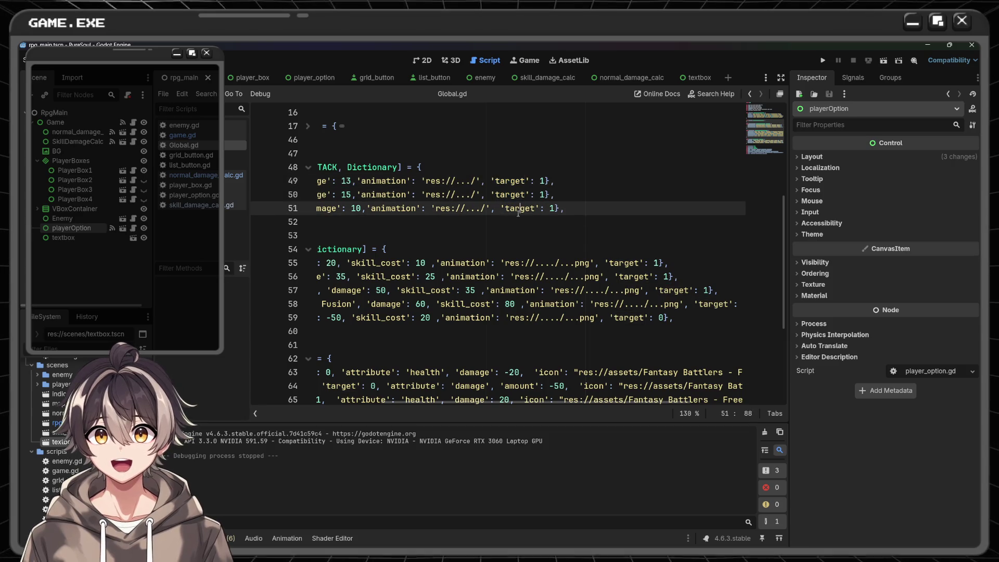
double_click(624, 263)
double_click(632, 276)
double_click(675, 290)
scroll(596, 290, "right", 3)
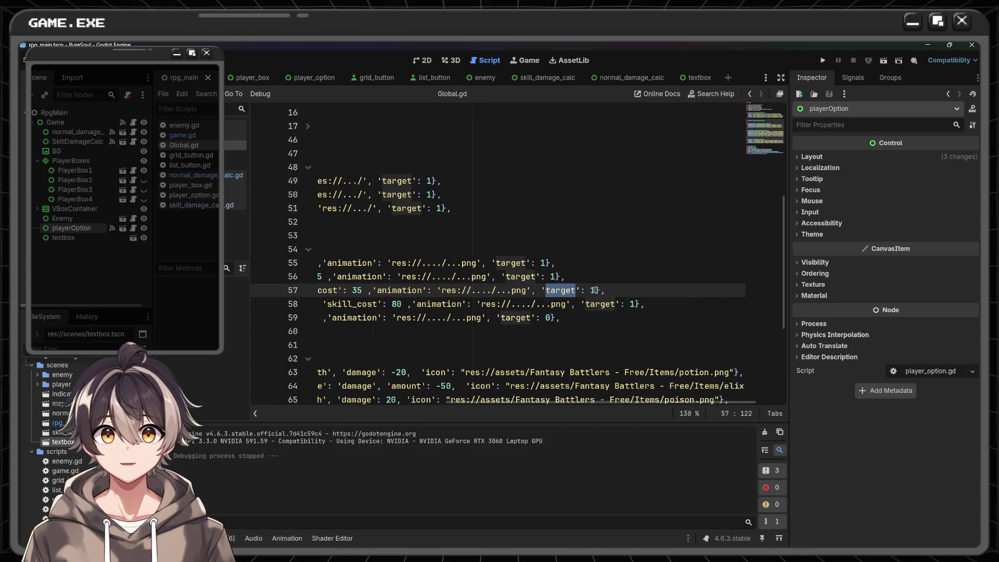
double_click(601, 304)
double_click(516, 318)
double_click(600, 303)
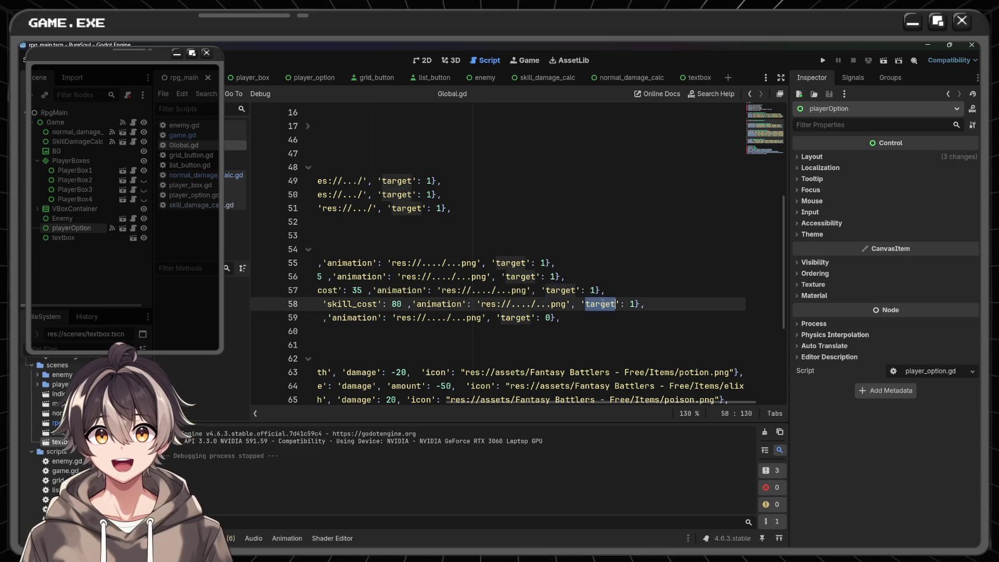
left_click(556, 290)
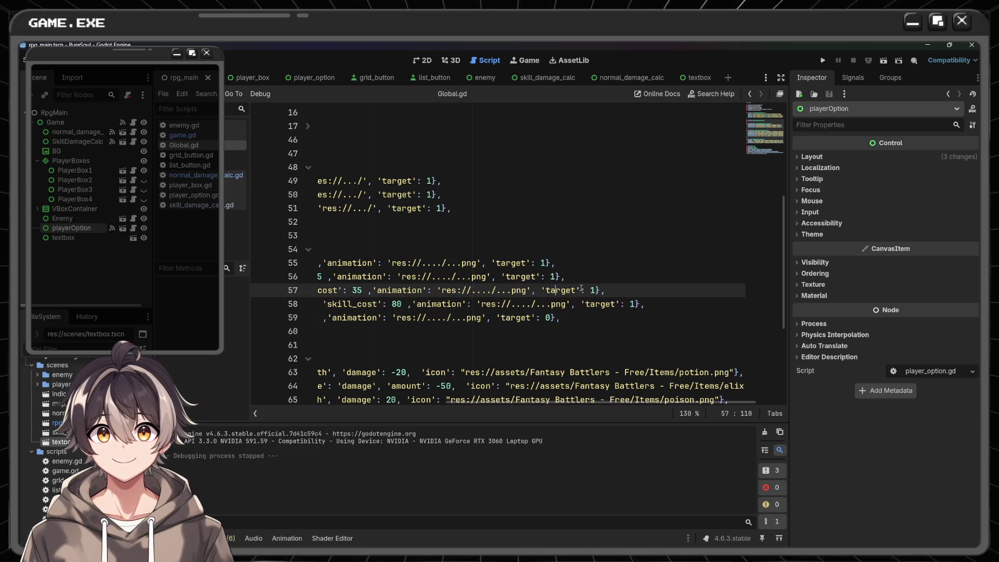
- Inspect the Blunt attack's target value 1 on line 49 and add a comma at its entry's end
double_click(430, 181)
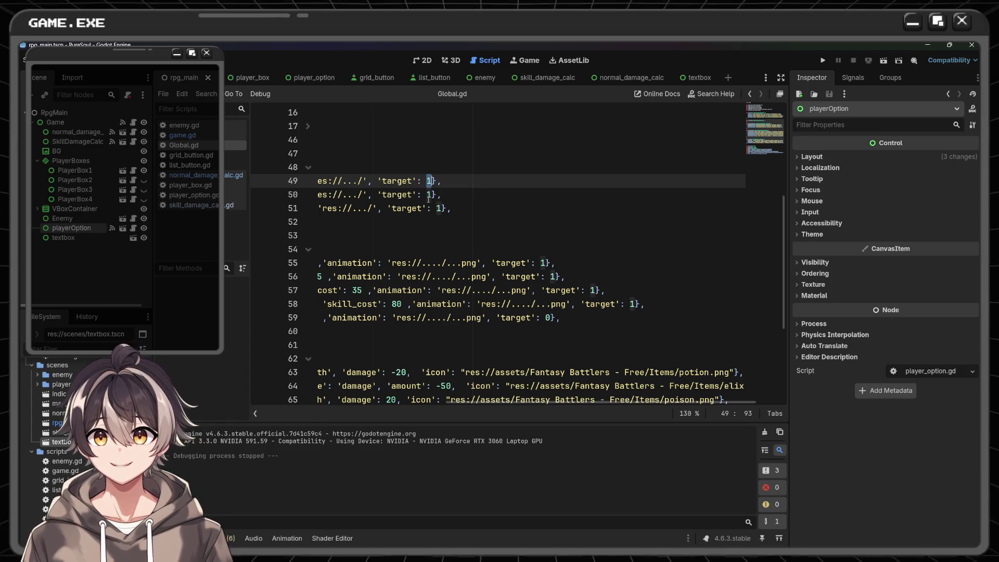
scroll(428, 198, "left", 5)
scroll(429, 199, "right", 3)
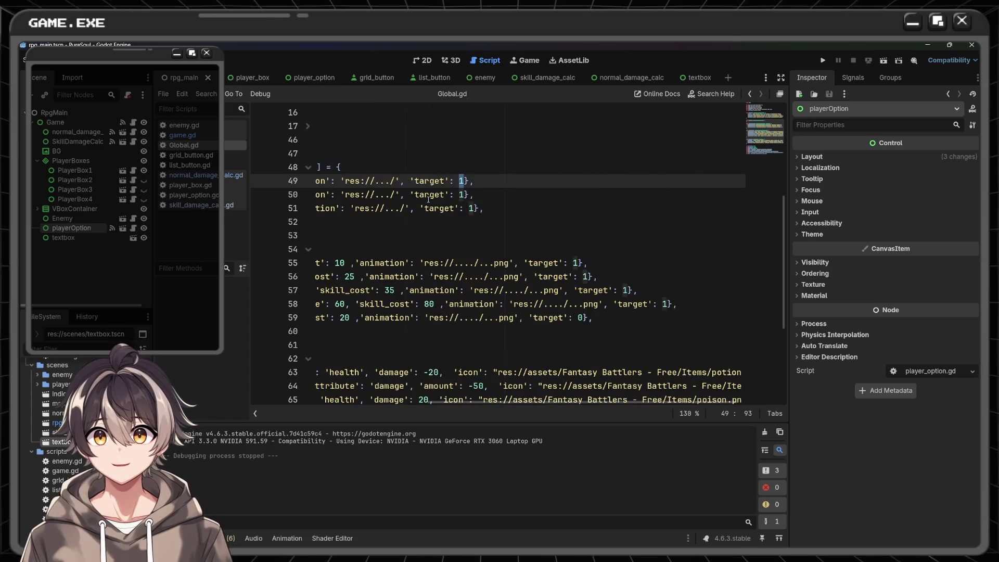
left_click(469, 182)
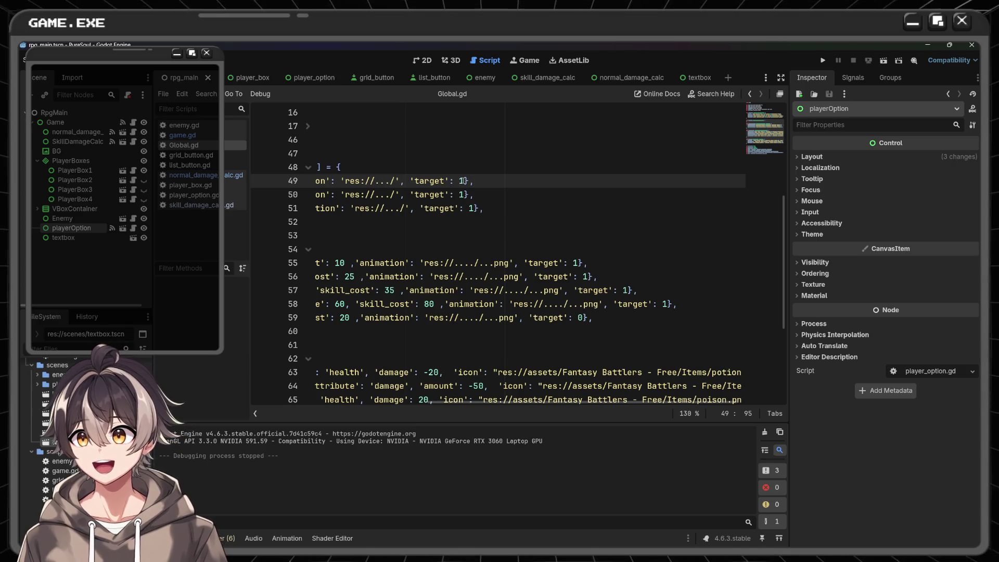
scroll(463, 180, "left", 5)
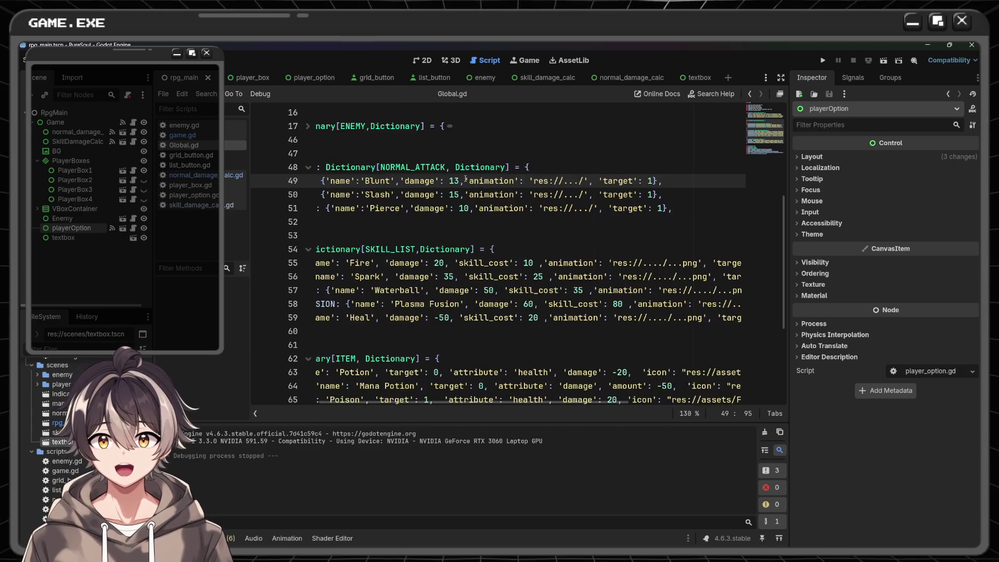
scroll(470, 177, "right", 5)
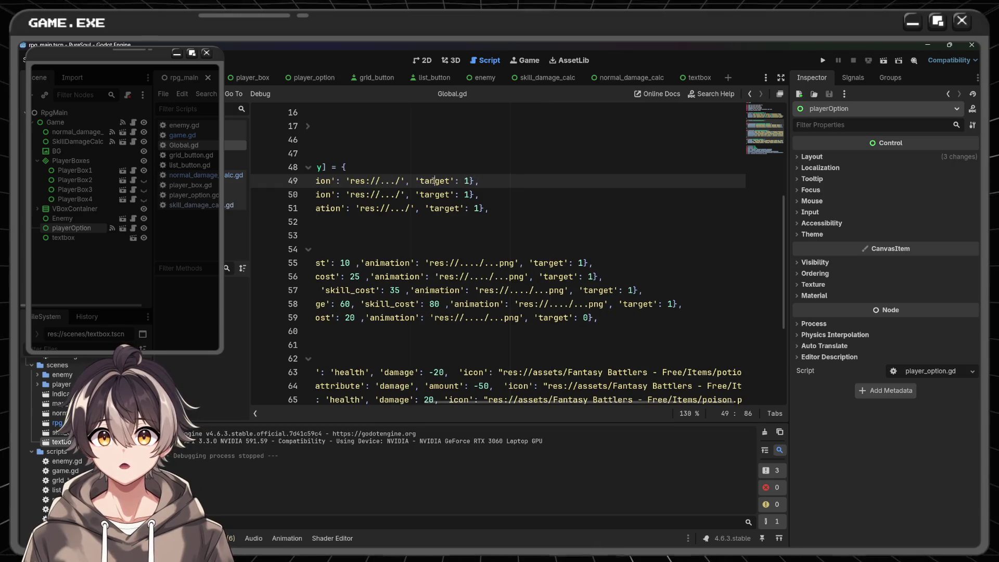
double_click(435, 180)
left_click_drag(460, 181, 477, 182)
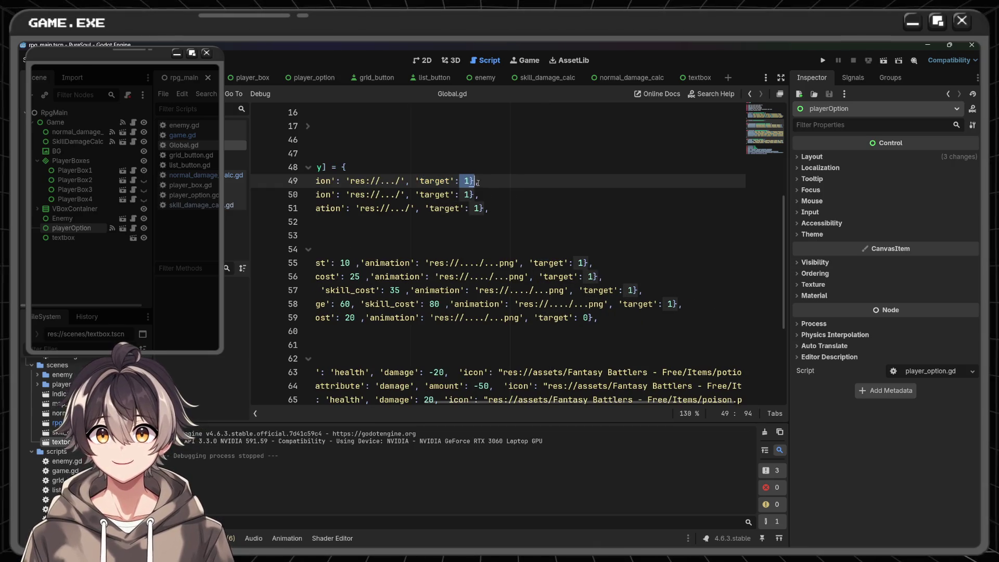
left_click(649, 175)
type(",")
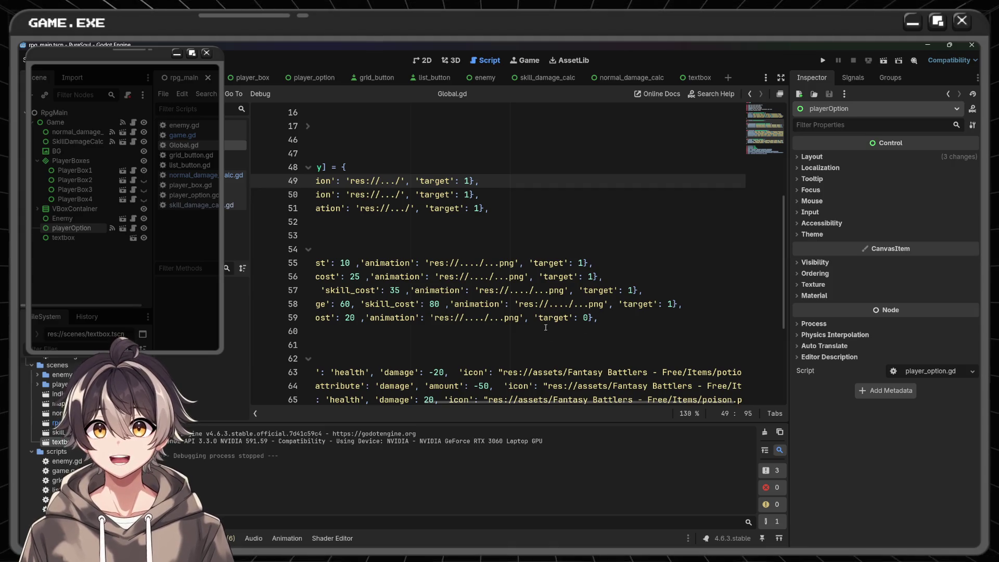
- Inspect the Heal skill's target value 0 and damage value -50 on line 59
left_click(545, 320)
scroll(520, 320, "left", 5)
scroll(515, 319, "right", 6)
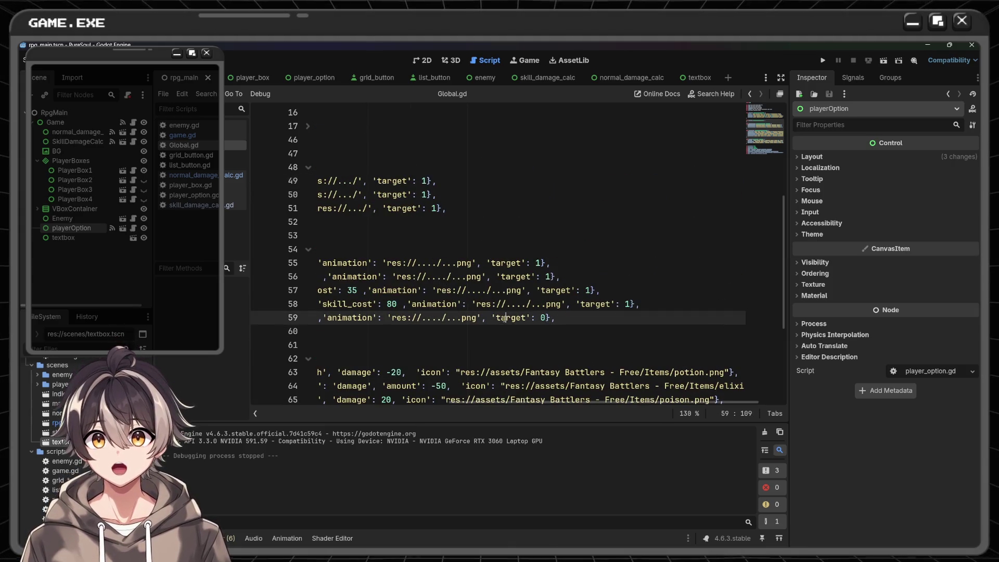
double_click(504, 317)
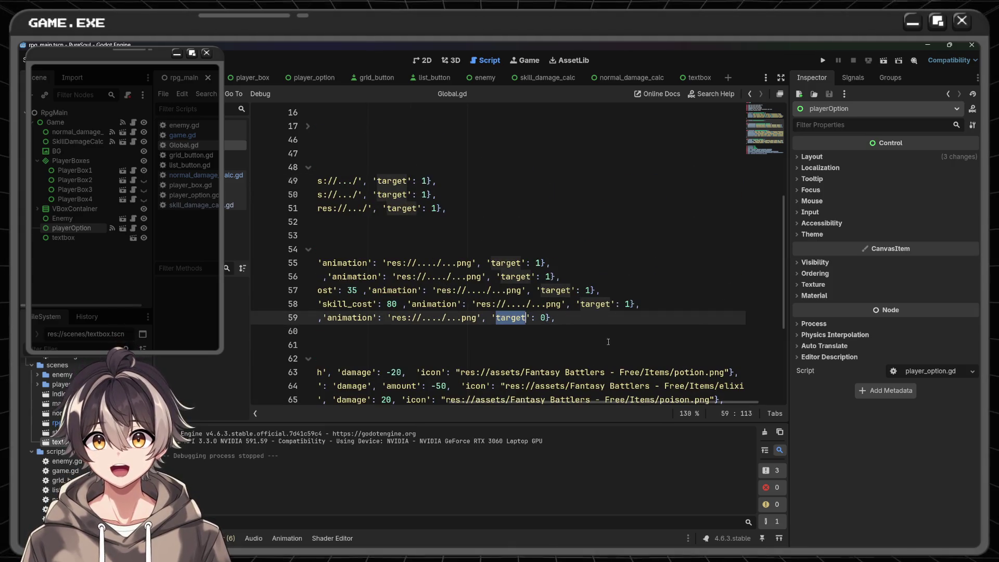
left_click(541, 319)
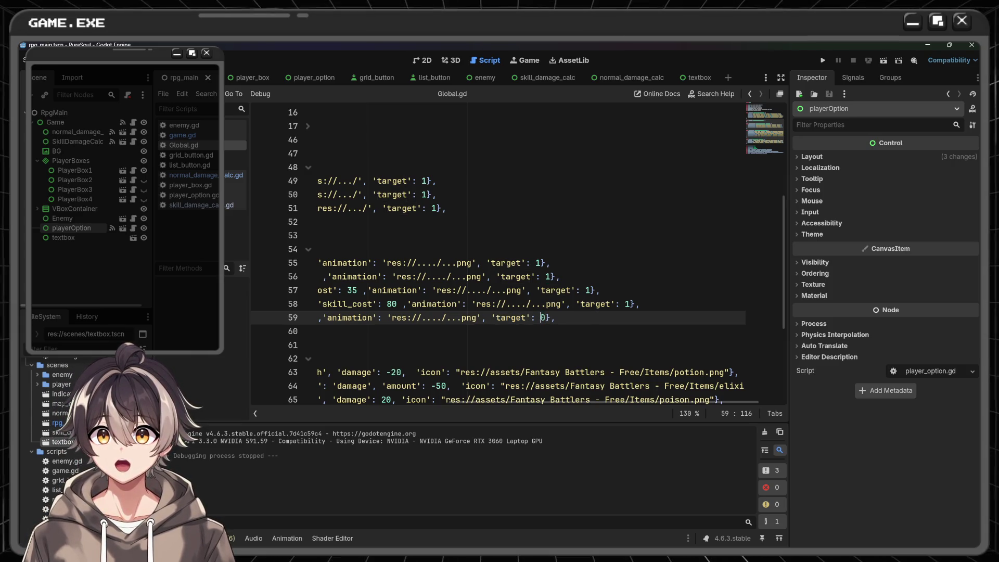
double_click(543, 318)
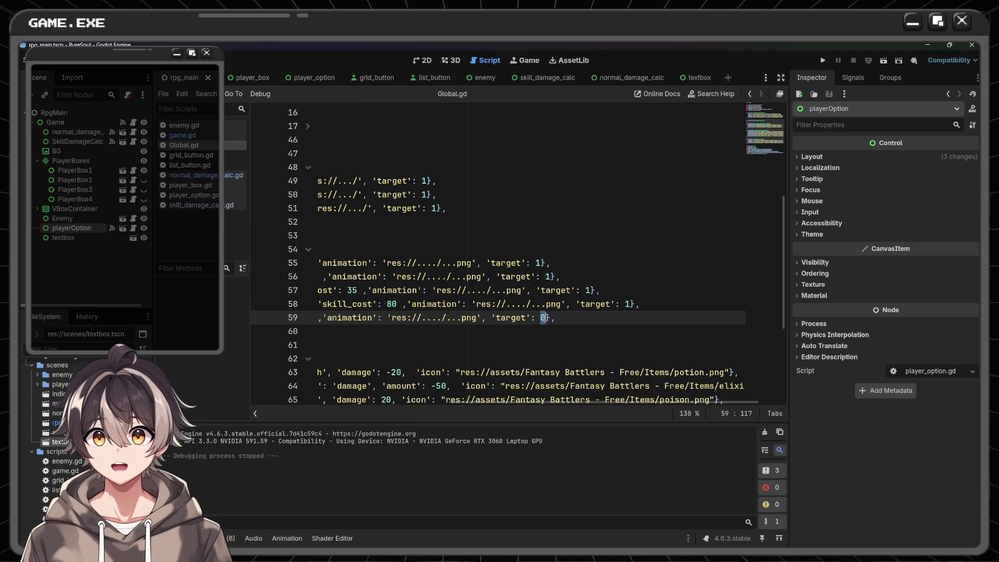
left_click(541, 318)
scroll(513, 322, "left", 5)
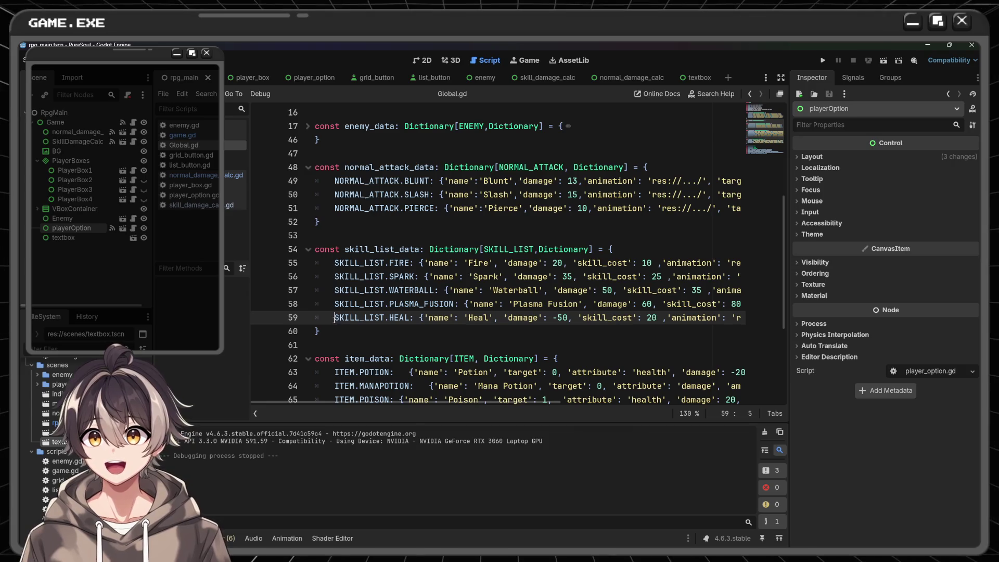
left_click_drag(334, 317, 493, 318)
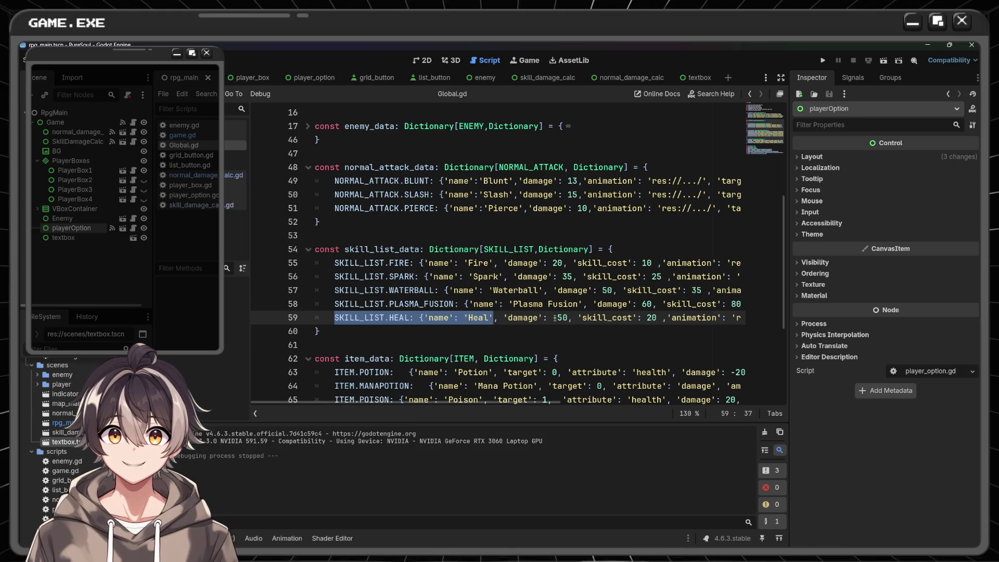
mouse_move(552, 317)
left_mouse_down()
mouse_move(575, 319)
mouse_move(567, 319)
left_mouse_up()
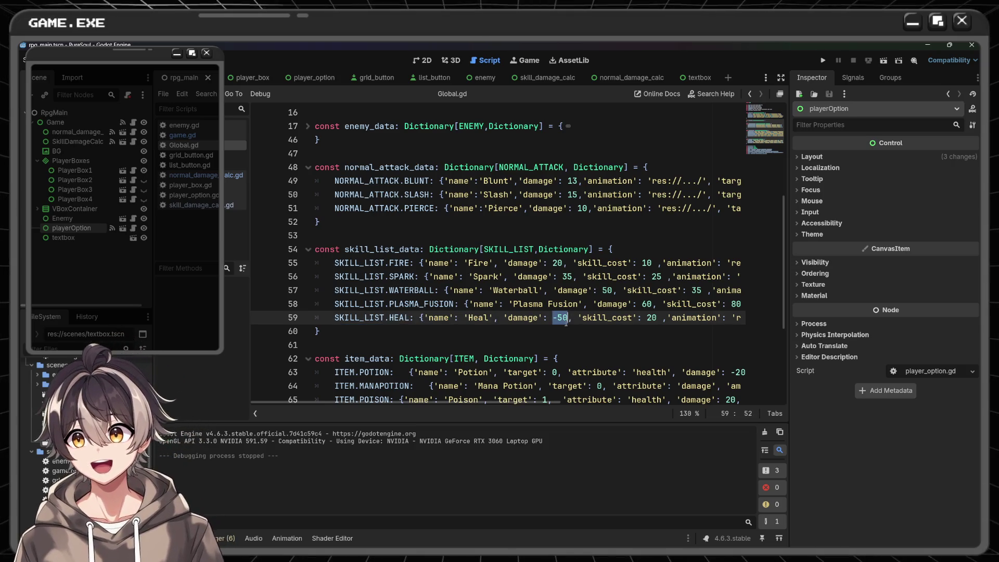
- Check that the Poison item's target is 1 on line 65, then open game.gd
scroll(490, 316, "down", 2)
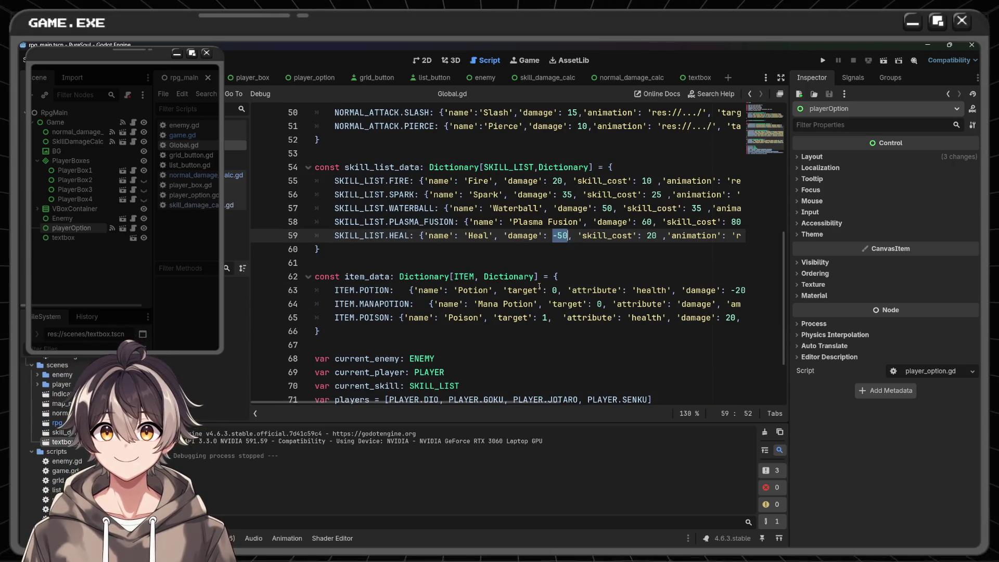
scroll(486, 297, "down", 1)
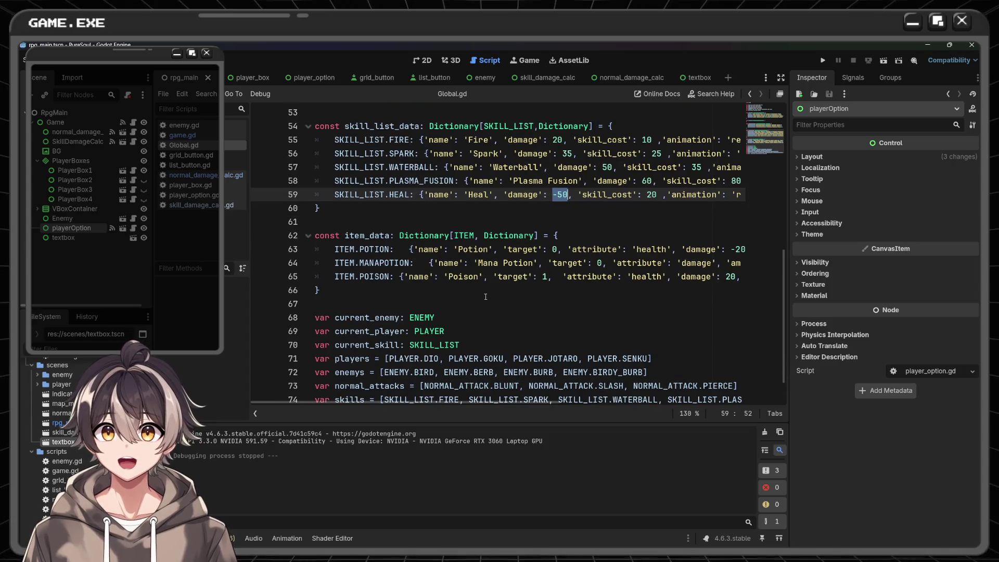
left_click(530, 249)
left_click(518, 262)
left_click(495, 276)
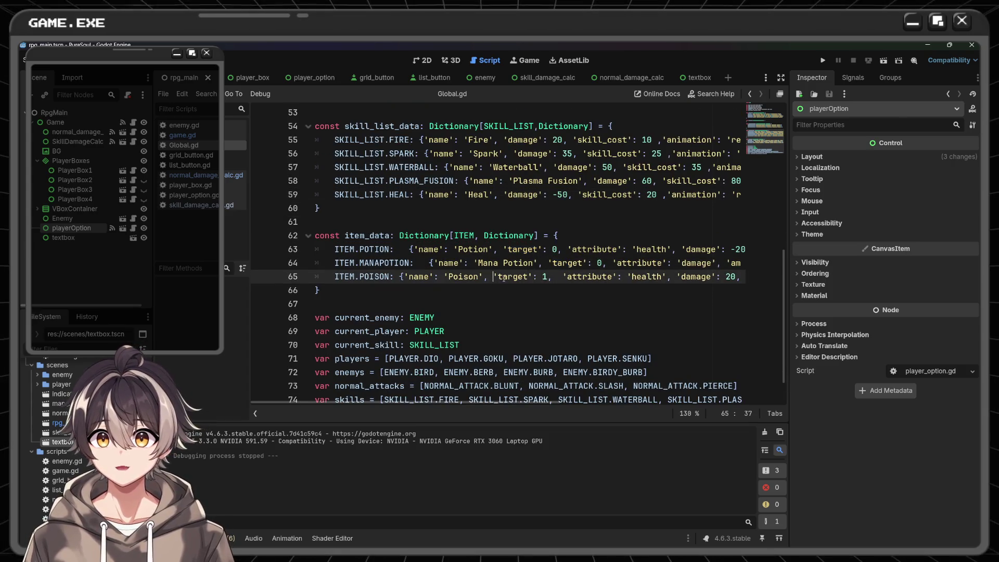
double_click(387, 276)
double_click(515, 277)
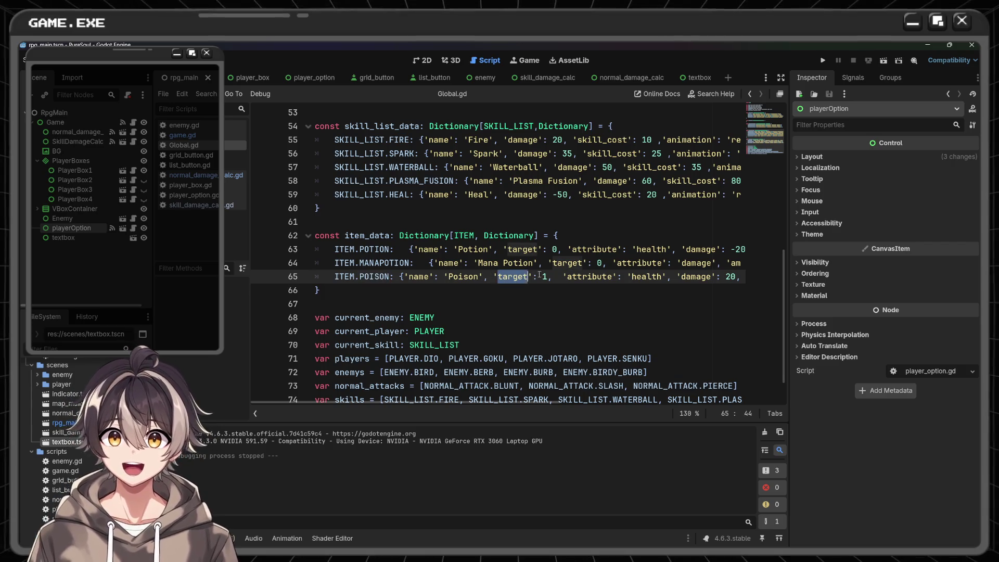
double_click(544, 276)
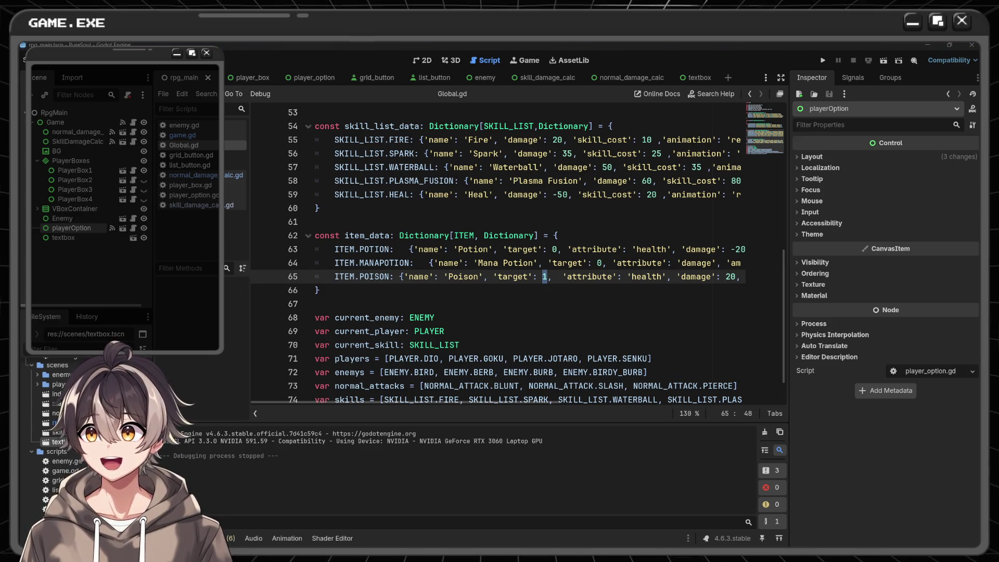
key("Left")
key("Left")
key("Left")
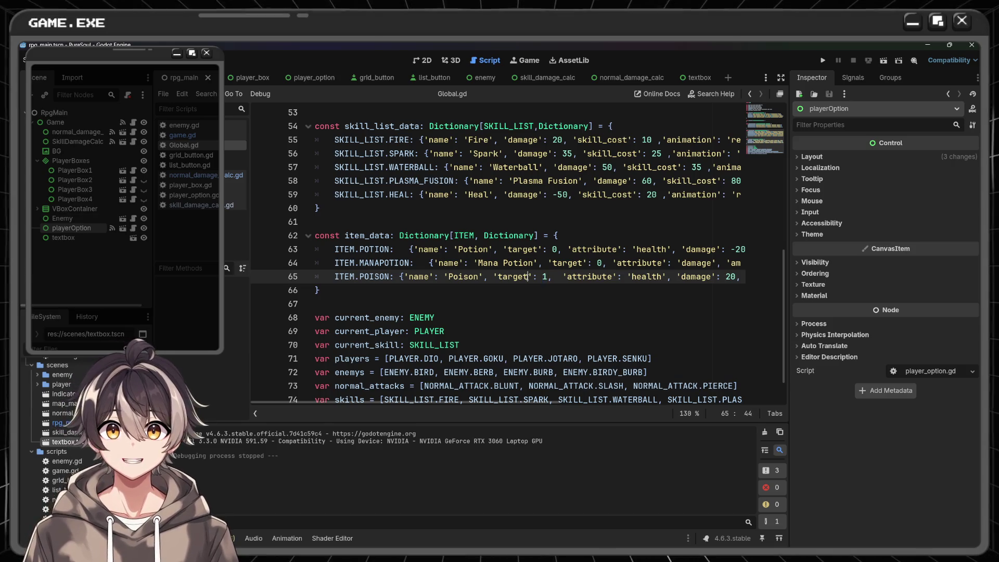
scroll(551, 269, "down", 3, "ctrl")
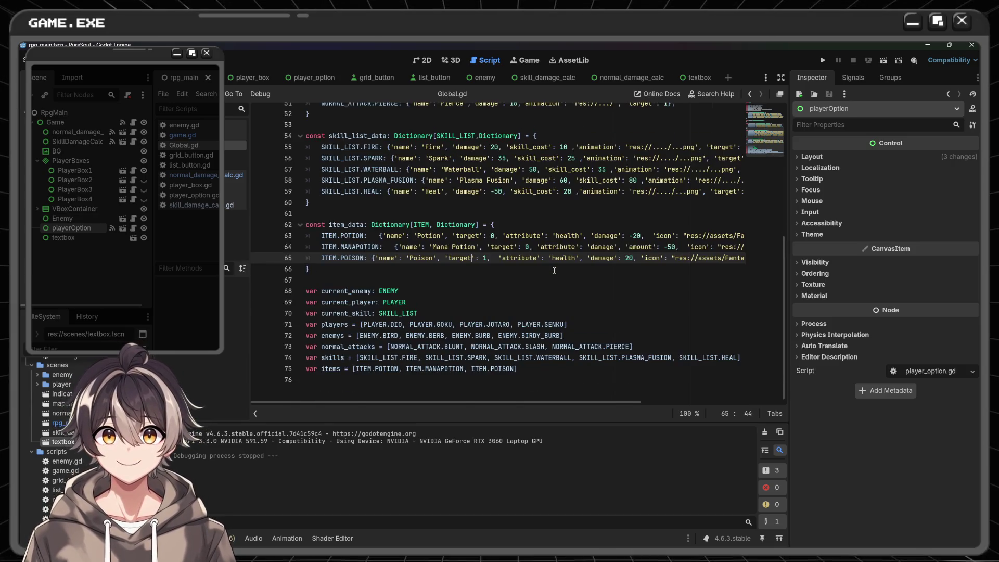
scroll(554, 270, "up", 1, "ctrl")
scroll(554, 271, "right", 5)
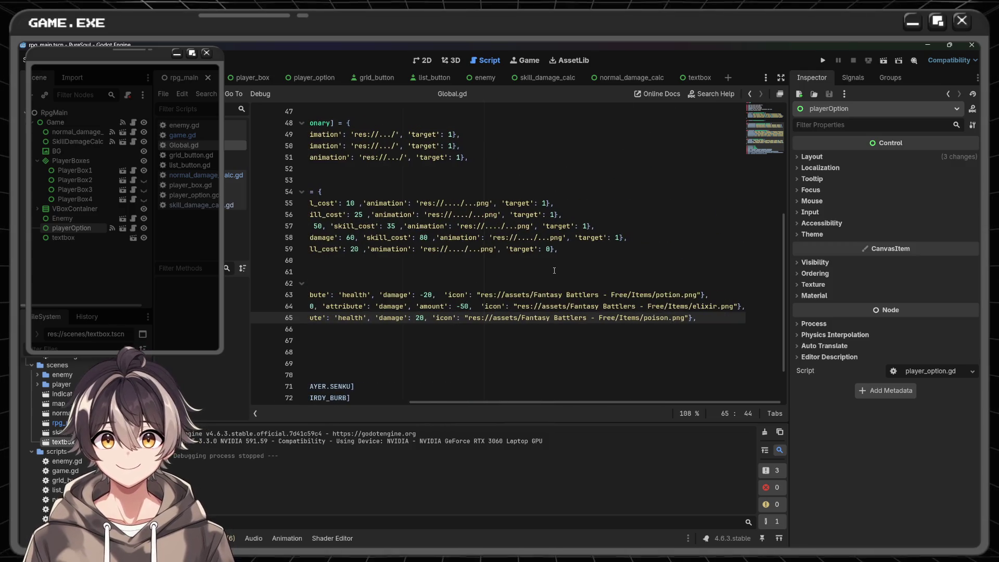
scroll(554, 271, "left", 5)
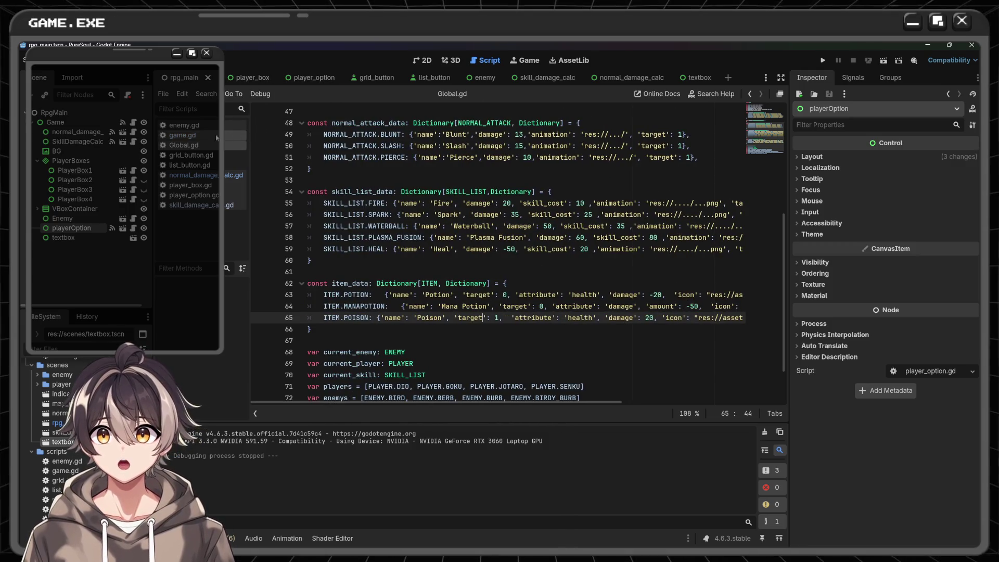
left_click(198, 135)
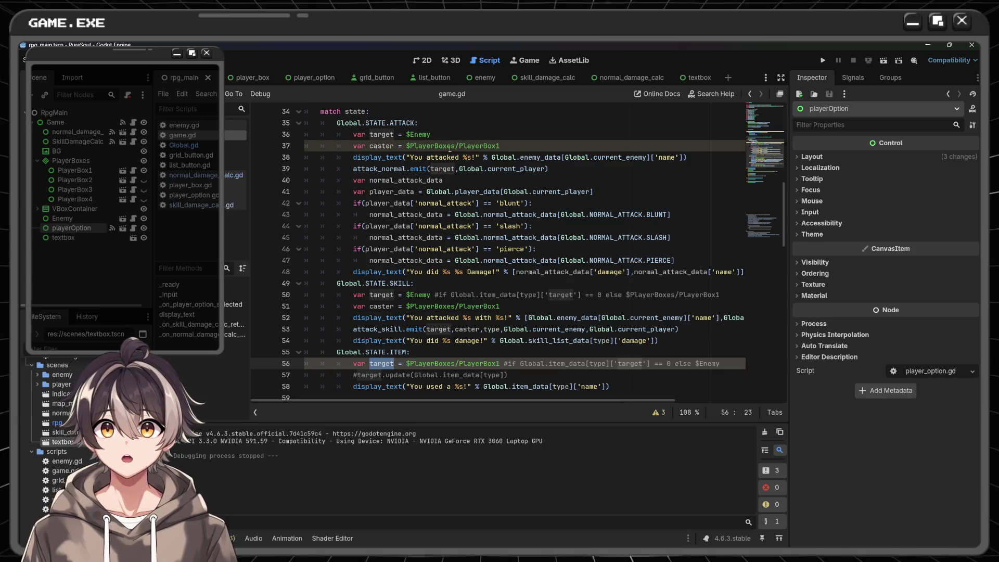
- Add the comment '#Function to change Player based on turn Order' after the PlayerBox1 caster line, then switch to 2D
double_click(477, 146)
left_click(572, 143)
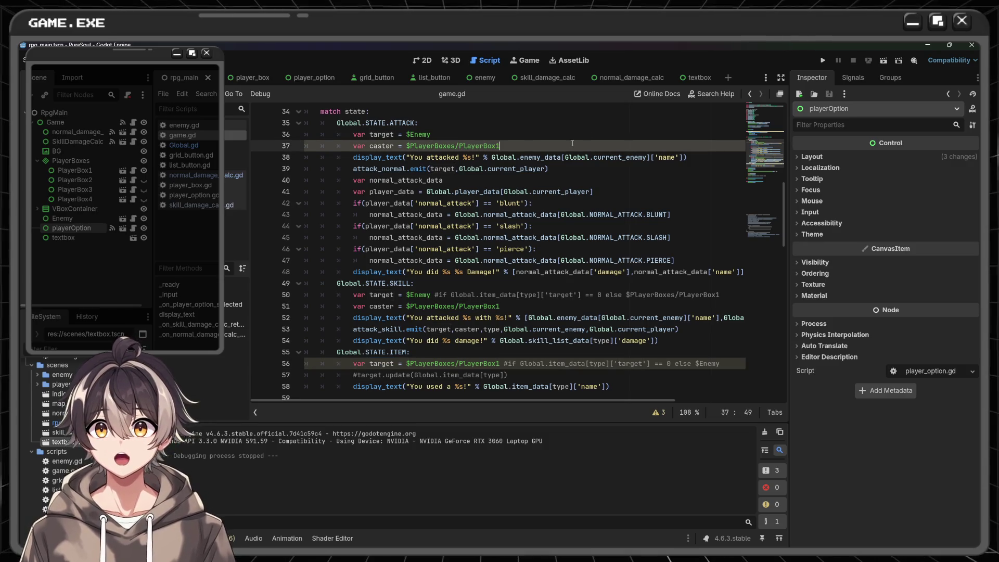
double_click(498, 146)
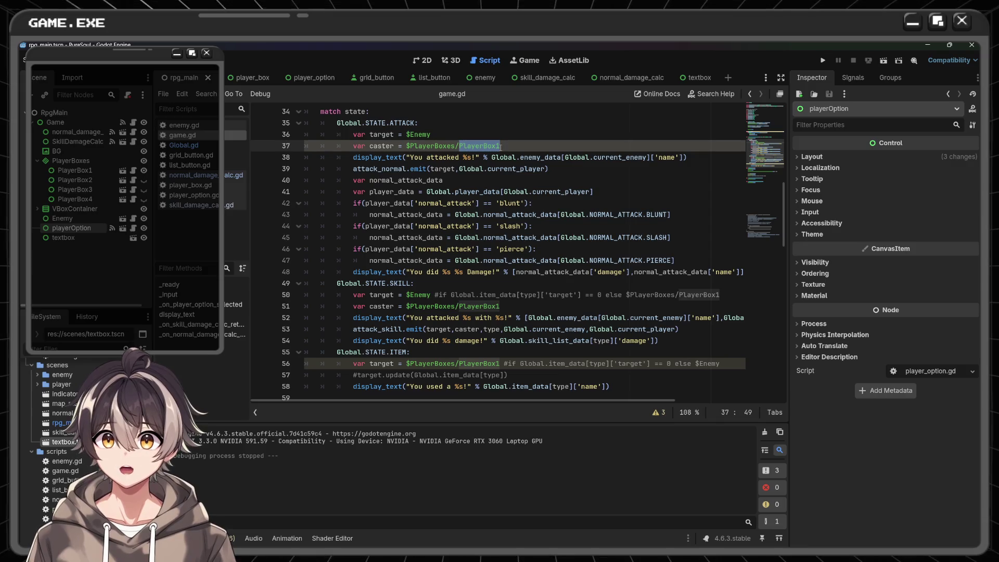
left_click(537, 141)
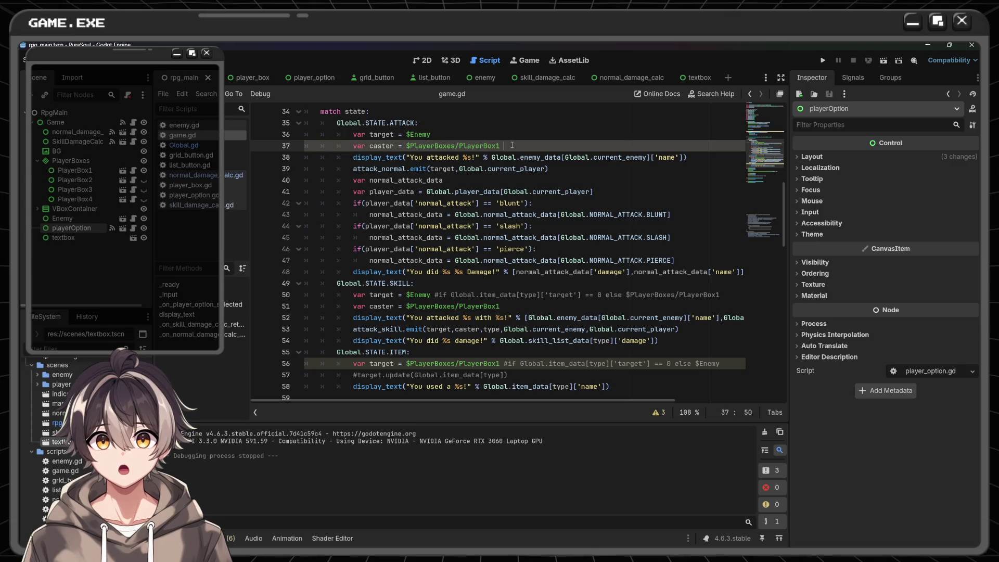
type("''")
type("#")
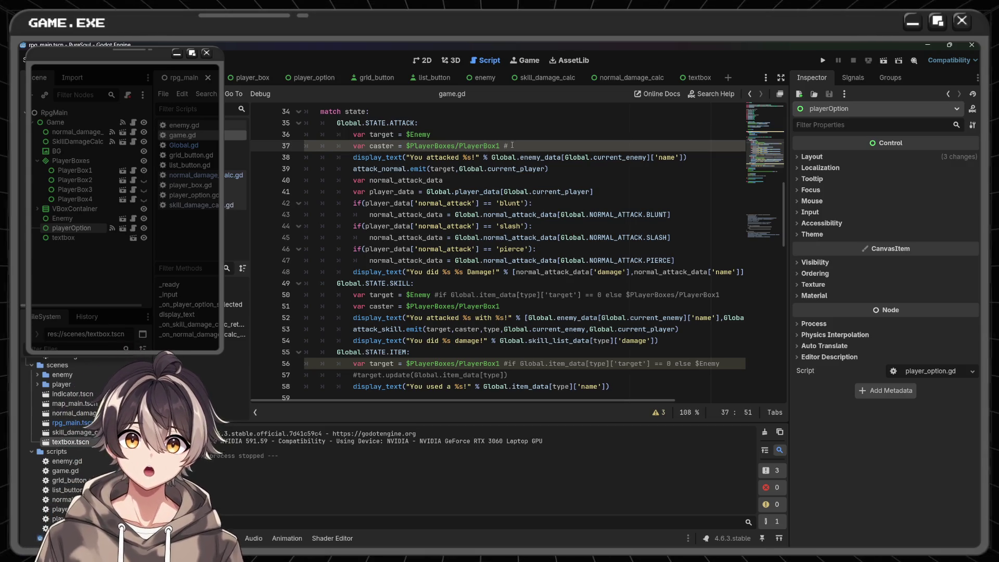
type("Funct")
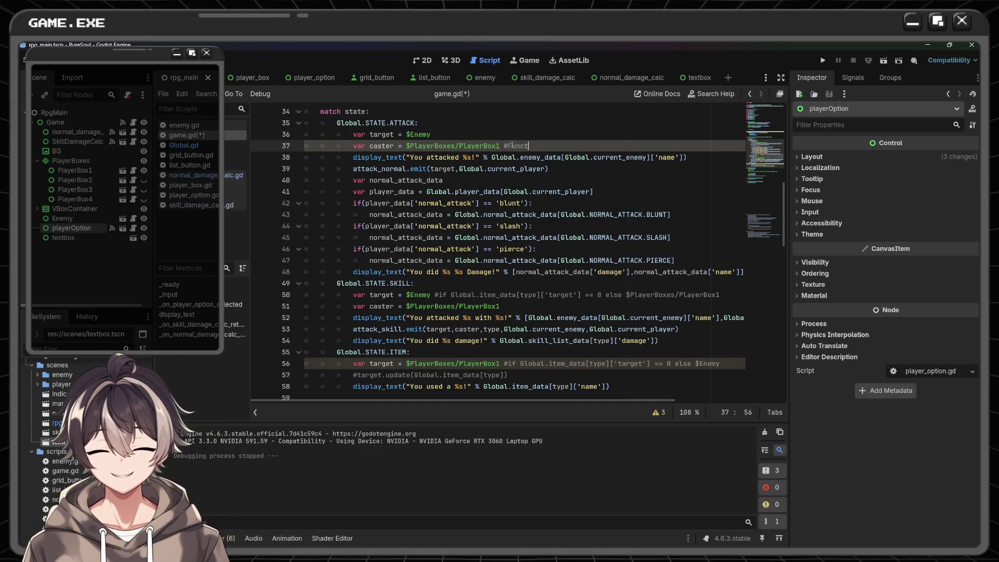
type("ionto ch")
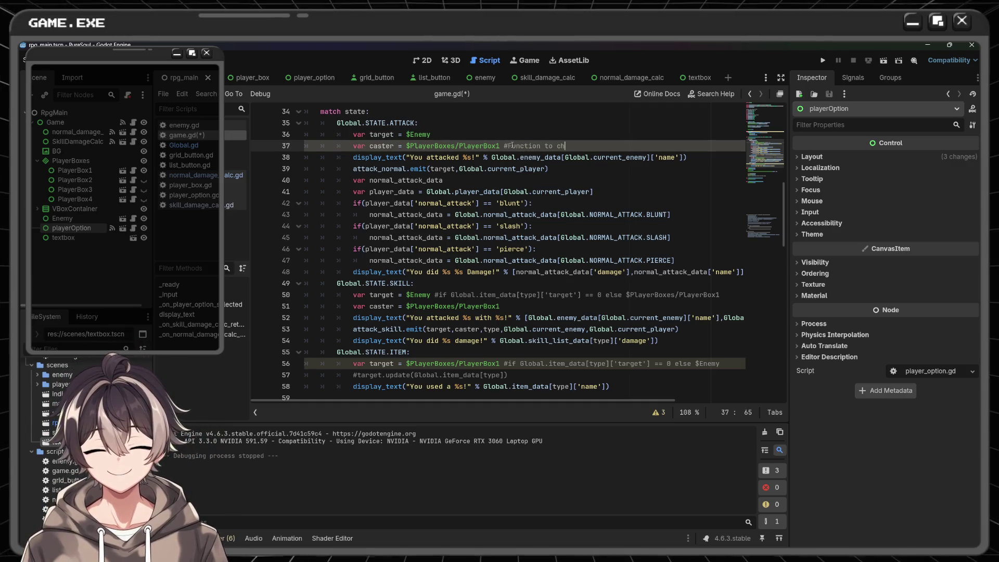
type("ange ")
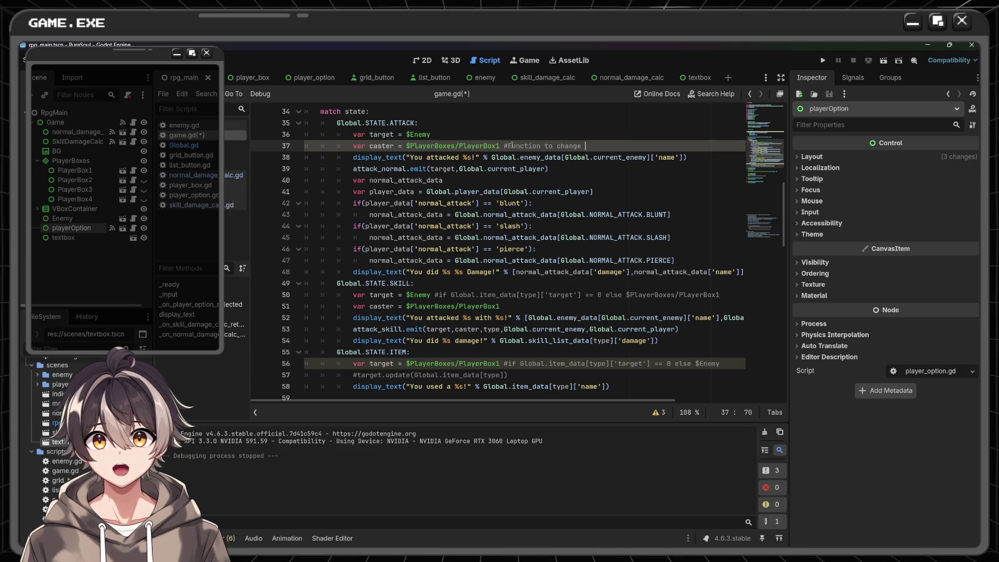
type("Player ba")
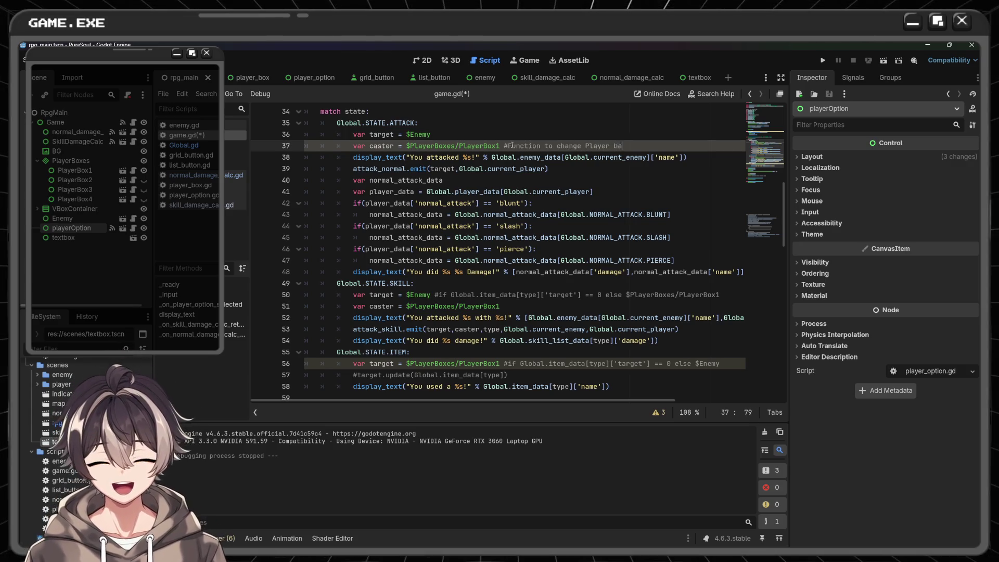
type("sed on trun")
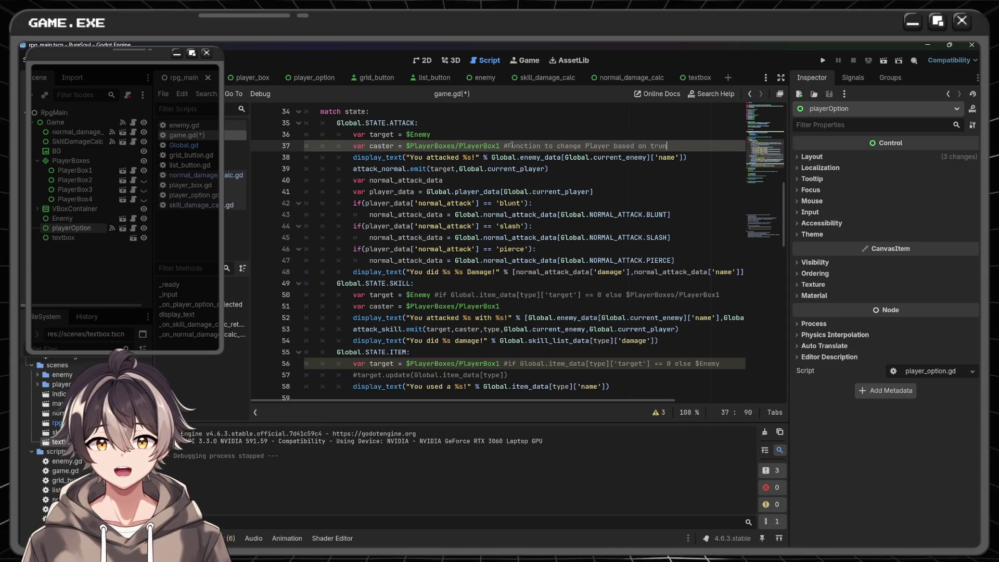
key("BackSpace")
key("BackSpace")
key("BackSpace")
type("urn Order")
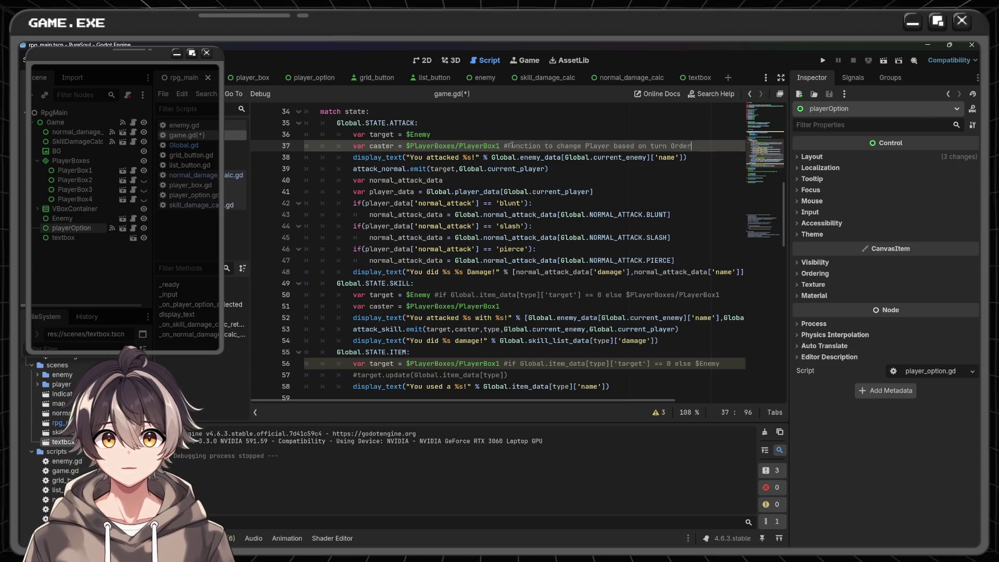
left_click(484, 146)
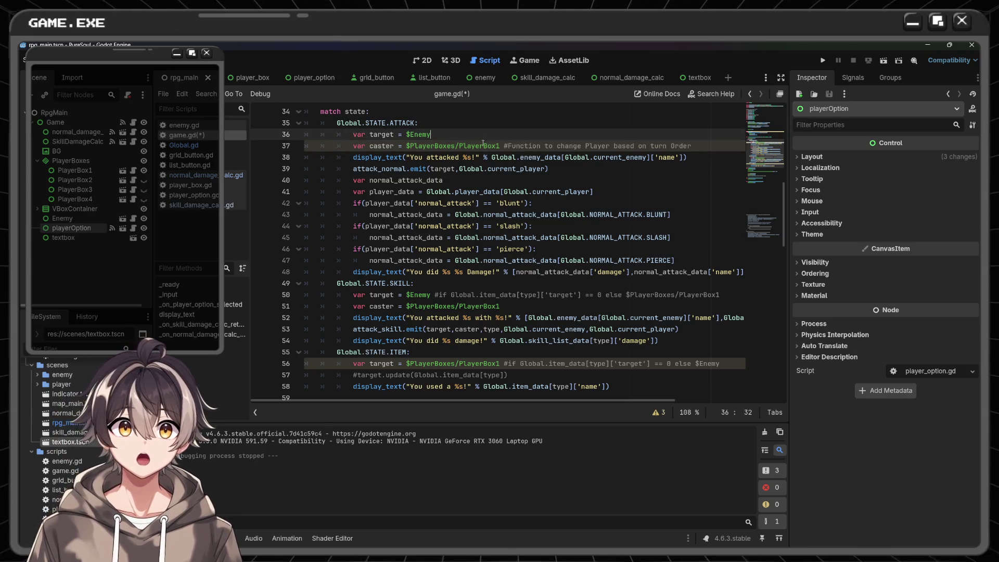
double_click(484, 146)
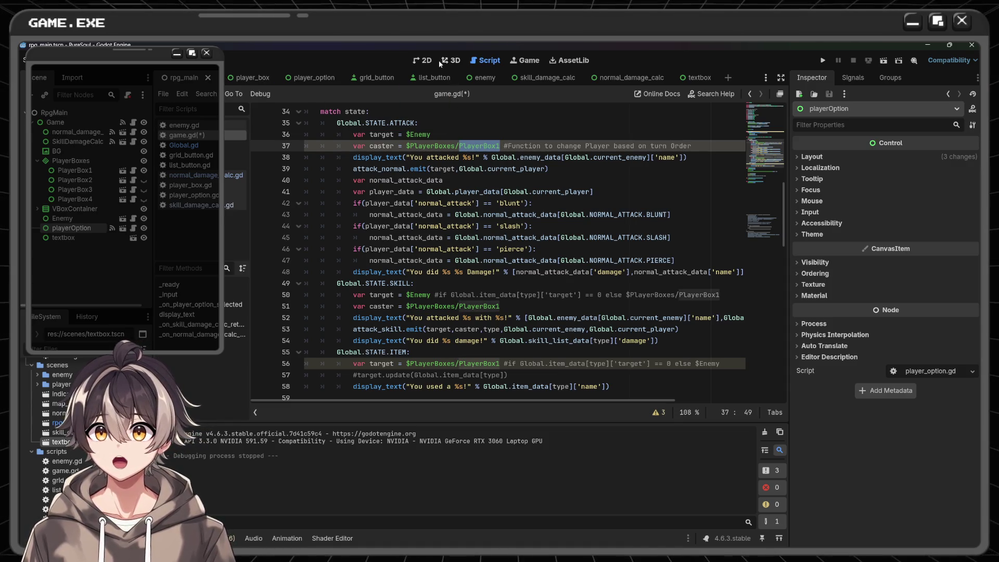
left_click(424, 60)
- Make PlayerBox2, PlayerBox3 and PlayerBox4 visible and run the project to test the battle
left_click(257, 339)
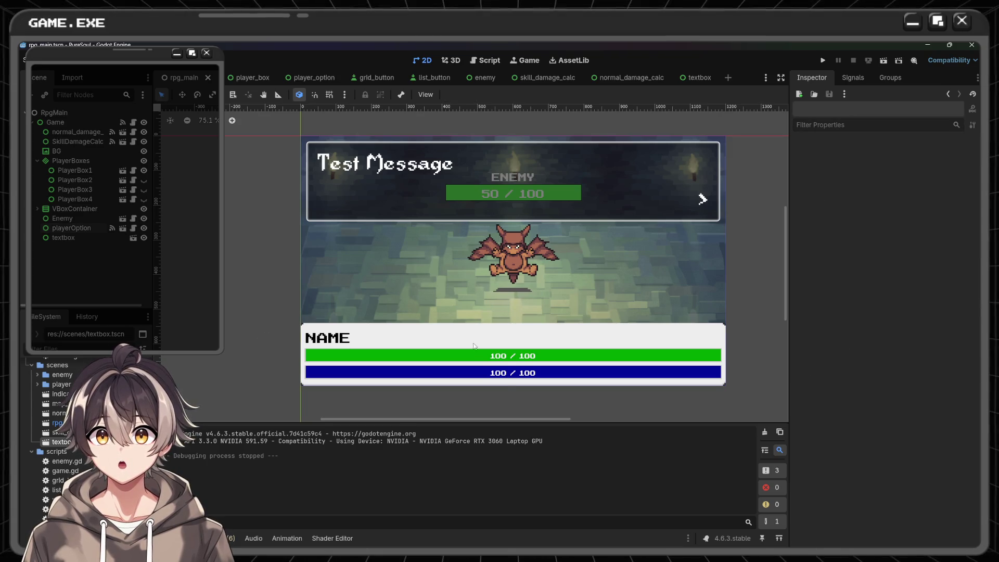
left_click(478, 323)
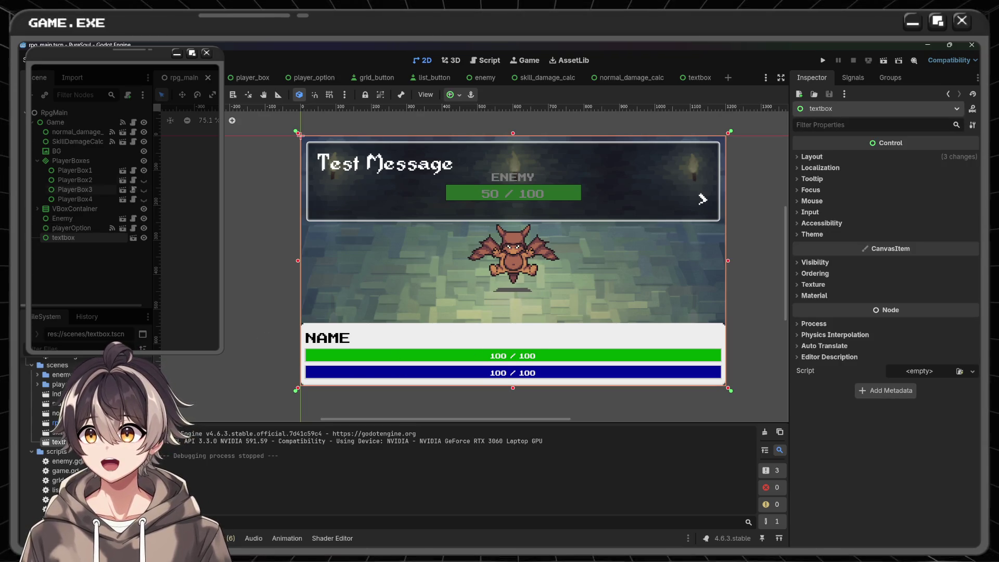
left_click(75, 171)
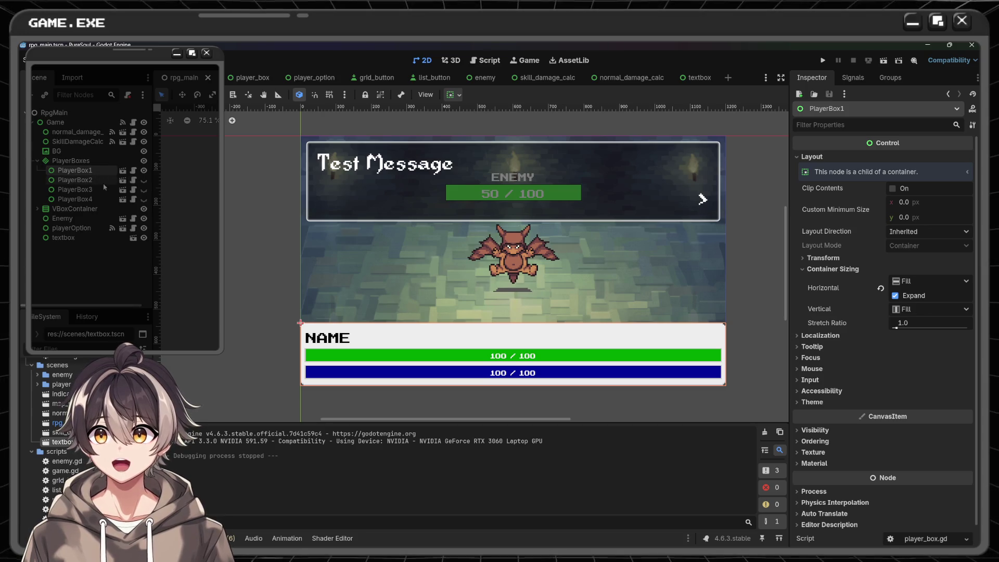
left_click(144, 180)
left_click(144, 189)
left_click(144, 199)
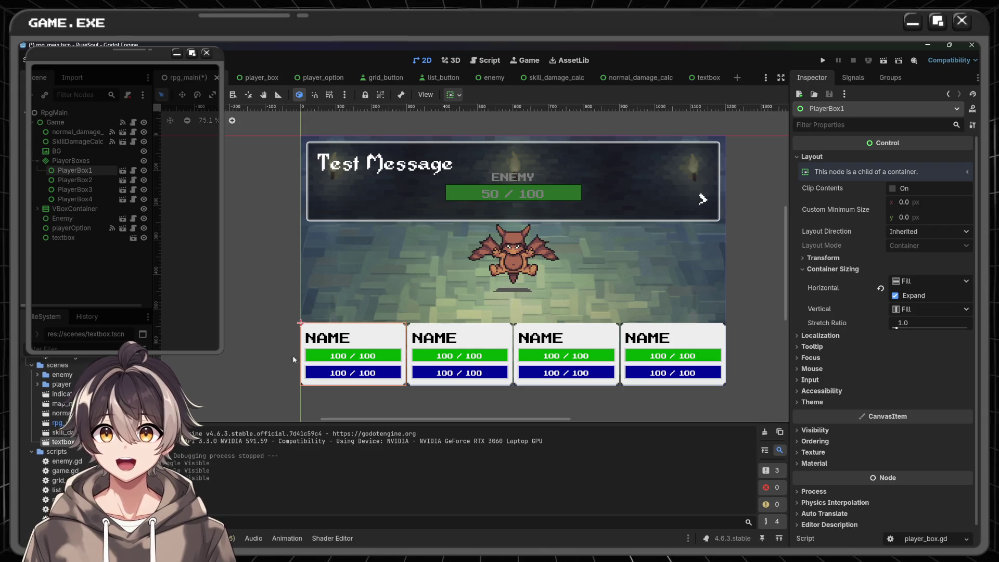
left_click(826, 60)
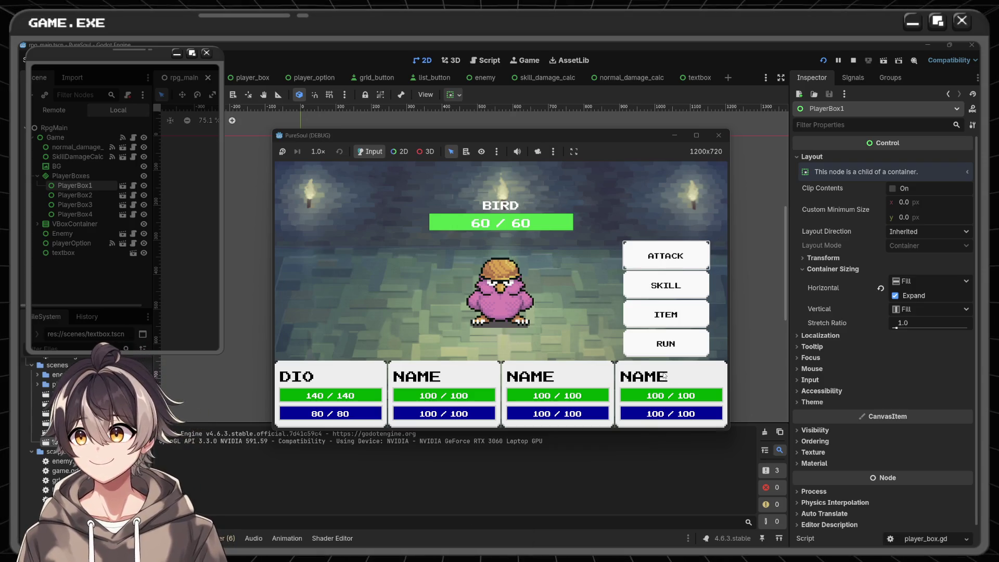
- Close the running game, hide PlayerBox2–4 again and save the scene
left_click(720, 136)
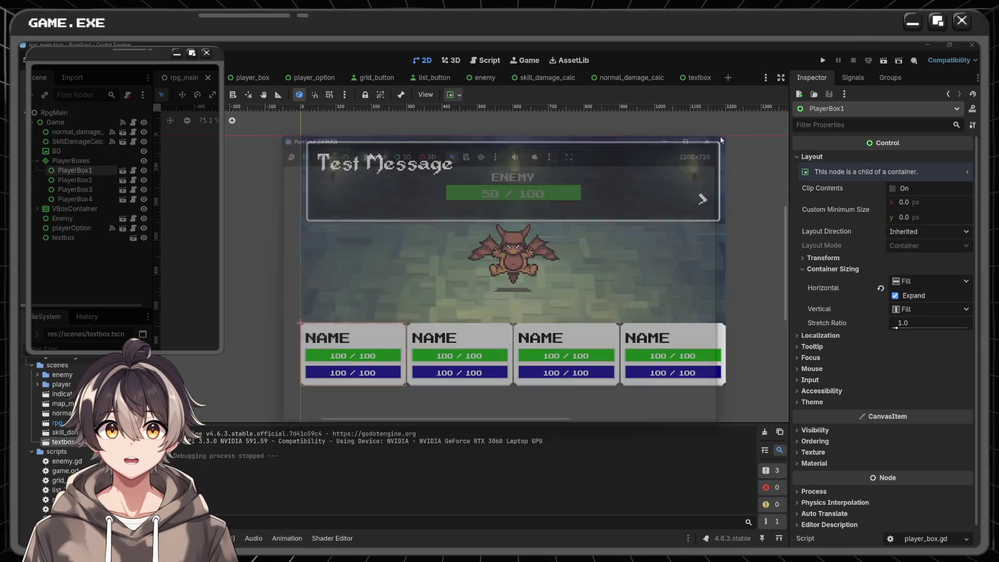
left_click(718, 146)
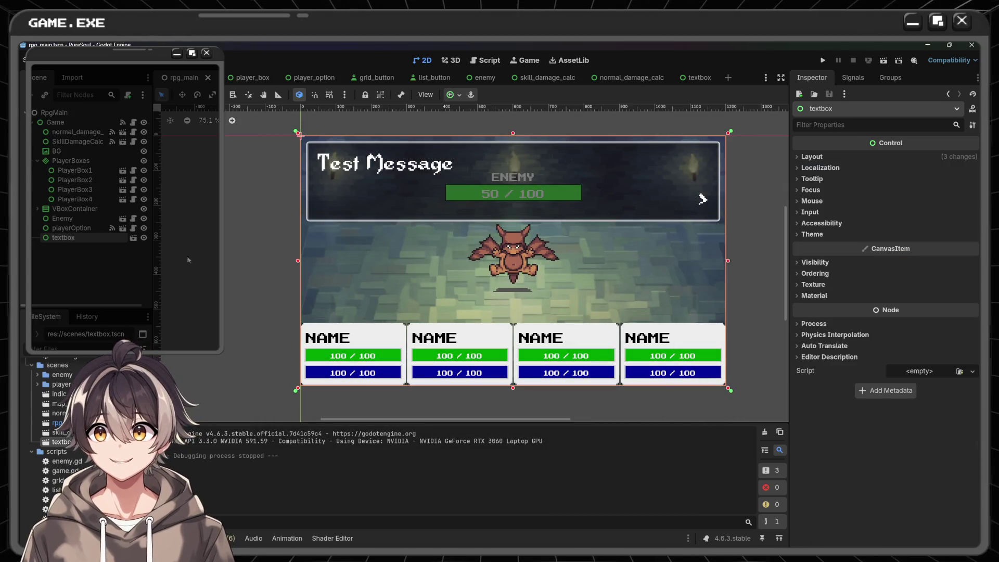
left_click(143, 199)
left_click(144, 189)
left_click(144, 180)
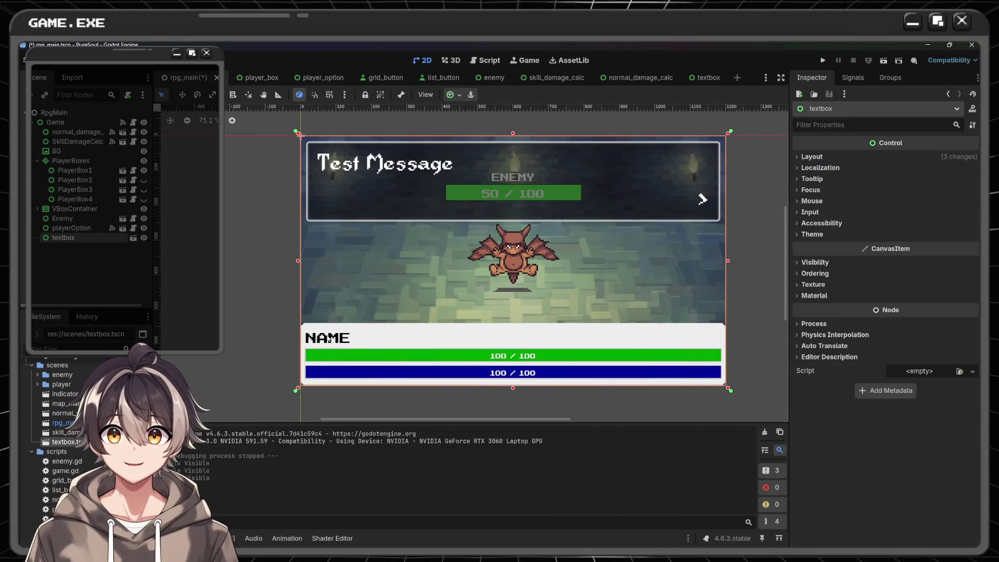
left_click(298, 200)
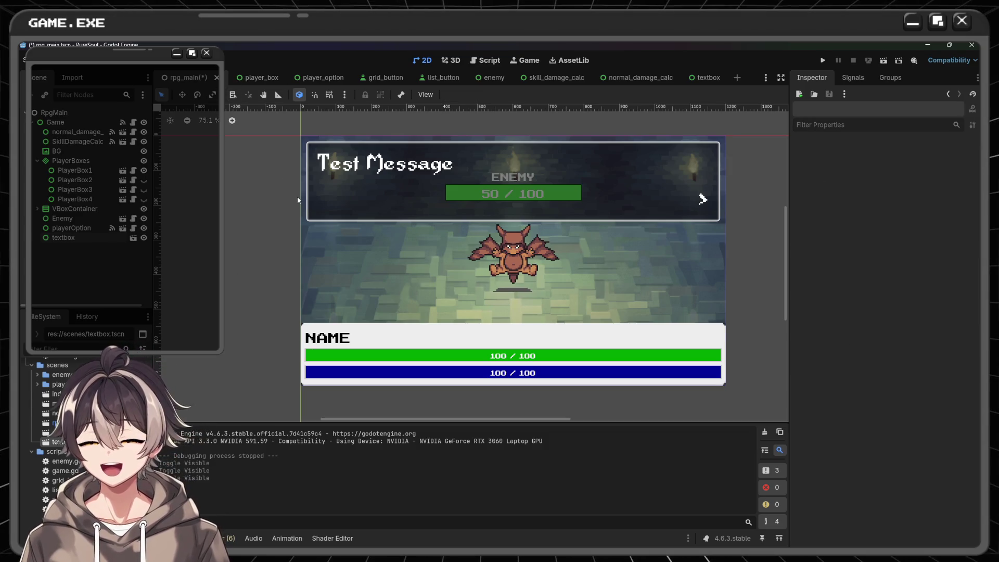
key("ctrl+s")
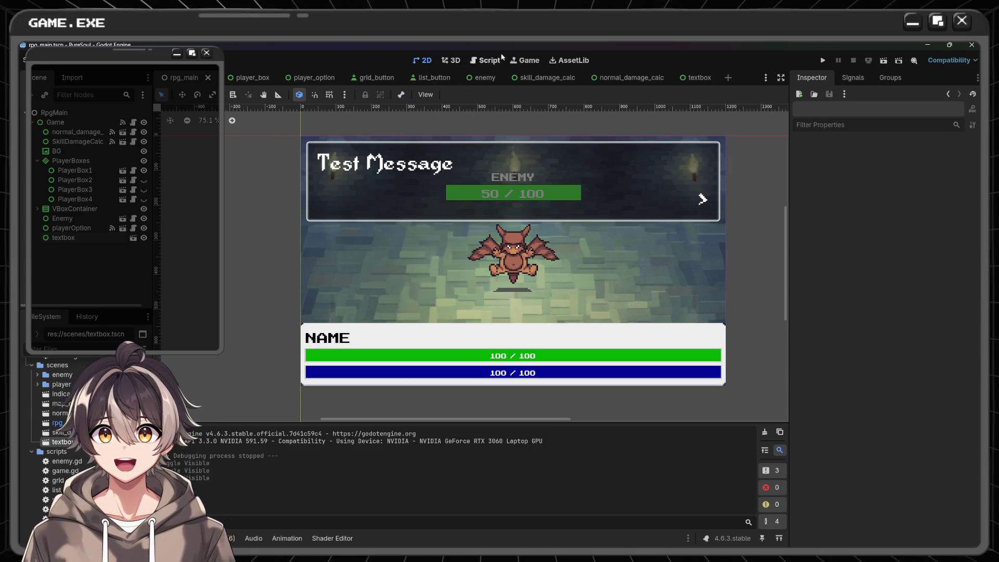
- In game.gd, delete the # on line 50 to uncomment the skill target condition
left_click(500, 58)
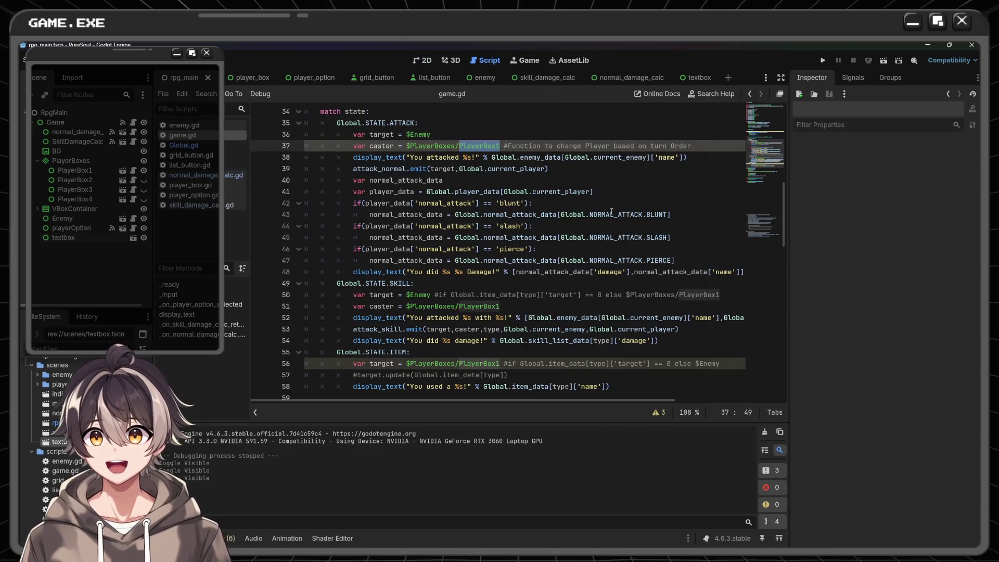
left_click(578, 168)
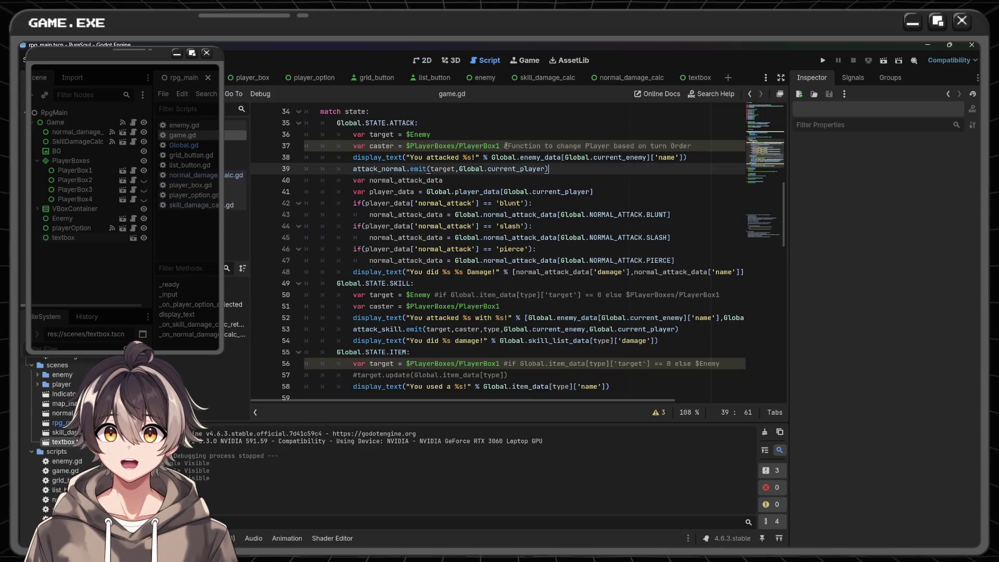
left_click_drag(504, 145, 691, 146)
left_click(692, 146)
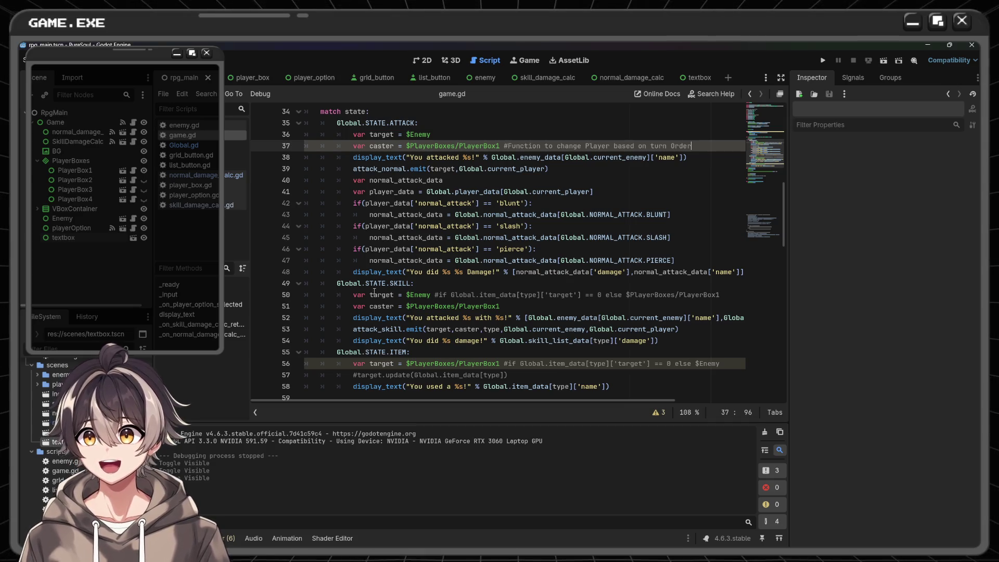
left_click(581, 306)
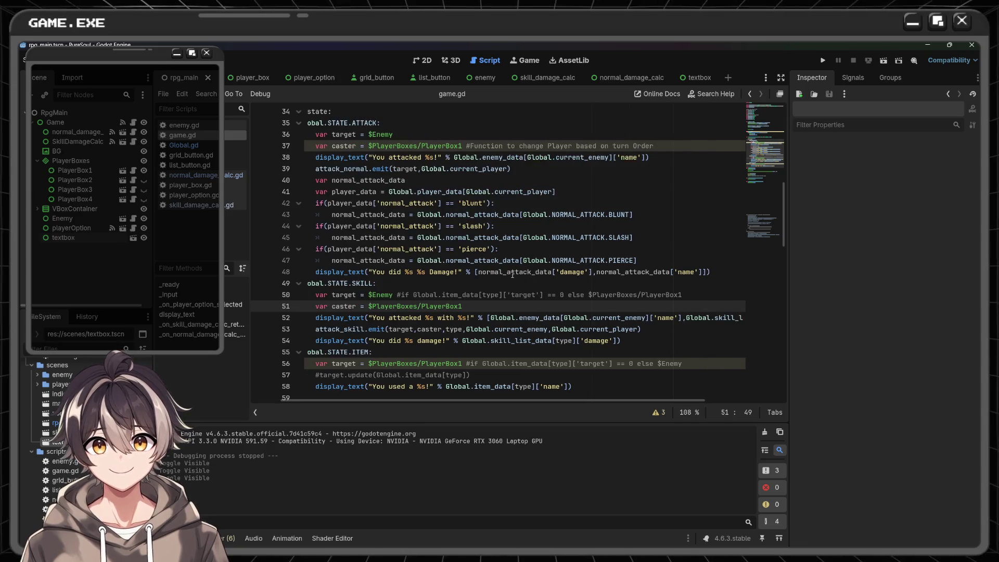
scroll(512, 274, "down", 1)
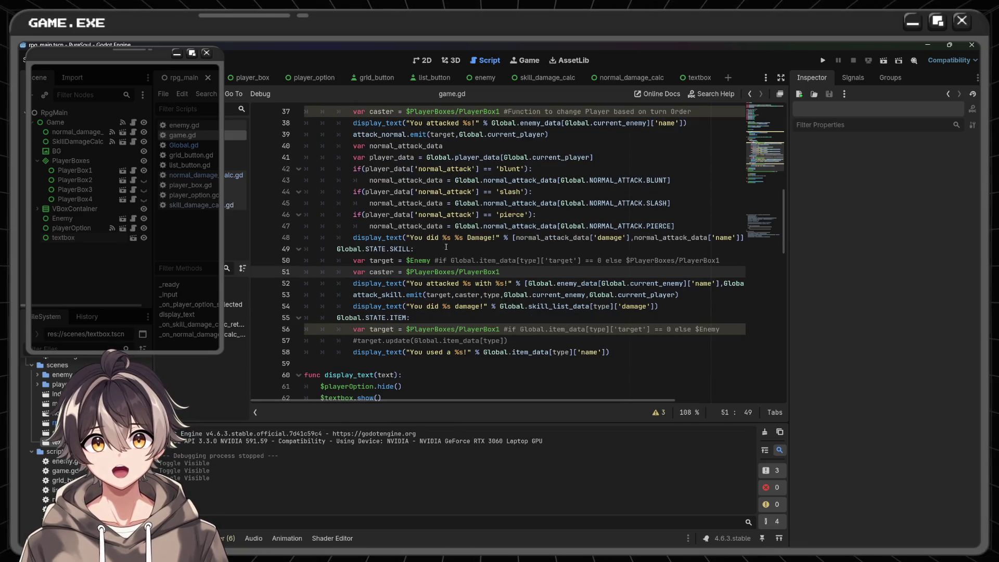
left_click(374, 261)
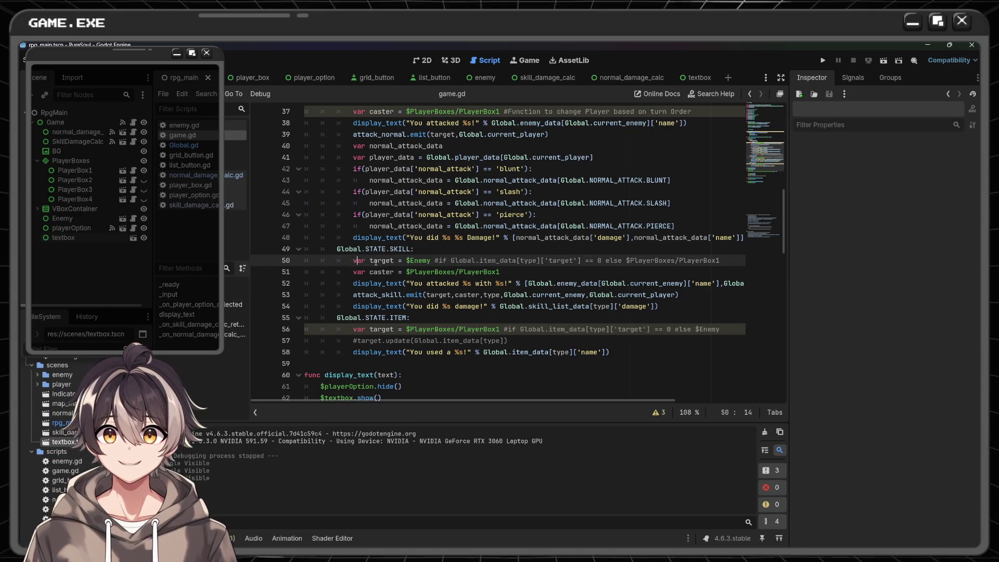
left_click(426, 260)
left_click(421, 260)
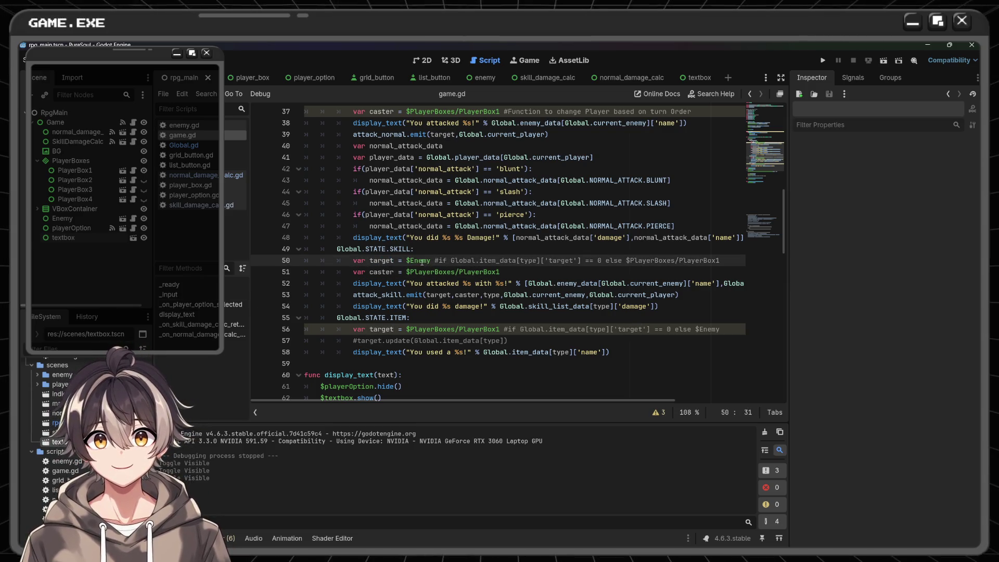
left_click(439, 260)
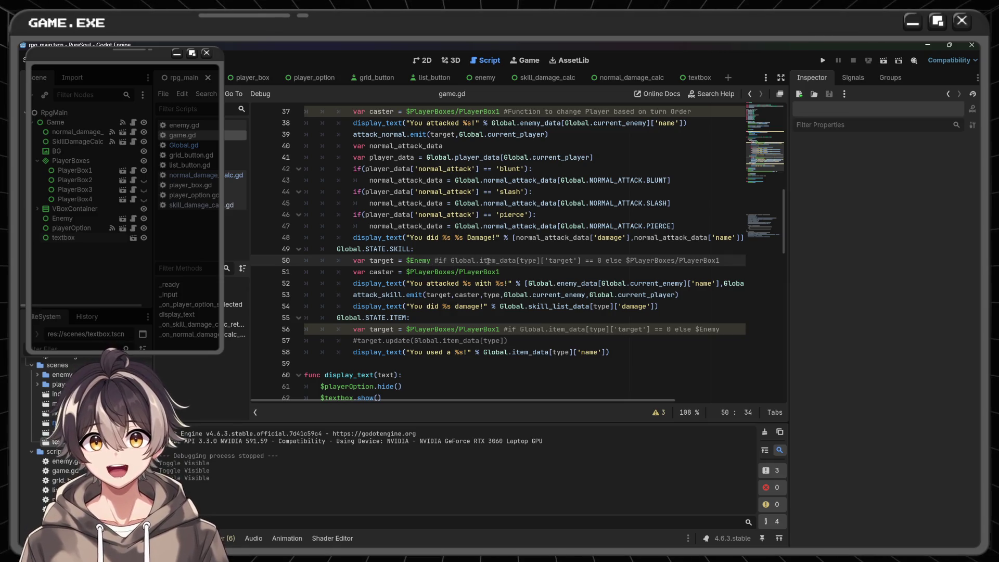
key("BackSpace")
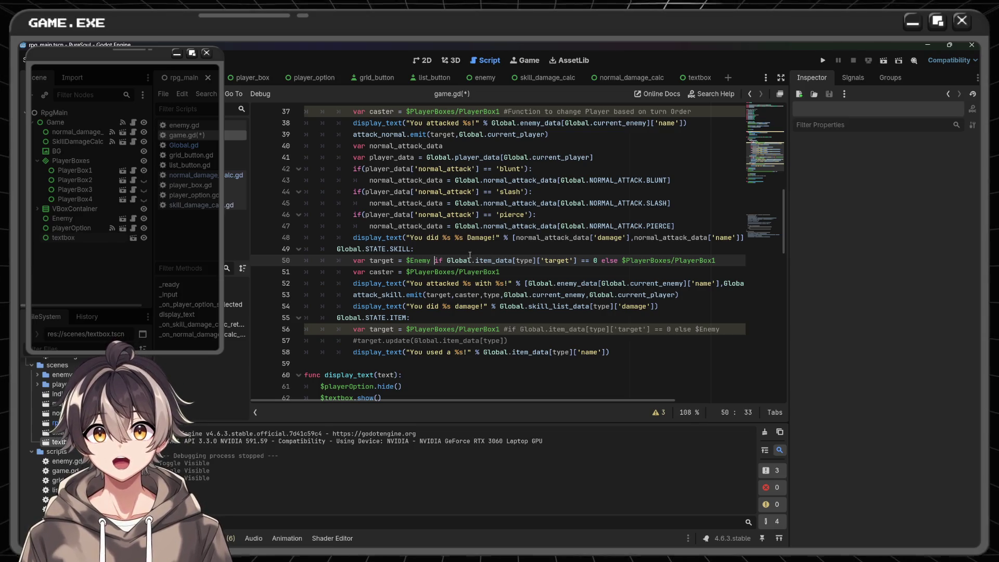
- Replace item_data with skill_list_data on line 50 via autocomplete
double_click(484, 263)
mouse_move(484, 265)
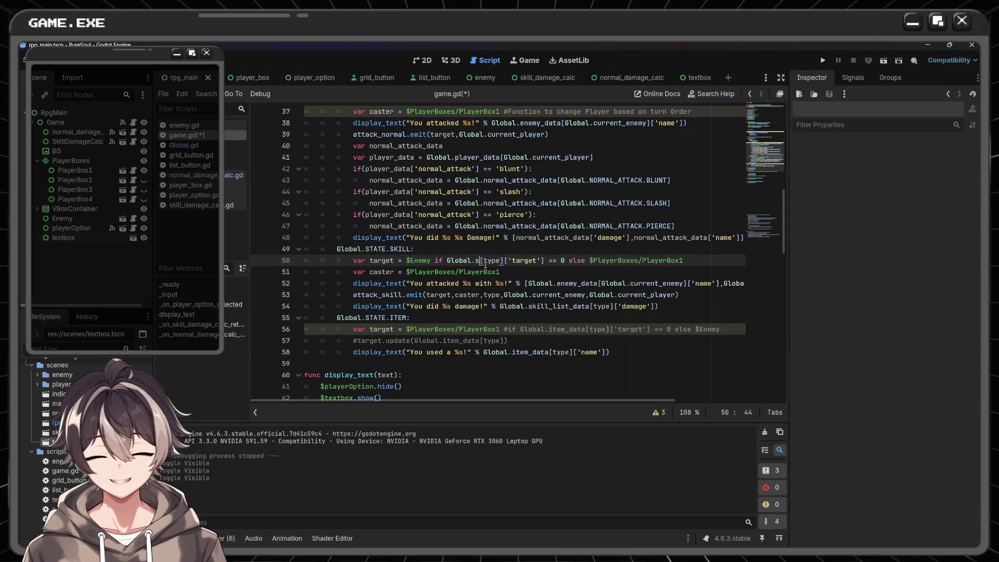
type("skill")
key("Down")
key("Return")
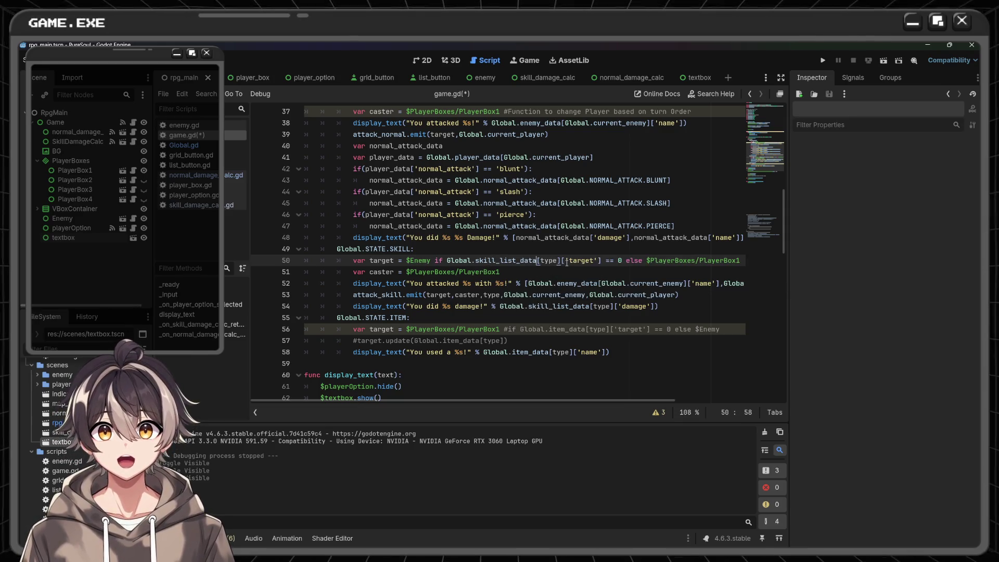
- Change the line 50 comparison from == 0 to == 1
scroll(610, 264, "right", 2)
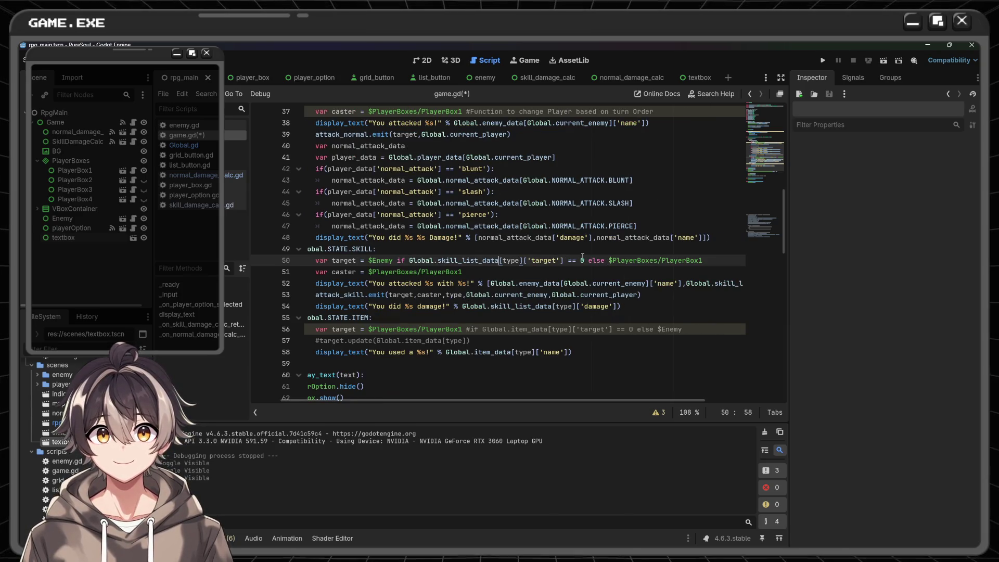
left_click_drag(397, 260, 583, 260)
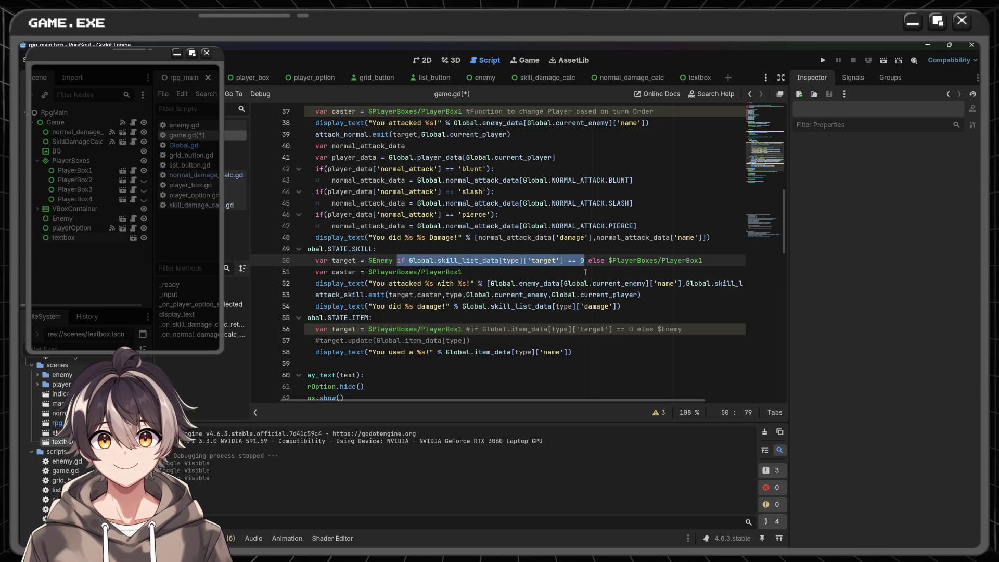
key("Down")
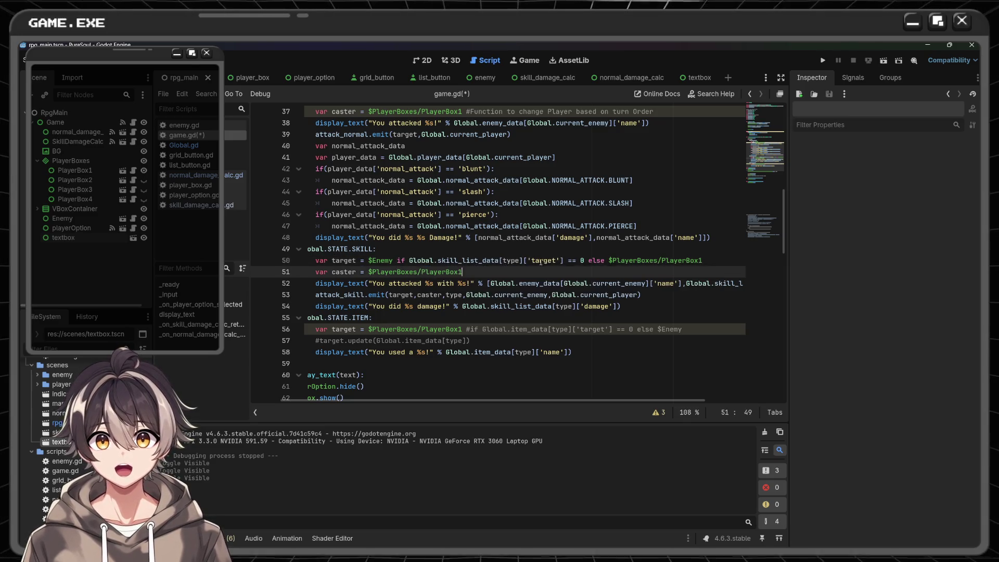
left_click(583, 260)
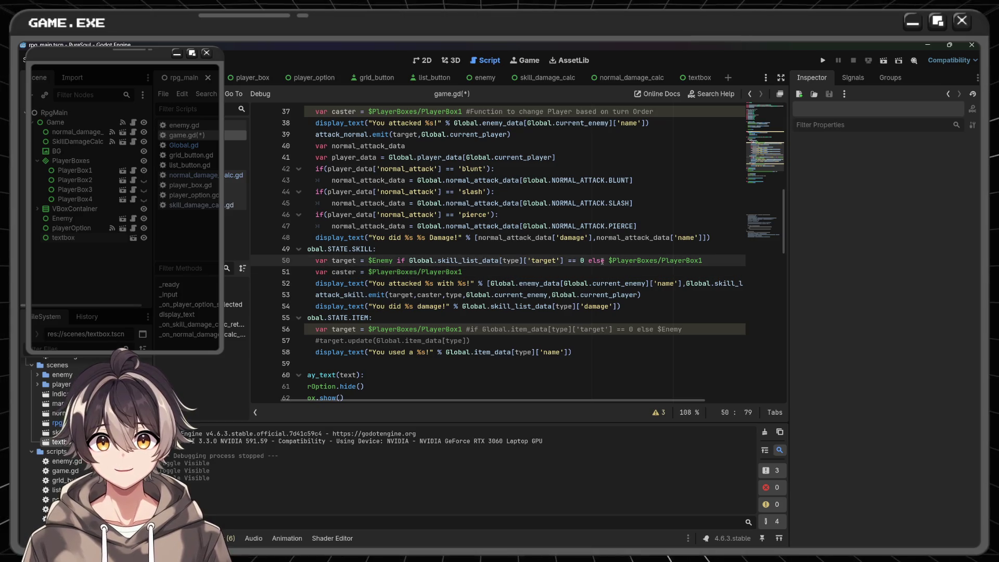
key("BackSpace")
type("1")
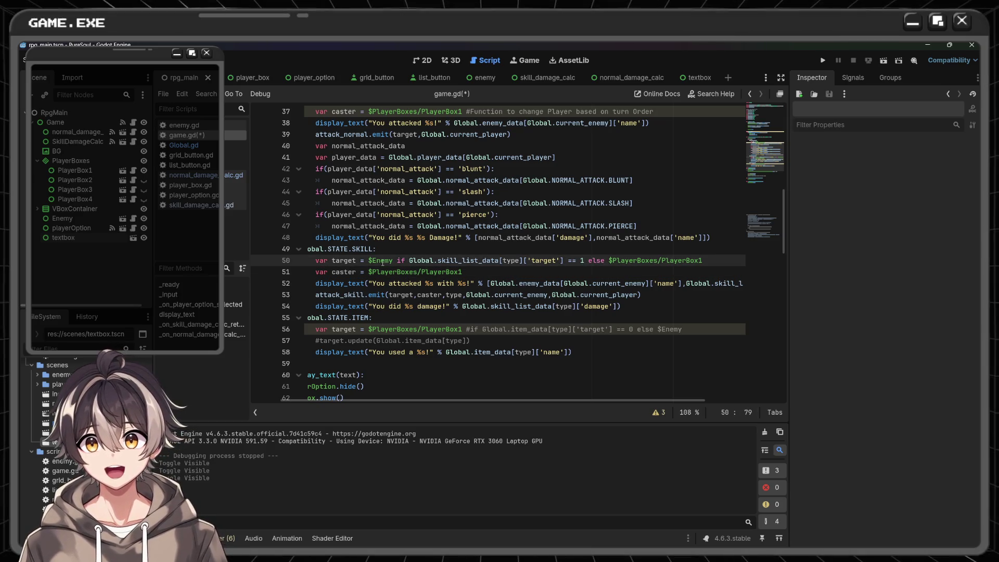
left_click(686, 260)
left_click(570, 272)
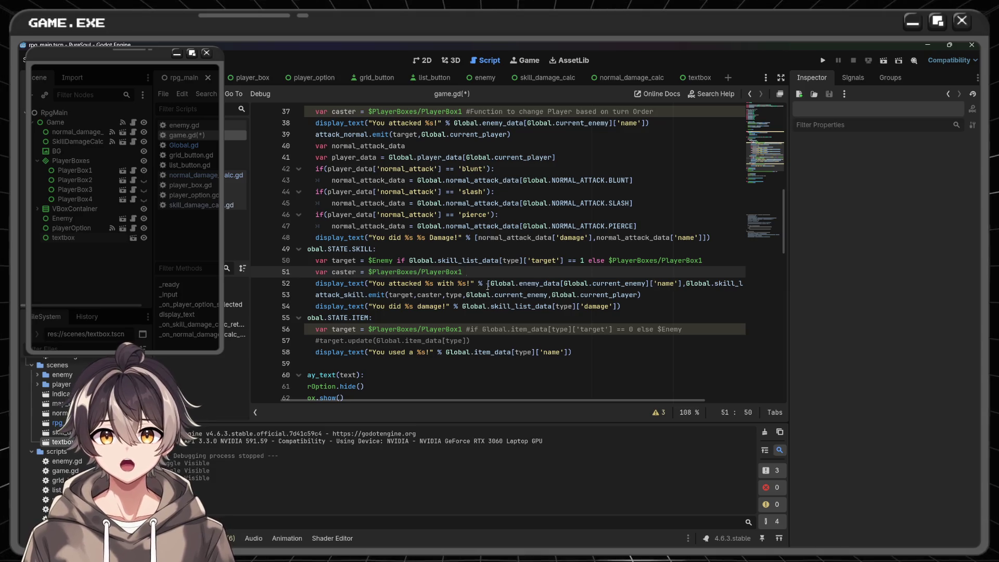
double_click(348, 264)
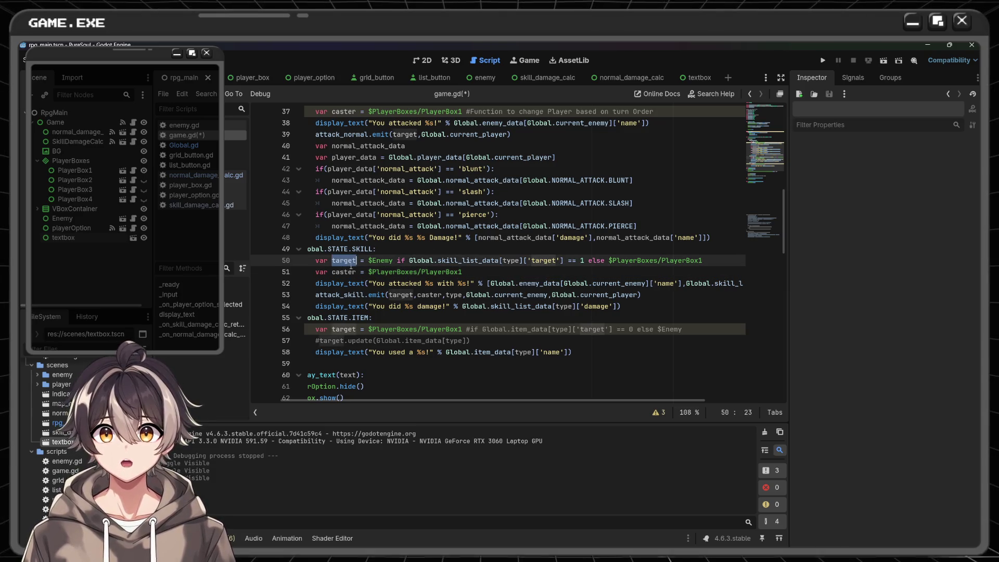
- Uncomment the item target line 56 choosing PlayerBox1 or $Enemy, and save game.gd
left_click(520, 270)
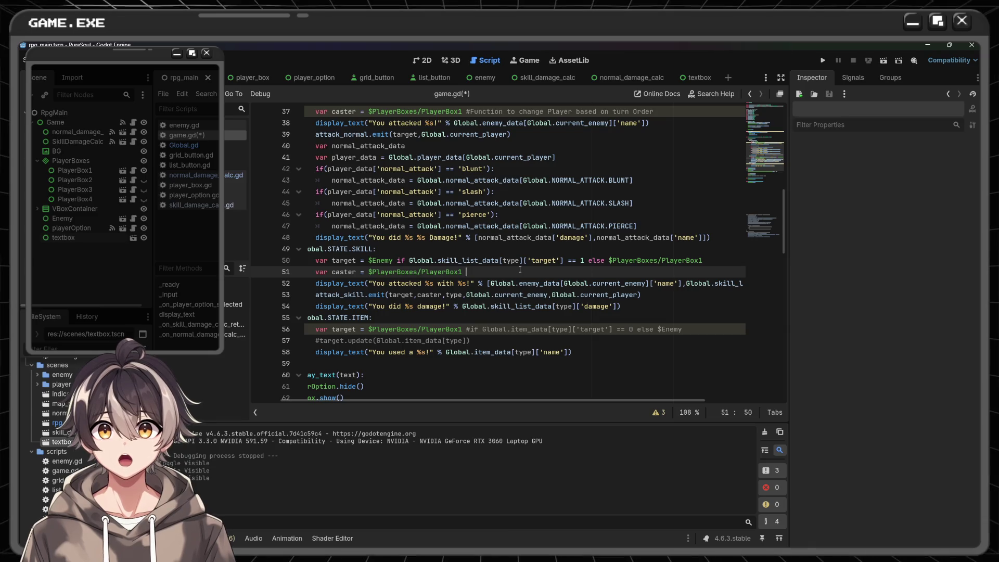
scroll(520, 269, "down", 1)
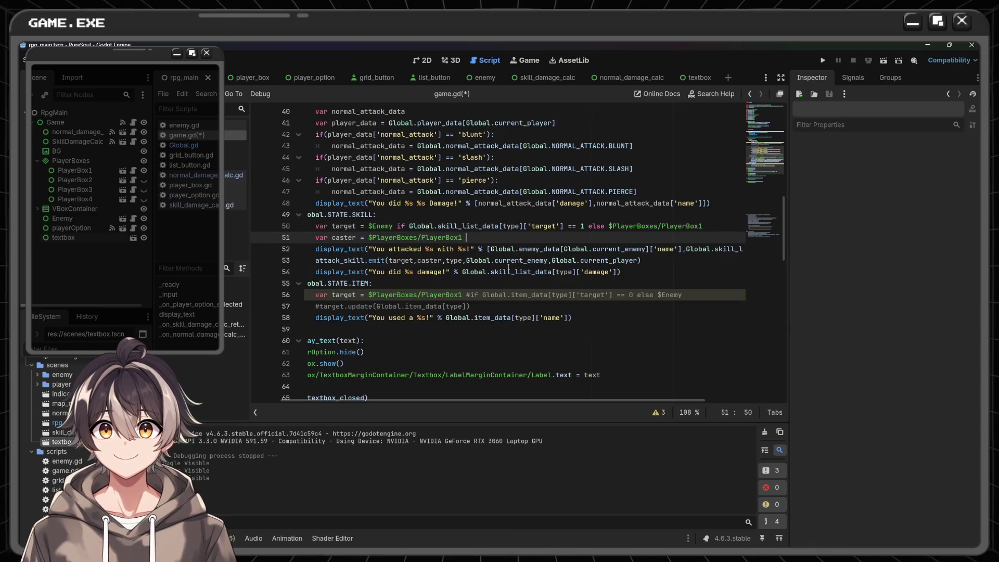
left_click(470, 295)
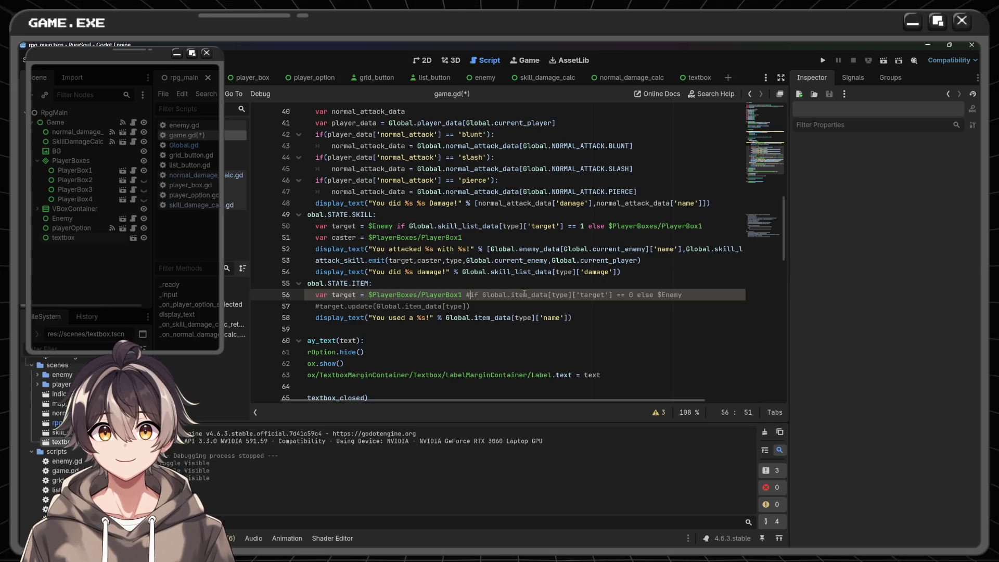
key("BackSpace")
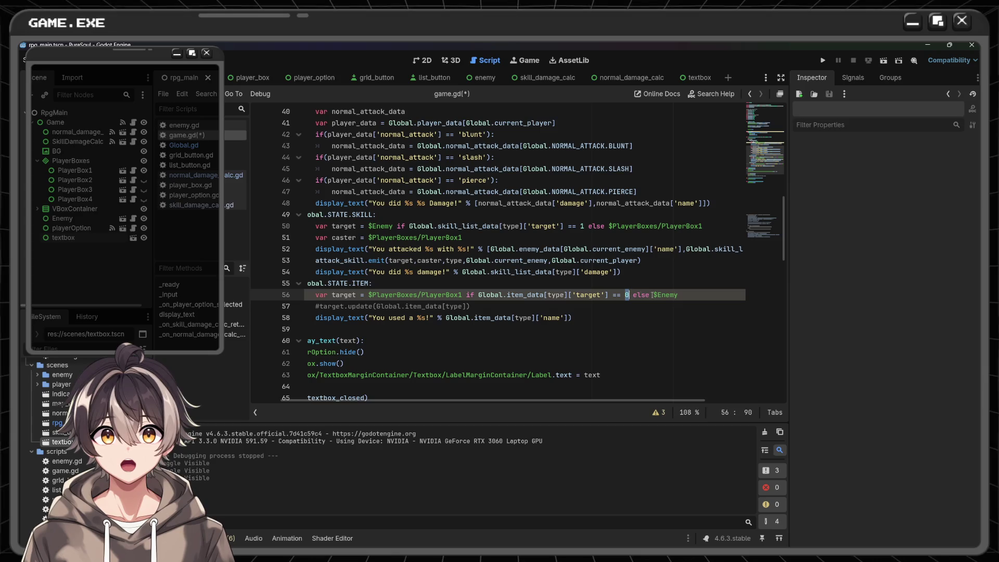
left_click_drag(656, 294, 743, 299)
left_click(666, 310)
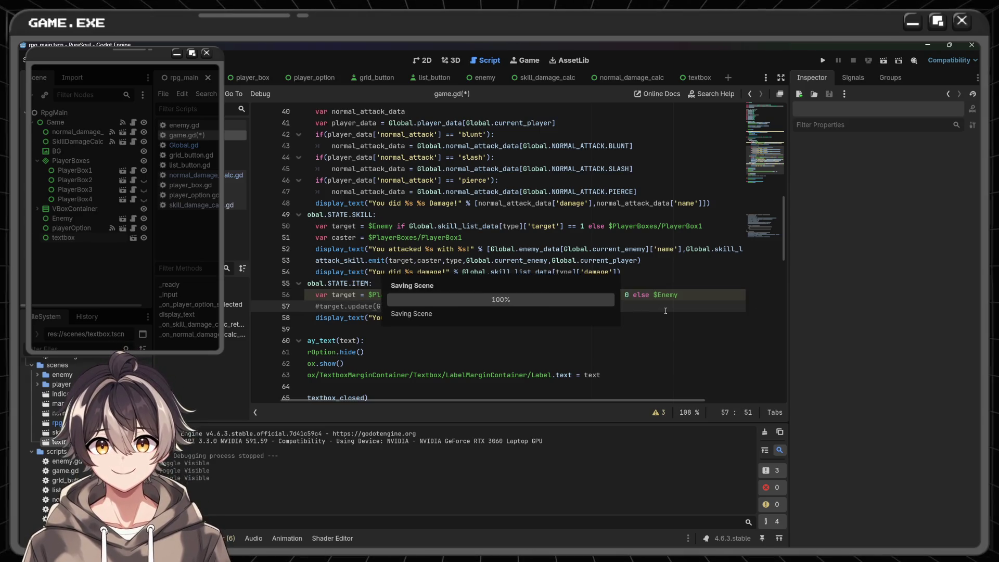
key("ctrl+s")
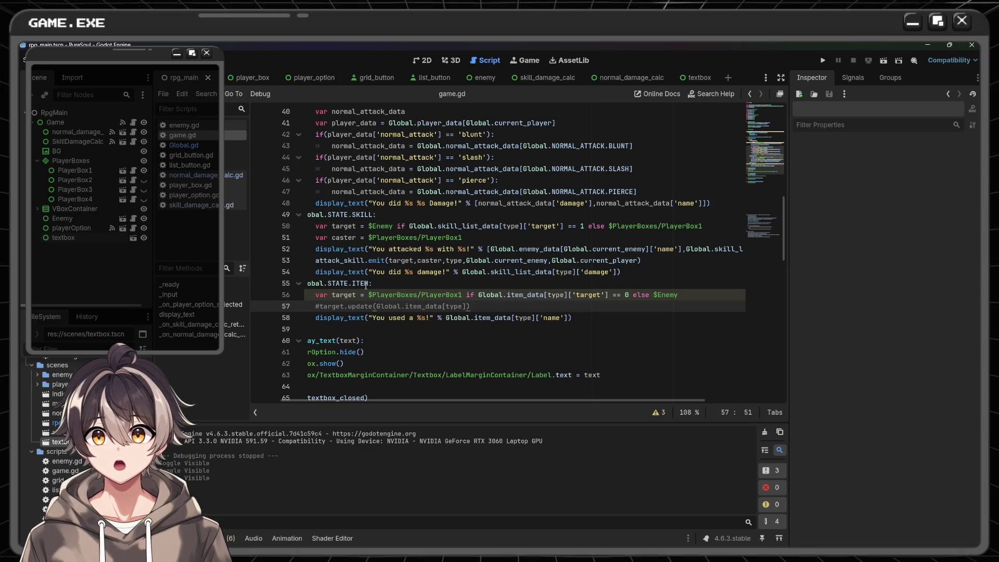
- Return the caret to target on line 57, then jump to the attack_skill signal declaration
key("Home")
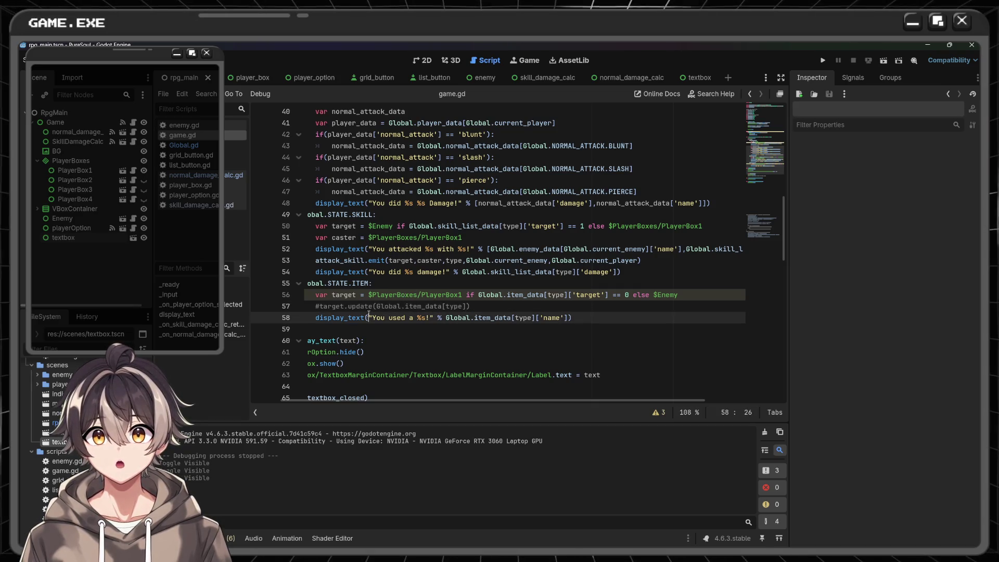
key("Right")
key("ctrl+shift+Right")
left_click(337, 260, "ctrl")
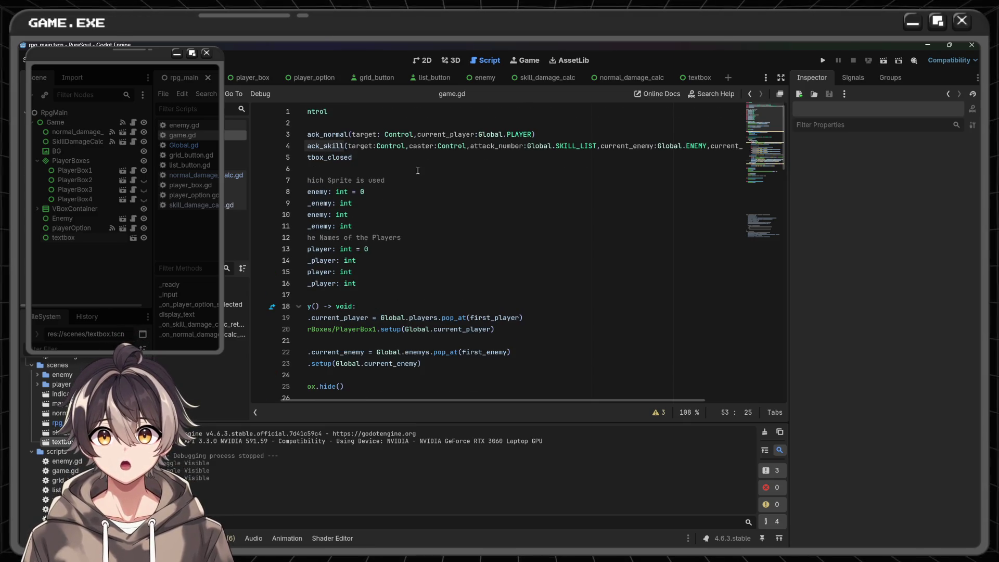
- Delete the commented-out #target.update(Global.item_data[type]) line from the item branch
left_click(448, 162)
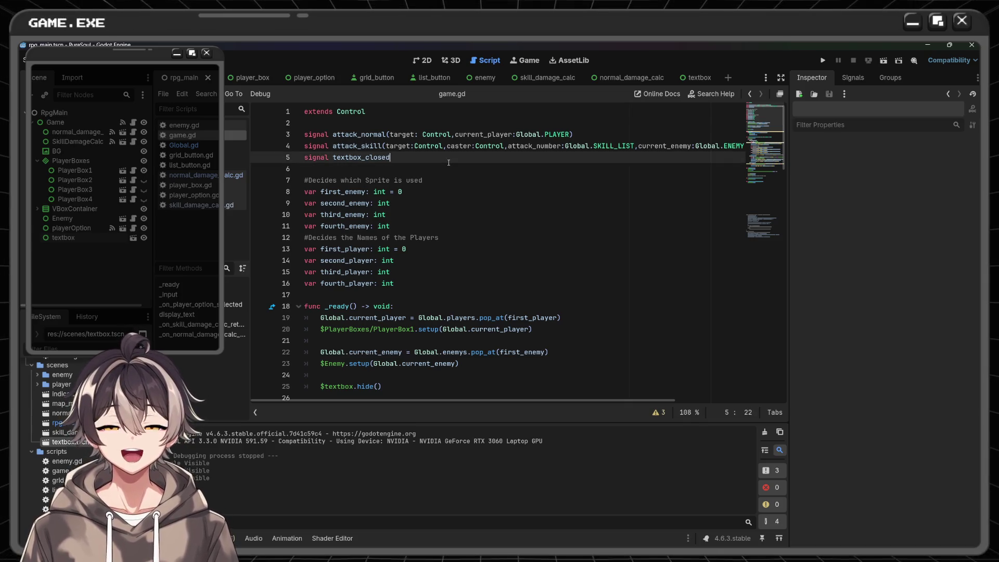
scroll(450, 162, "down", 15)
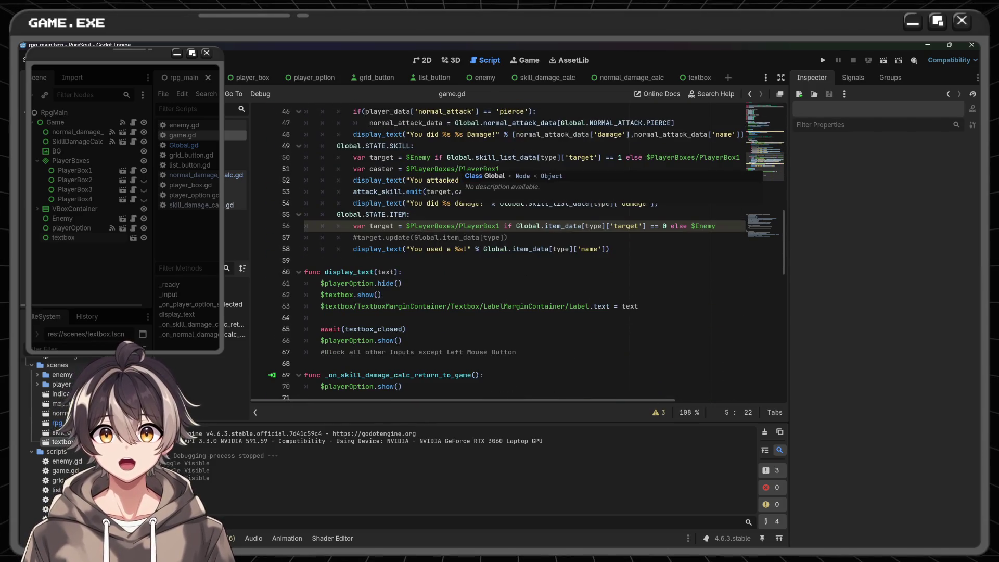
left_click_drag(507, 237, 353, 237)
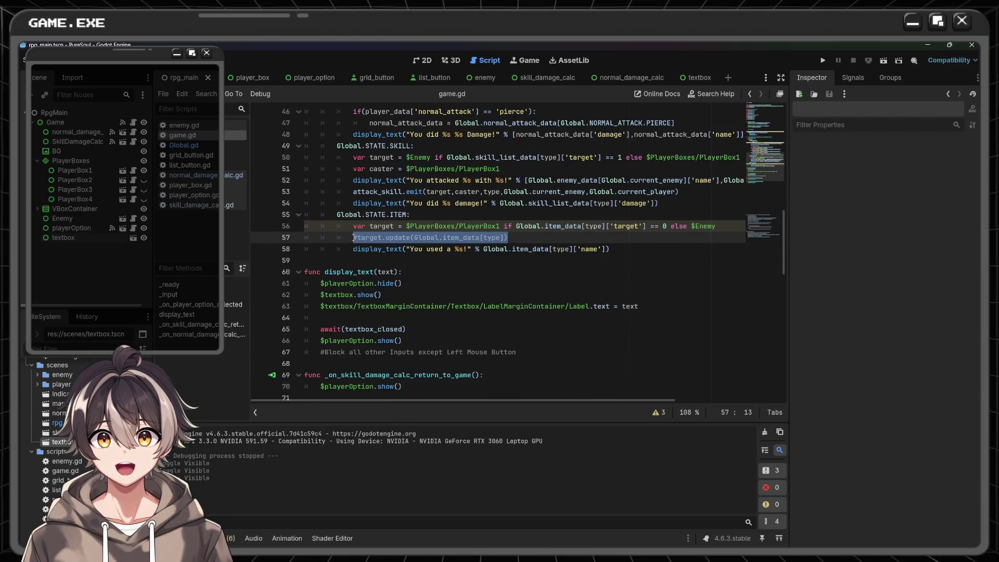
key("BackSpace")
key("BackSpace")
key("BackSpace")
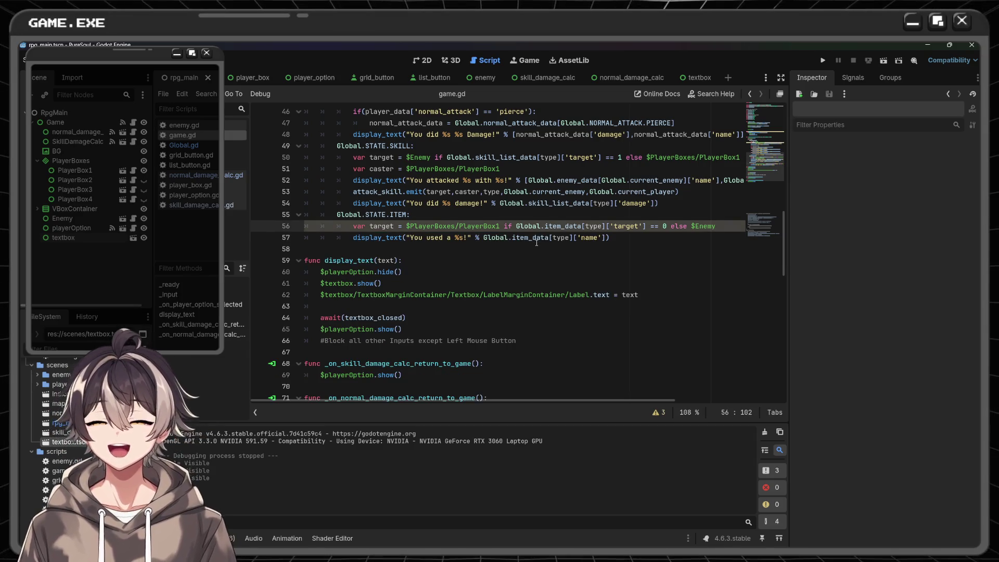
- Check the item_data definitions in Global.gd, return to game.gd and run the project
left_click(72, 141)
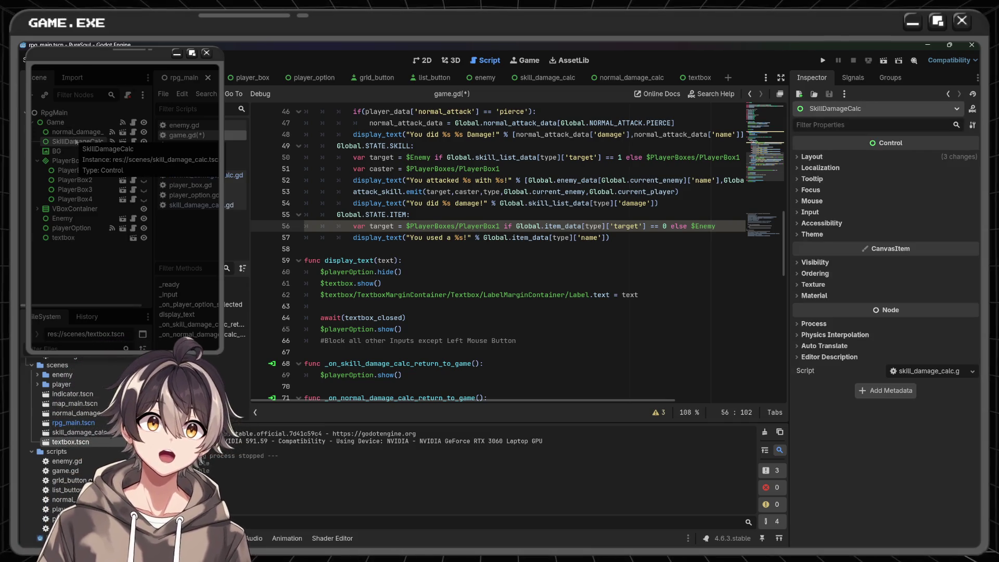
left_click(515, 237, "ctrl")
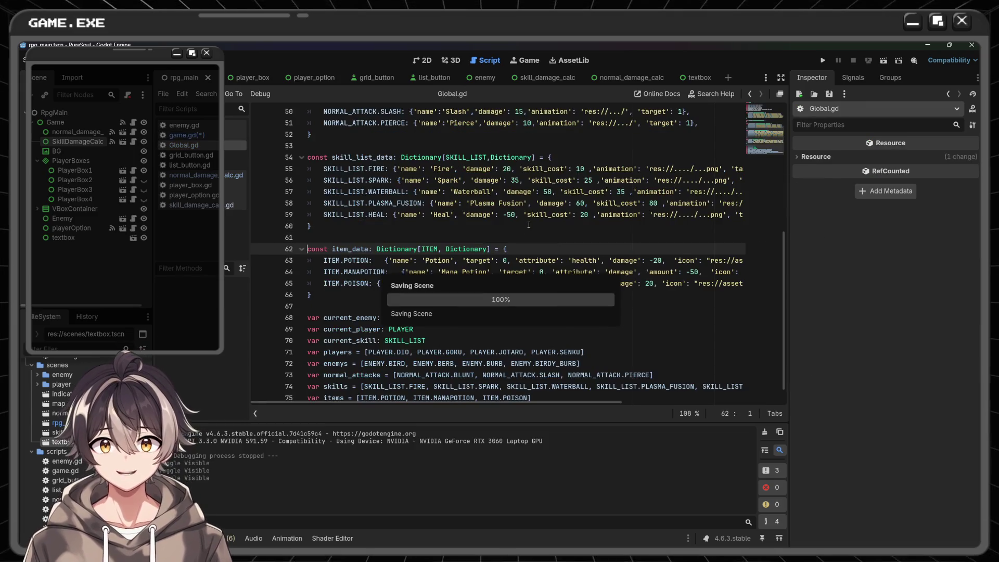
key("alt+Left")
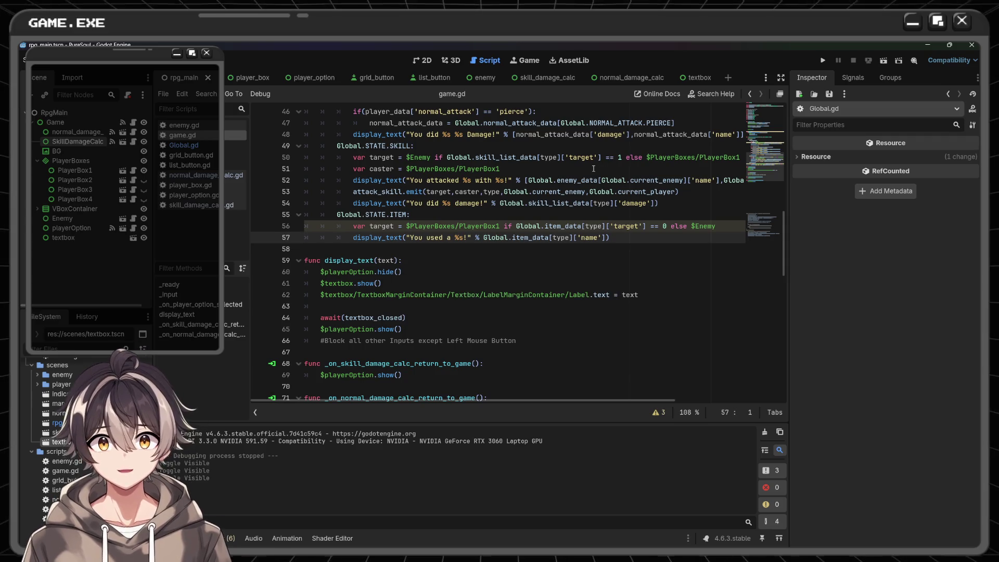
left_click(821, 61)
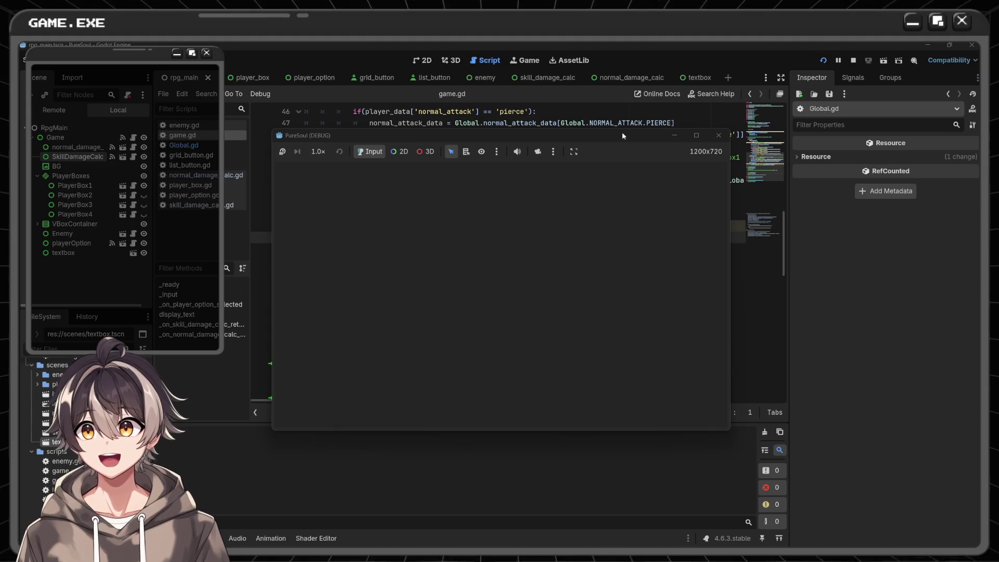
- Hit the Bird with a normal attack, then with Spark, dismissing each damage message
left_click(686, 263)
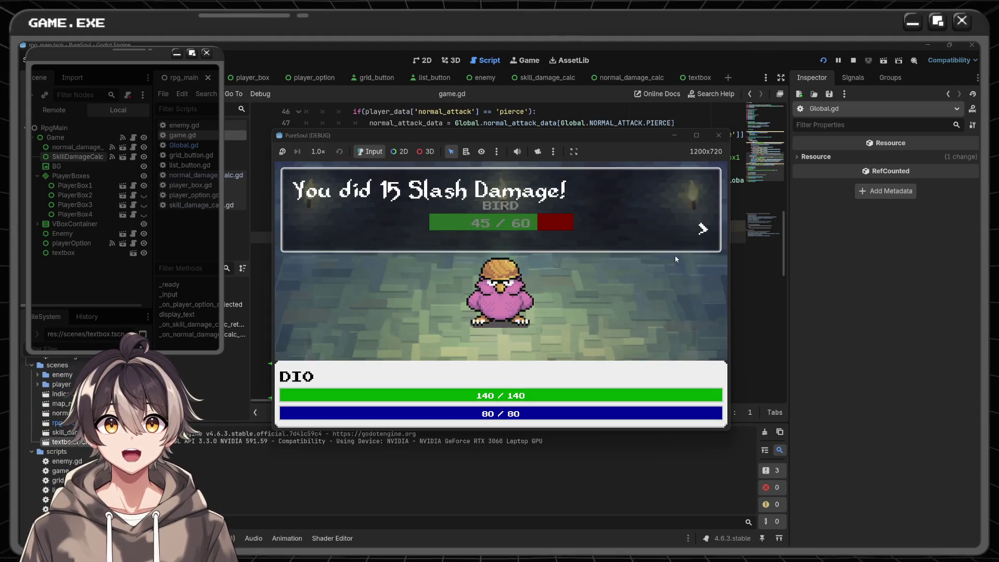
left_click(488, 242)
left_click(666, 283)
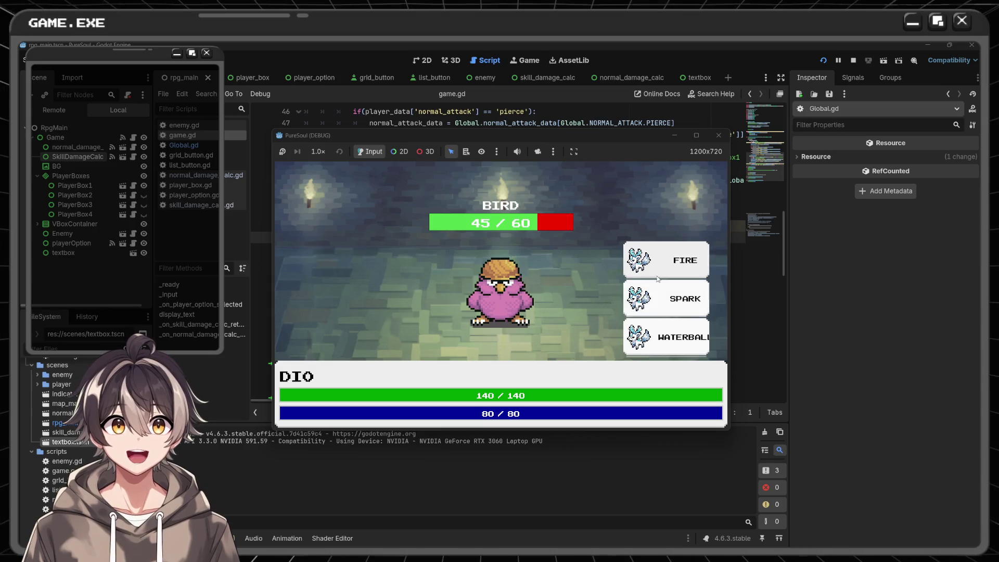
left_click(663, 297)
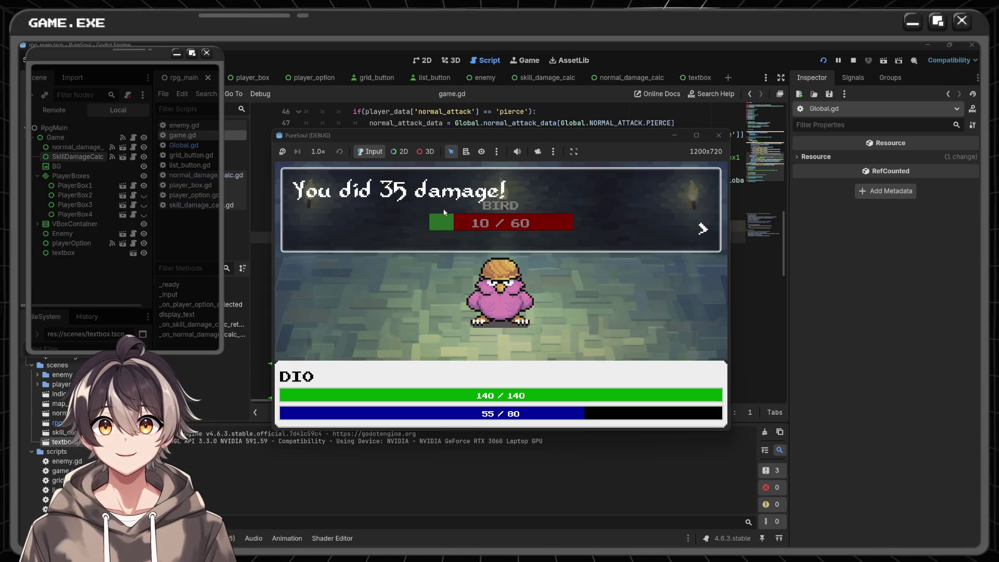
left_click(568, 255)
- Cast Heal, dismiss the -50 damage message, and close the game window
mouse_move(577, 136)
left_mouse_down()
mouse_move(635, 150)
mouse_move(844, 151)
left_mouse_up()
left_click_drag(759, 150, 501, 128)
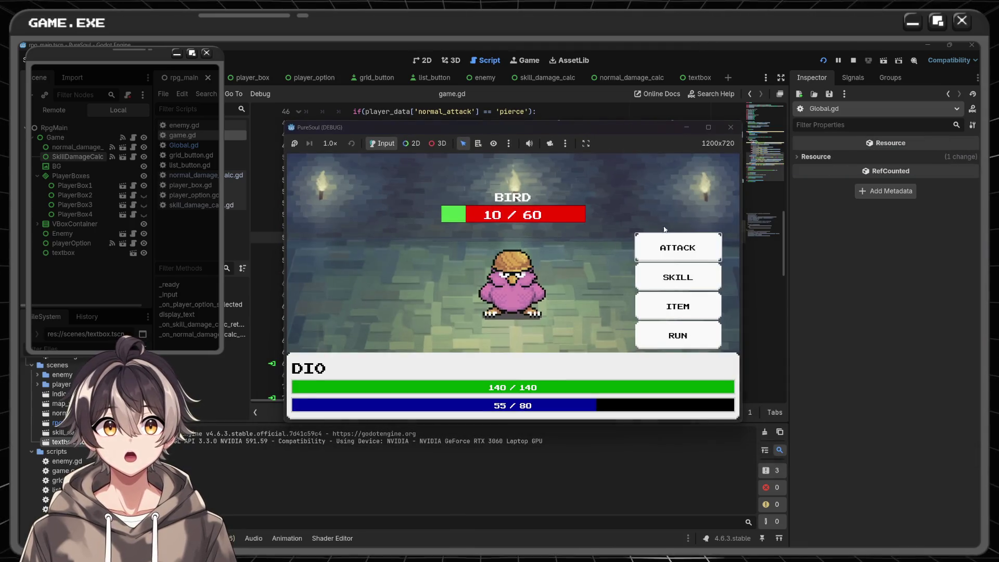
left_click(672, 281)
scroll(672, 283, "down", 2)
left_click(668, 338)
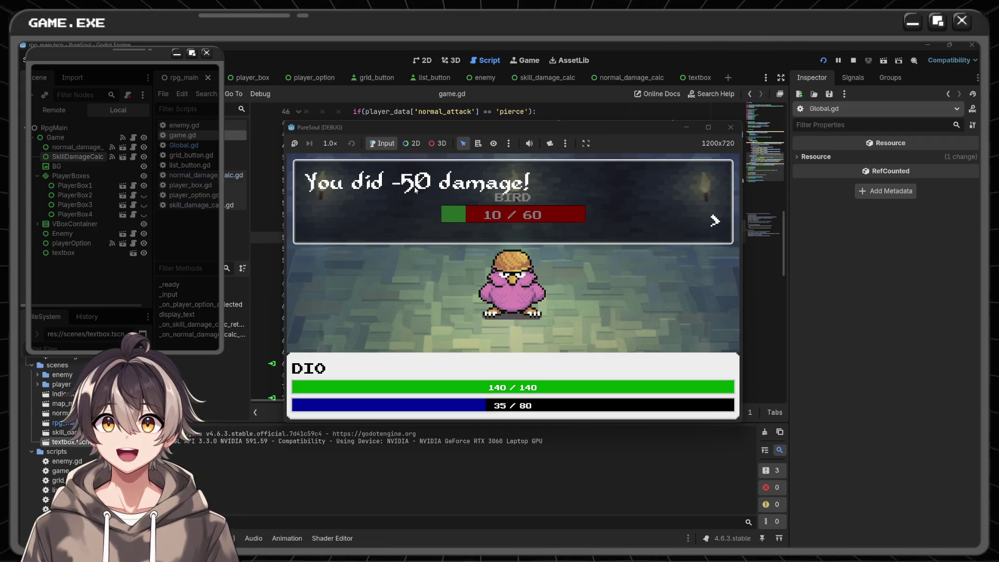
left_click(685, 218)
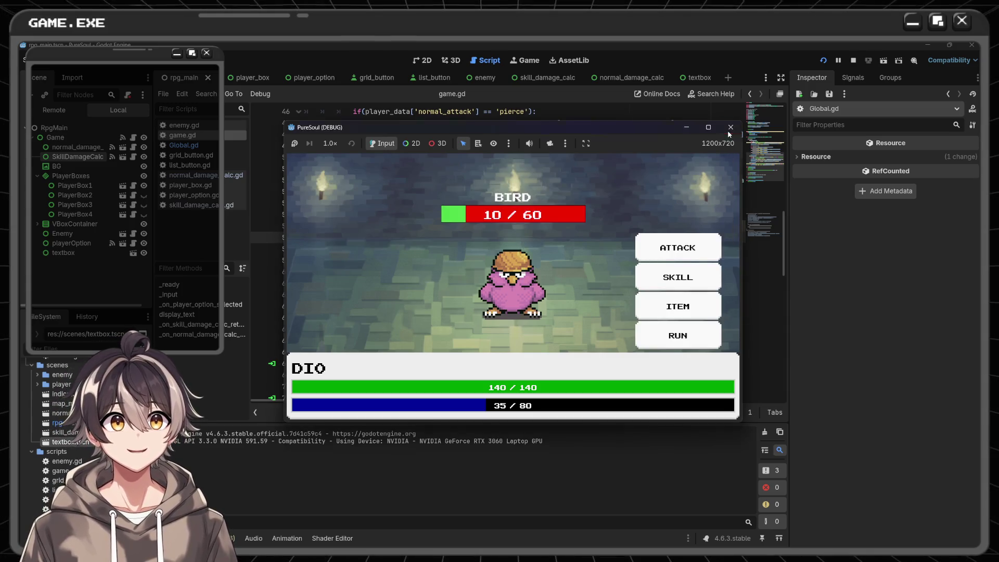
left_click(729, 127)
scroll(520, 257, "up", 3)
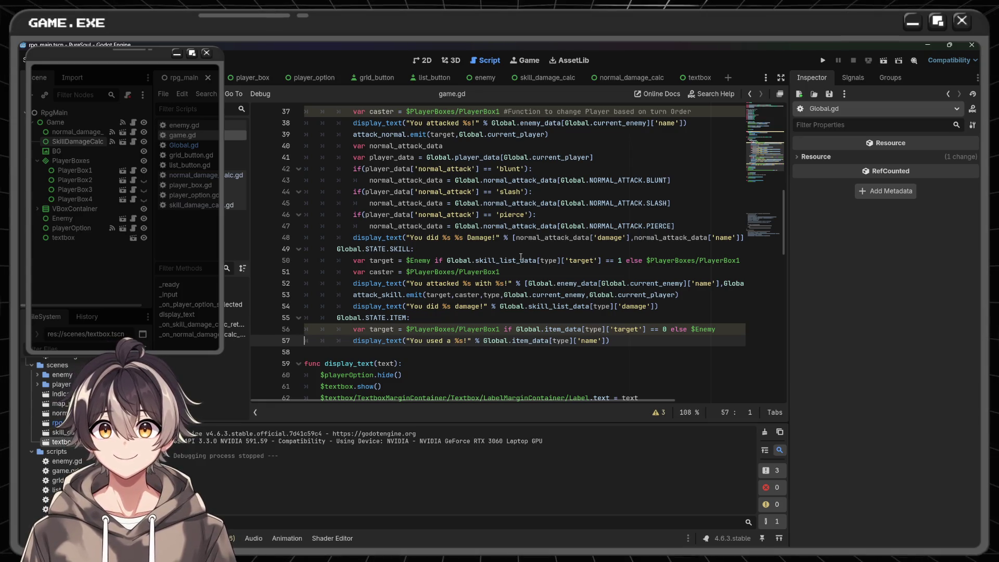
- Add an if line under the skill header with the copied 'target' == 1 condition and a colon
left_click(493, 245)
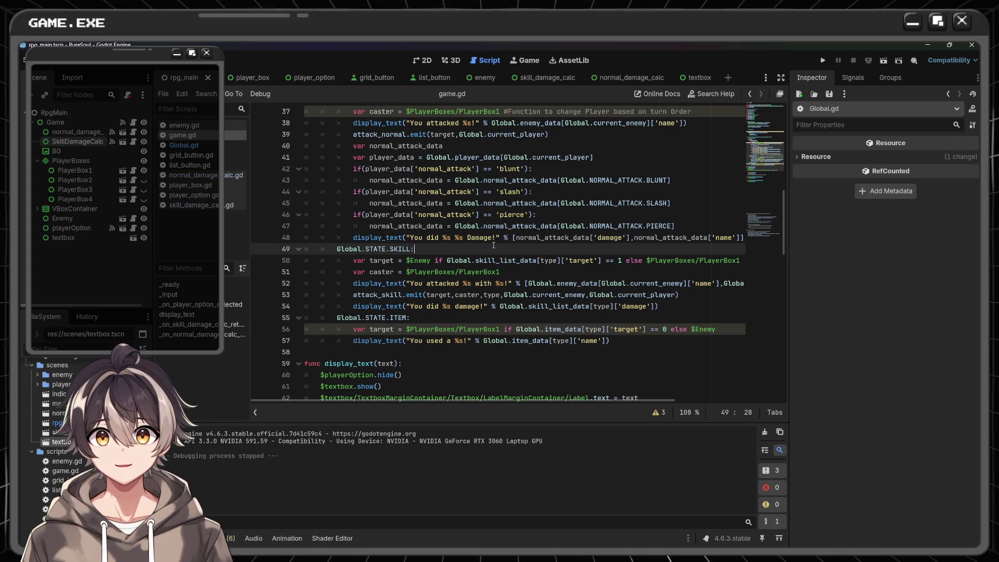
key("Return")
type("if")
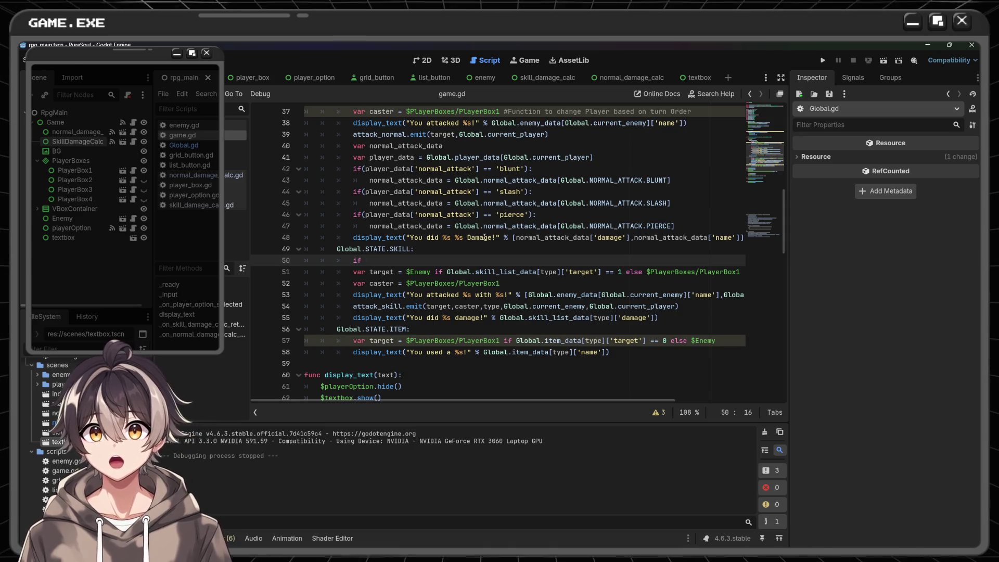
left_click_drag(447, 271, 738, 277)
key("ctrl+c")
left_click(505, 261)
key("ctrl+v")
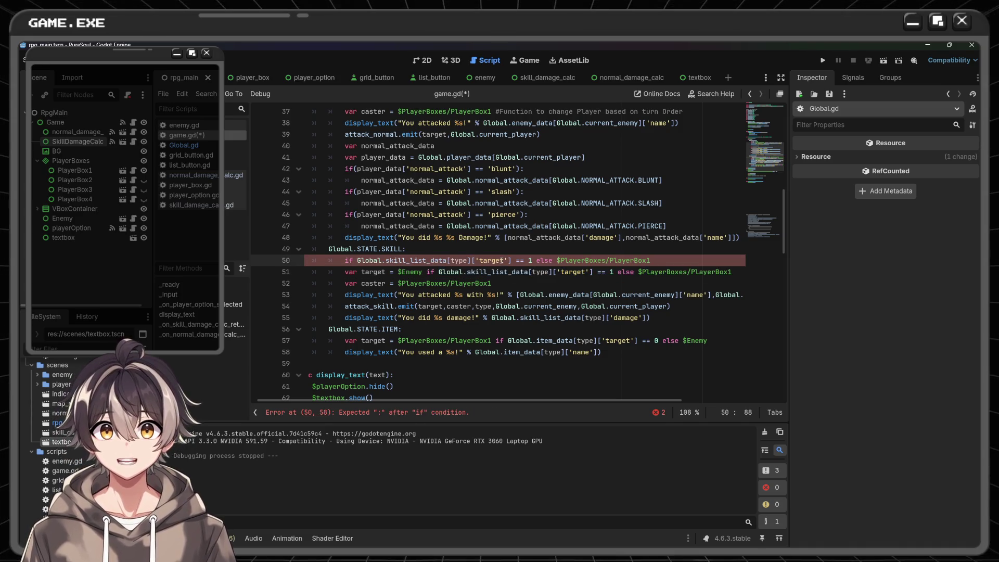
left_click_drag(534, 261, 669, 265)
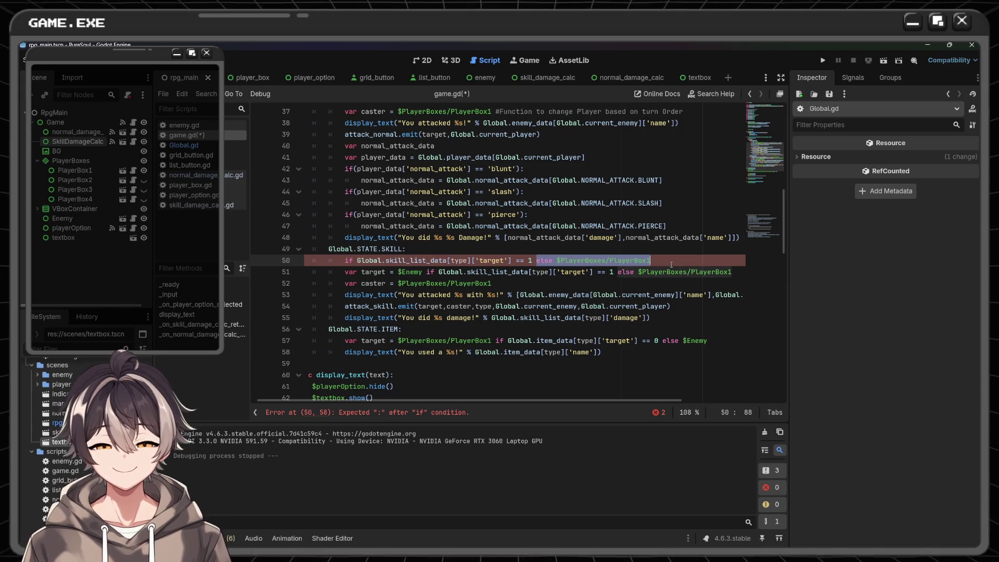
key("BackSpace")
type(":")
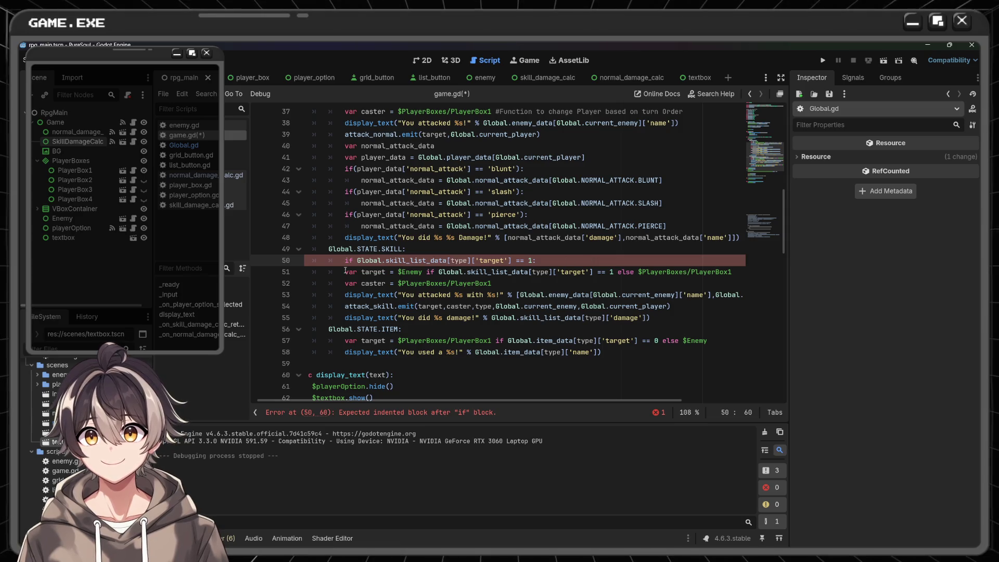
- Put var target on its own line under the skill header and strip the code before else
left_click_drag(345, 272, 385, 272)
left_click(413, 250)
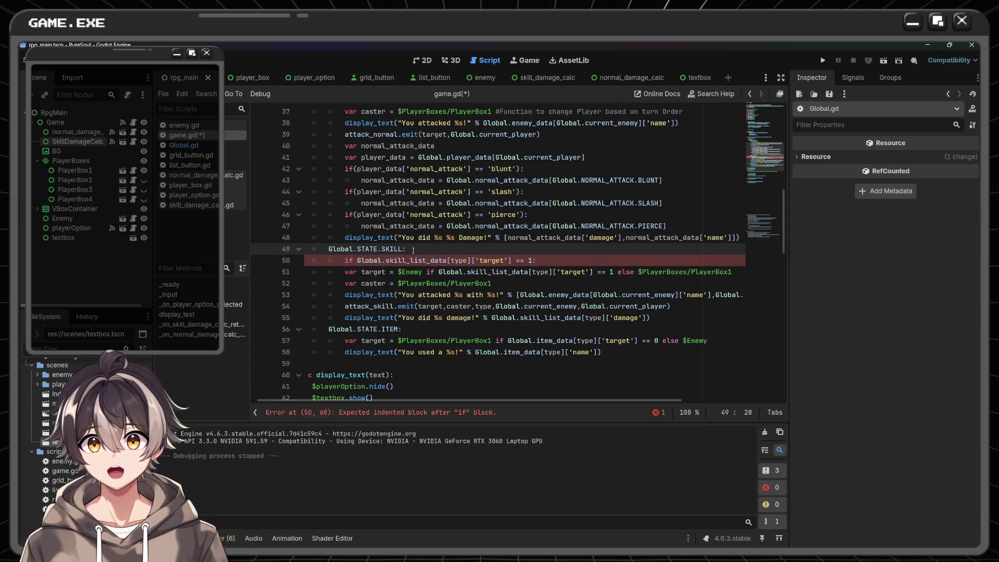
key("Return")
key("ctrl+v")
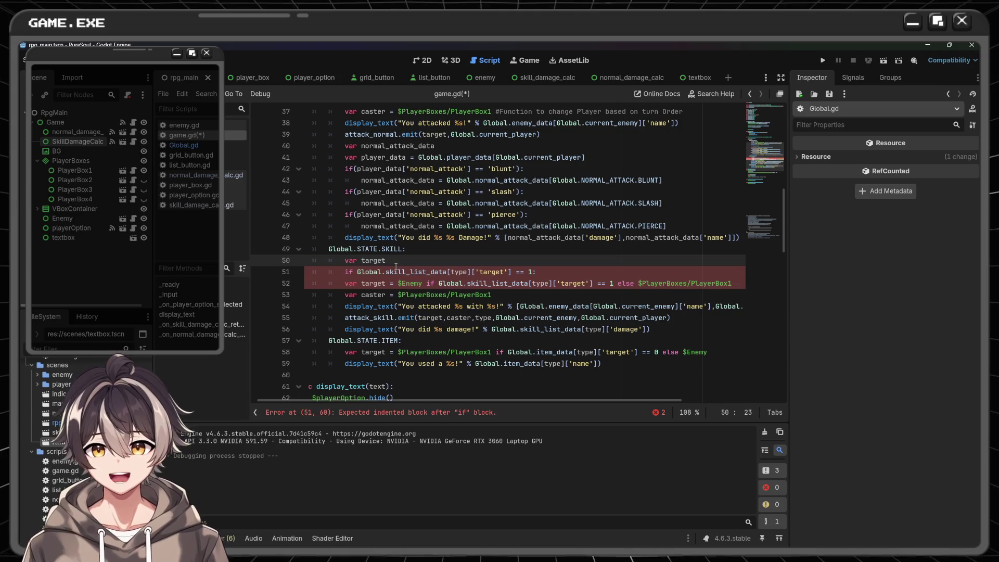
left_click_drag(345, 282, 740, 281)
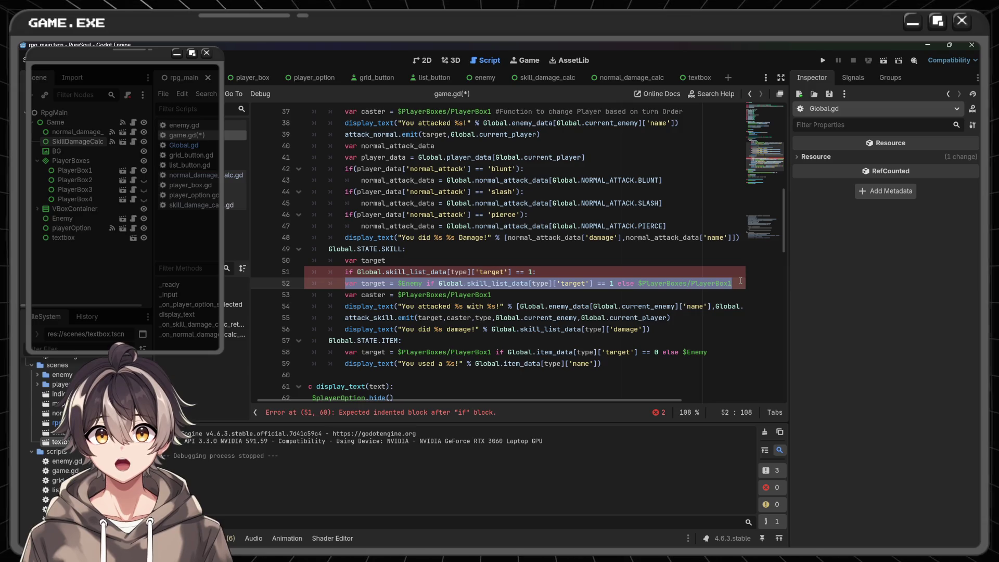
left_click_drag(614, 283, 345, 283)
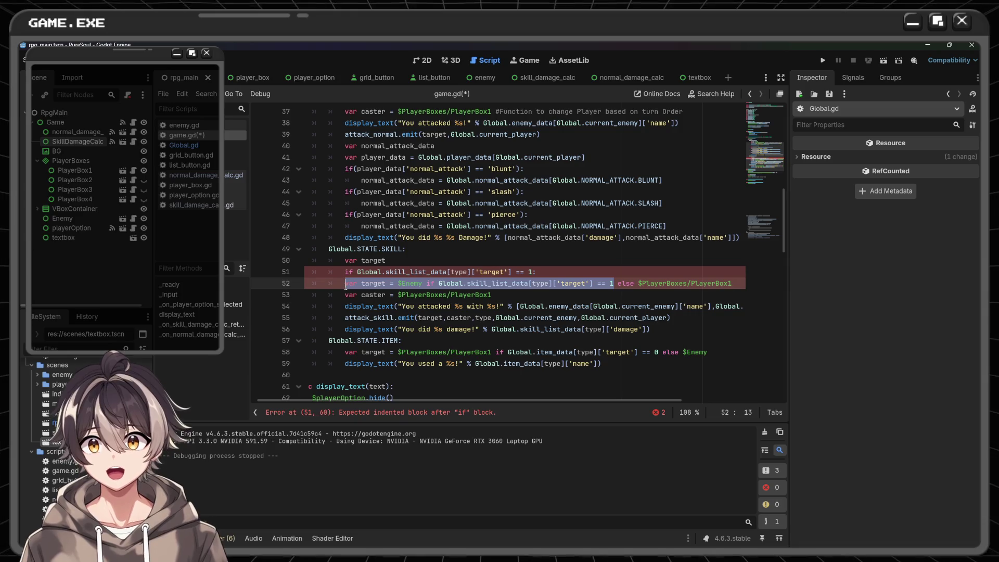
key("BackSpace")
key("BackSpace")
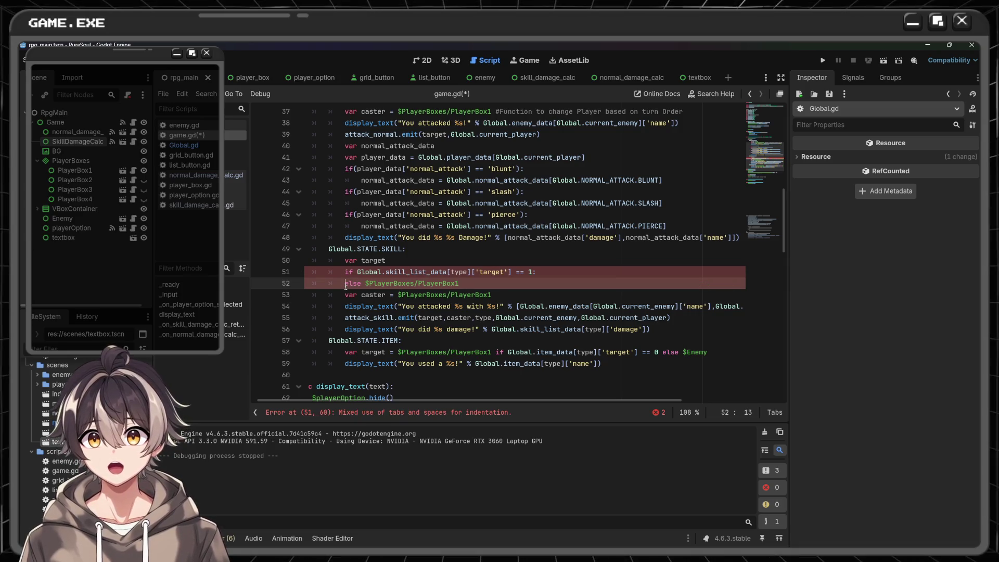
- Open an empty indented line inside the if block and another under the else line
left_click(474, 285)
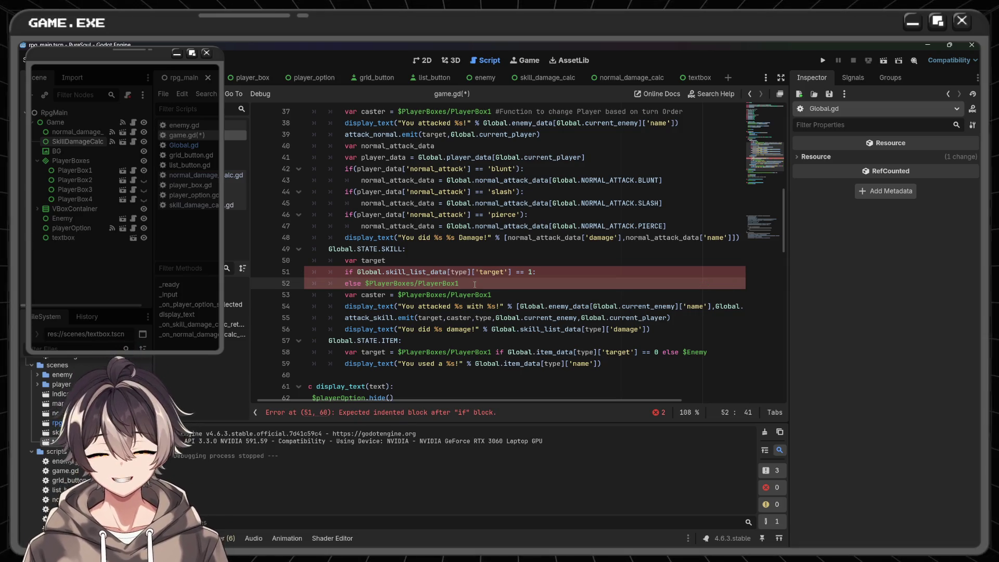
type(":")
key("ctrl+z")
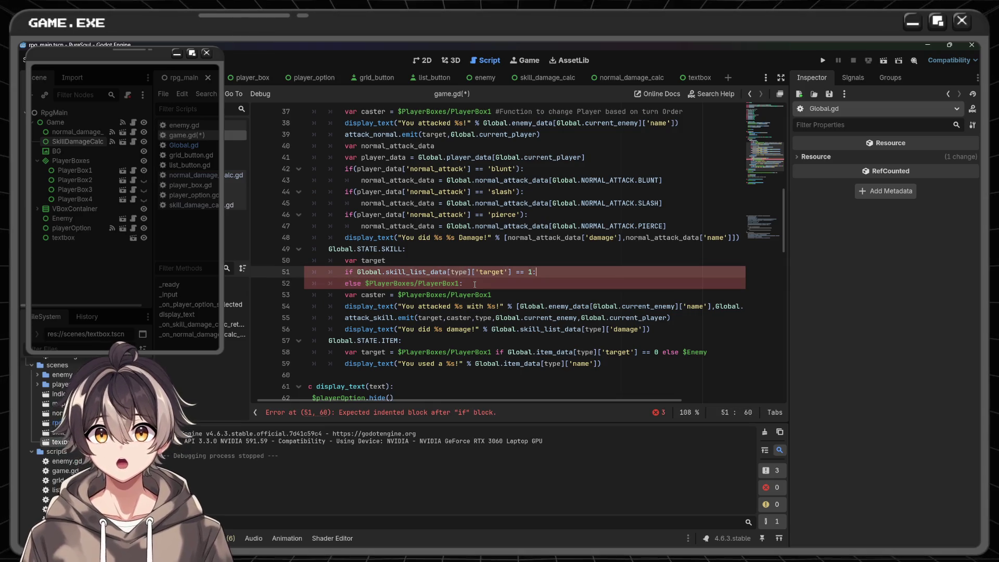
key("Return")
key("Down")
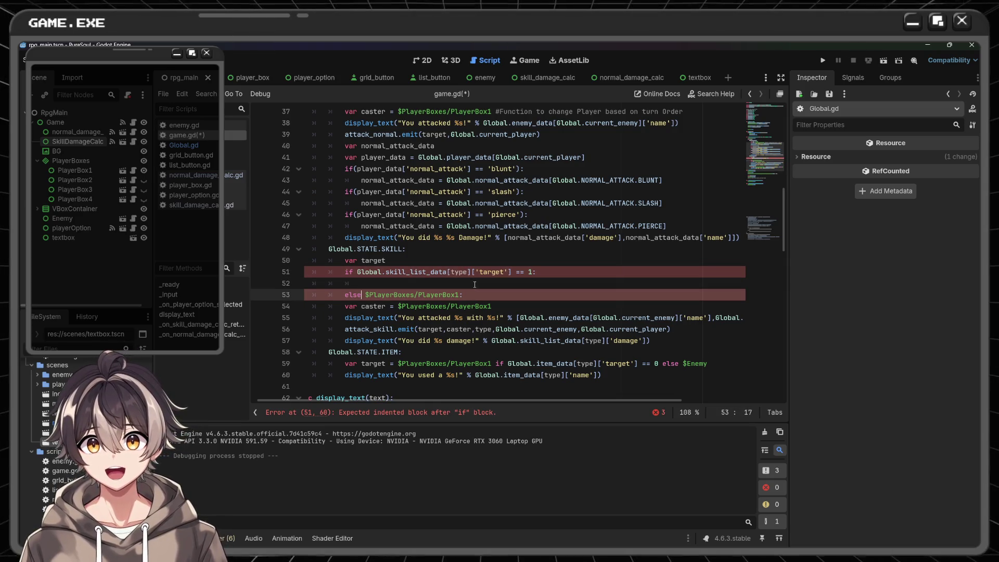
key("End")
key("Return")
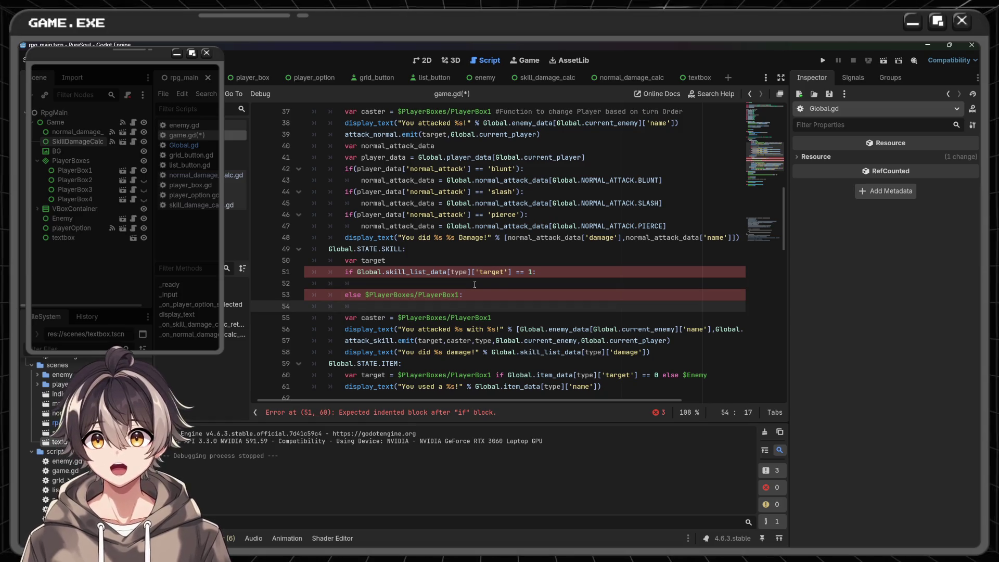
left_click(441, 294)
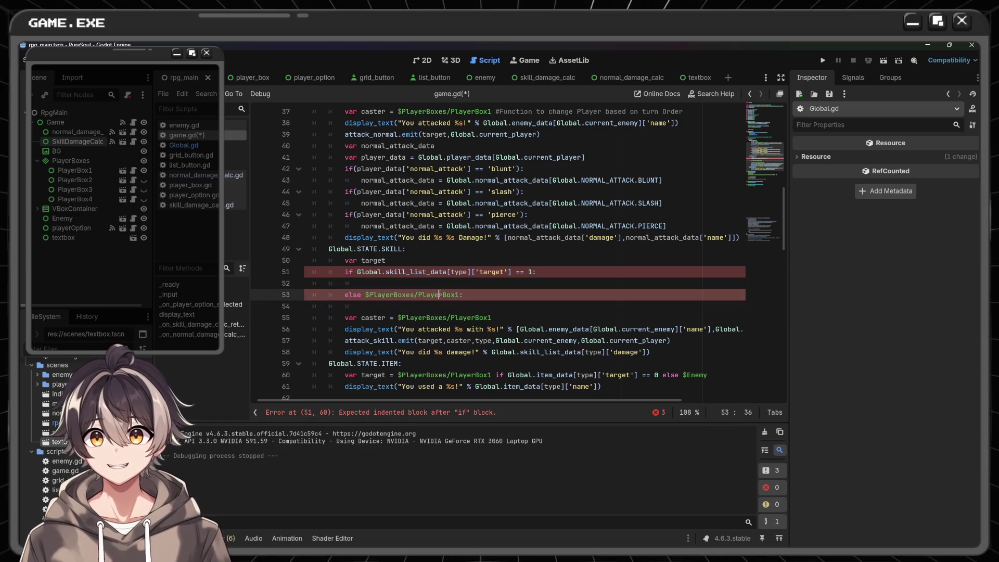
left_click(425, 283)
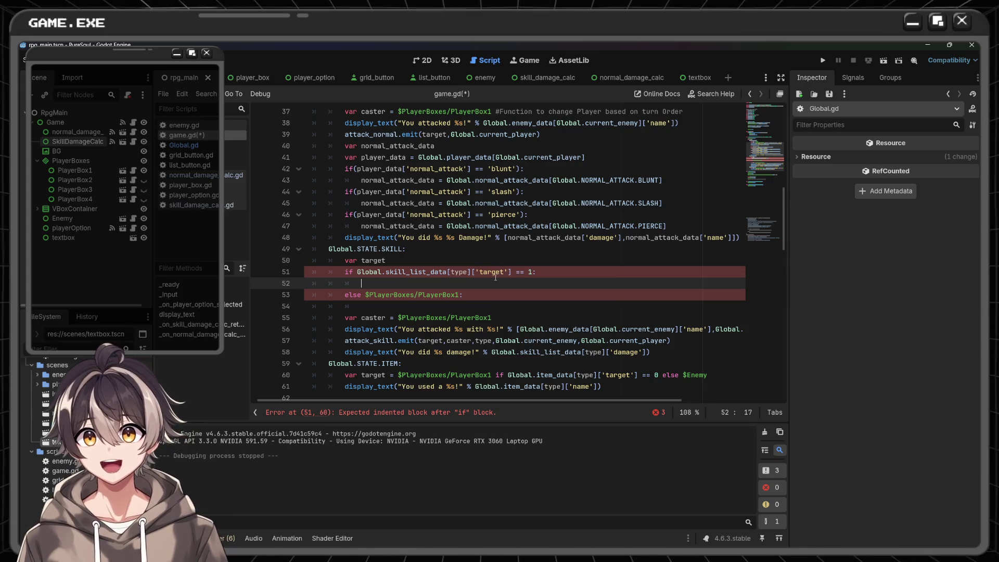
- Write target = $Enemy inside the if block and add a blank line under else
type("tar")
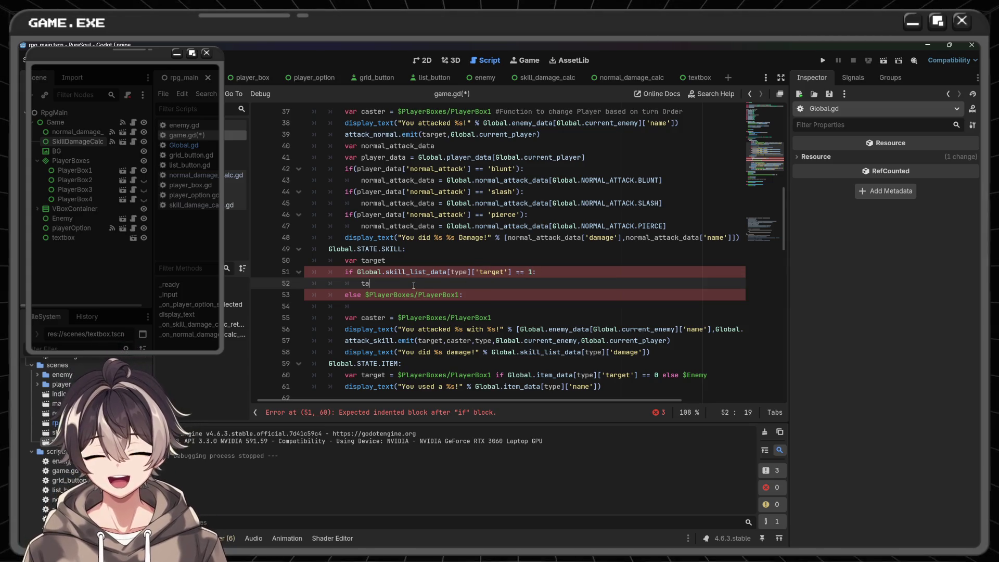
key("Return")
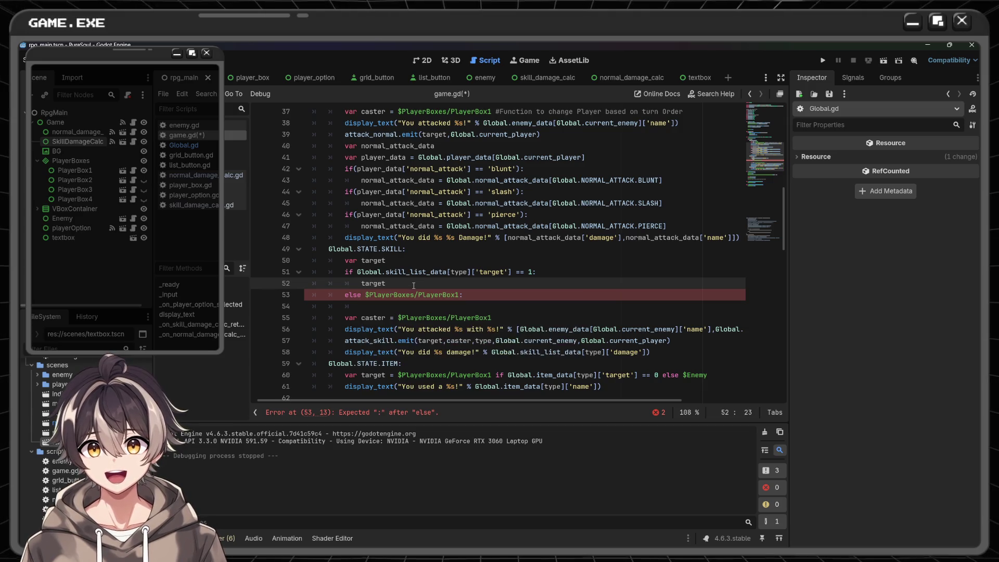
type(" = E")
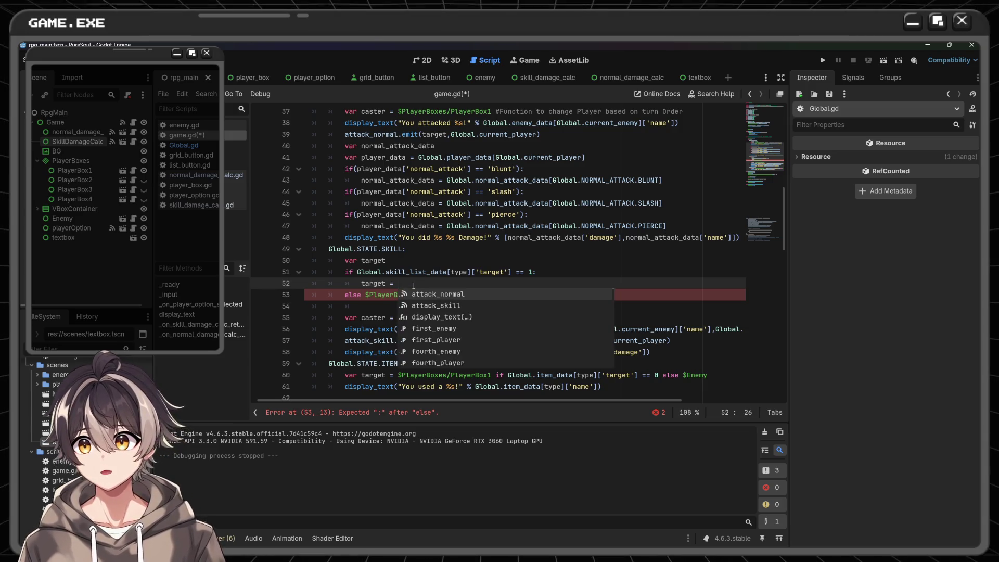
key("BackSpace")
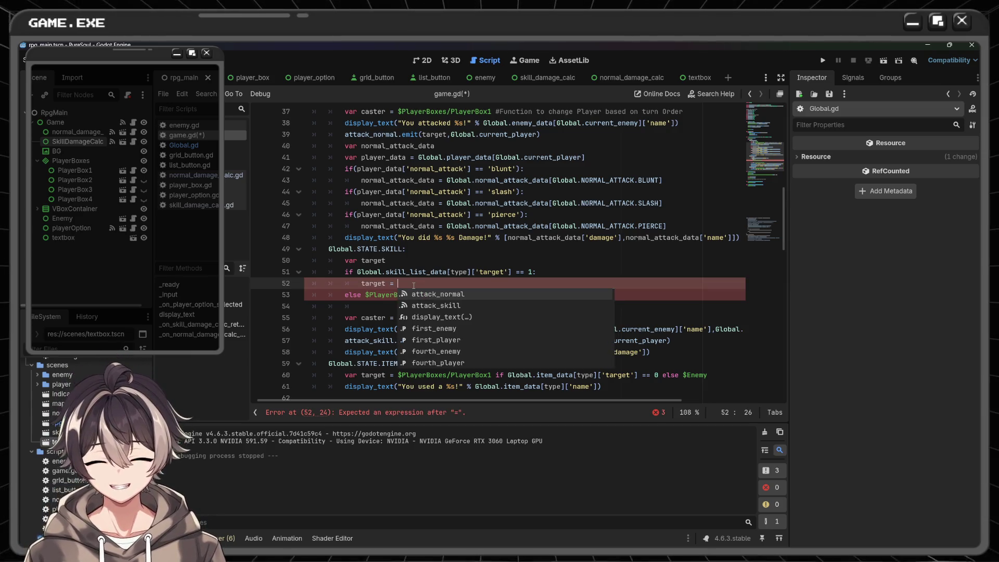
type("$Enemy")
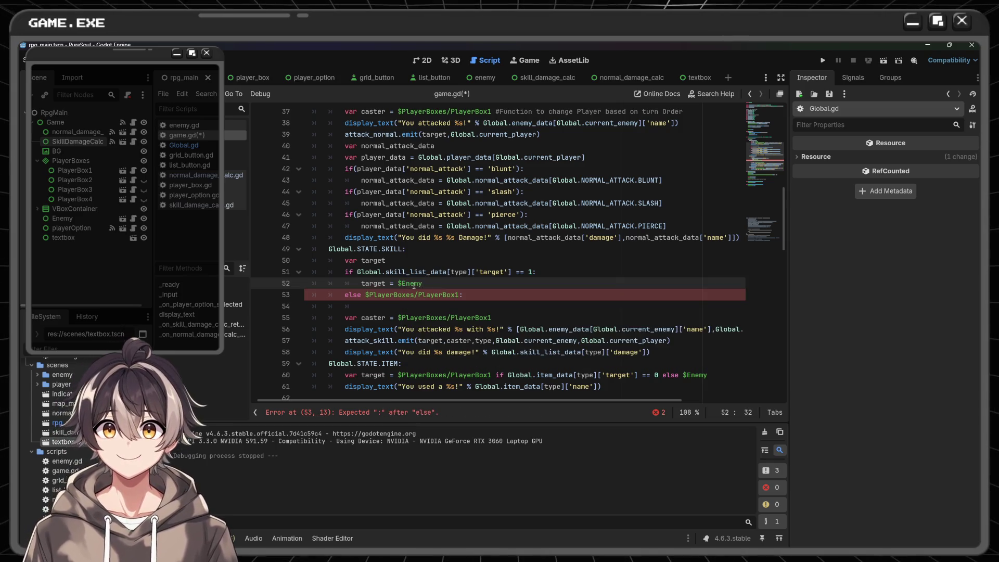
key("Down")
key("Down")
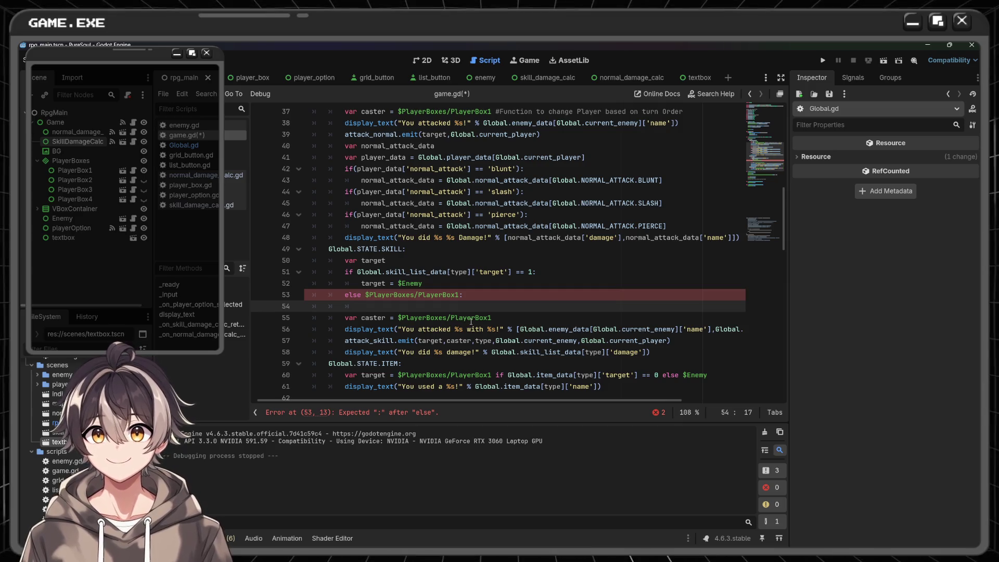
key("Return")
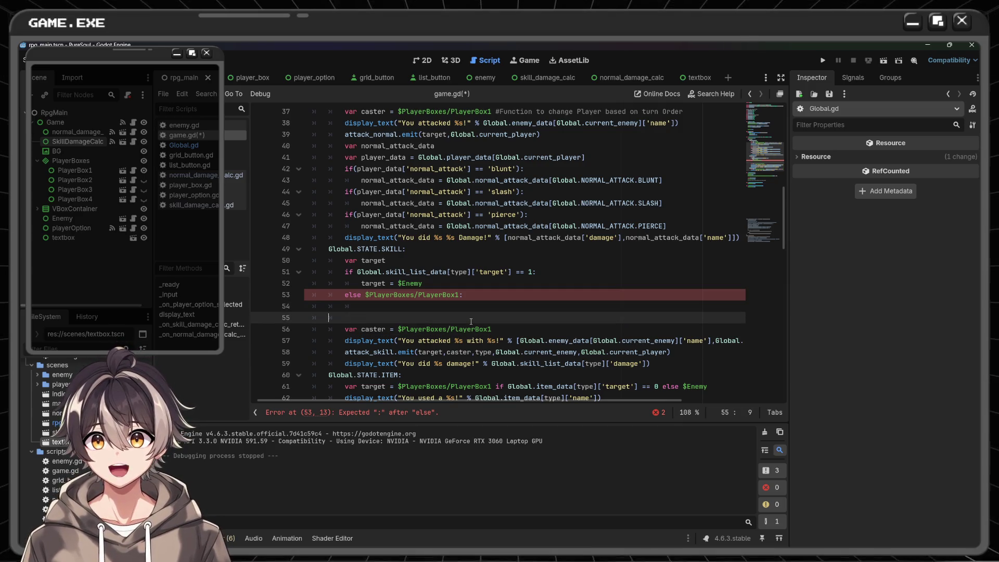
key("Up")
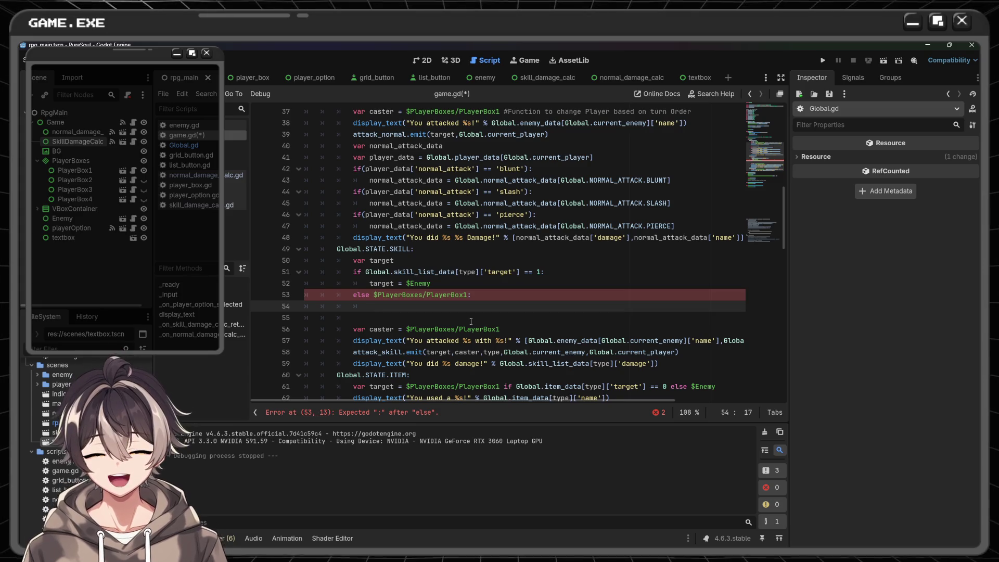
- Reduce the else line to plain else: and assign target = $PlayerBoxes/PlayerBox1 beneath it
type("targ")
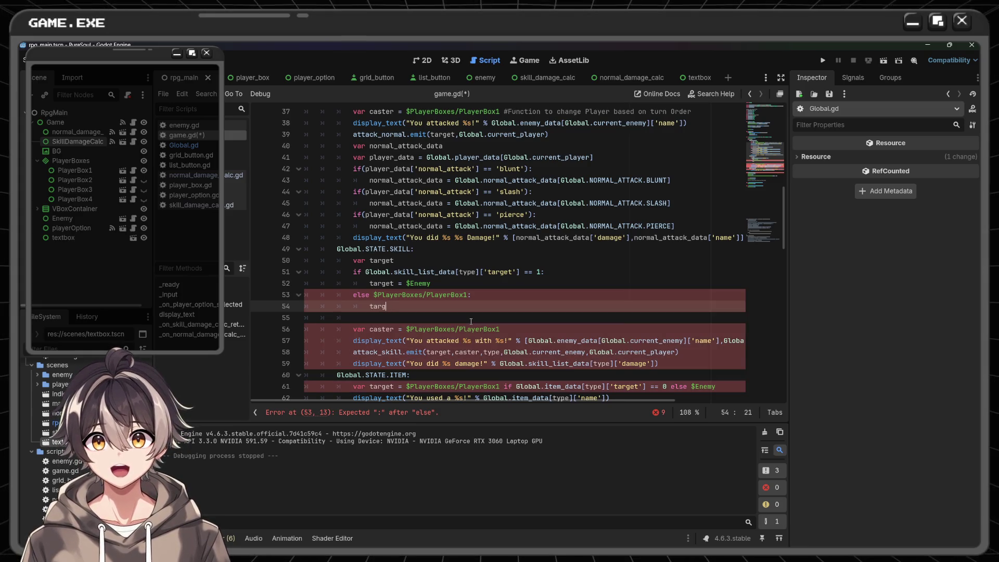
type("et")
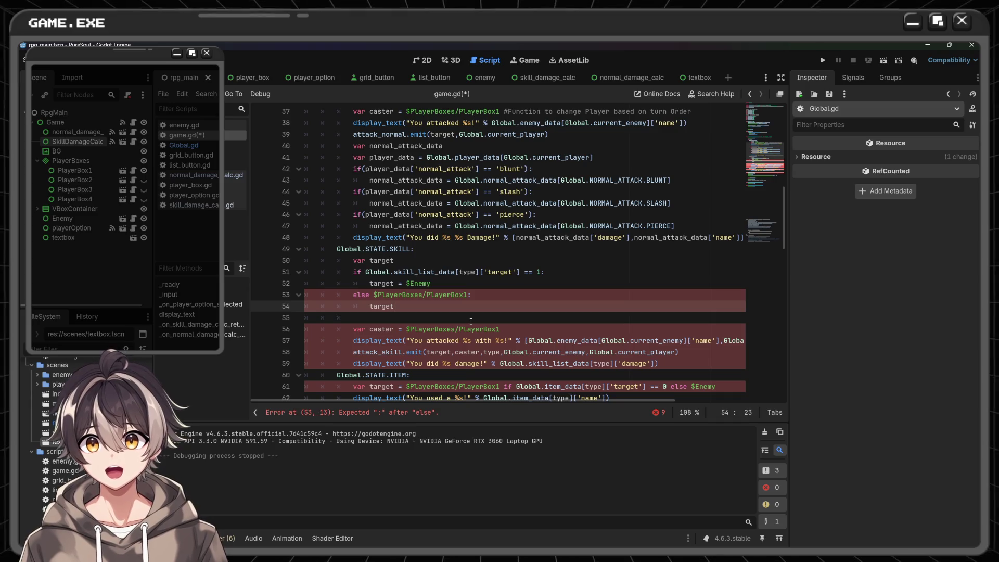
left_click_drag(374, 294, 467, 295)
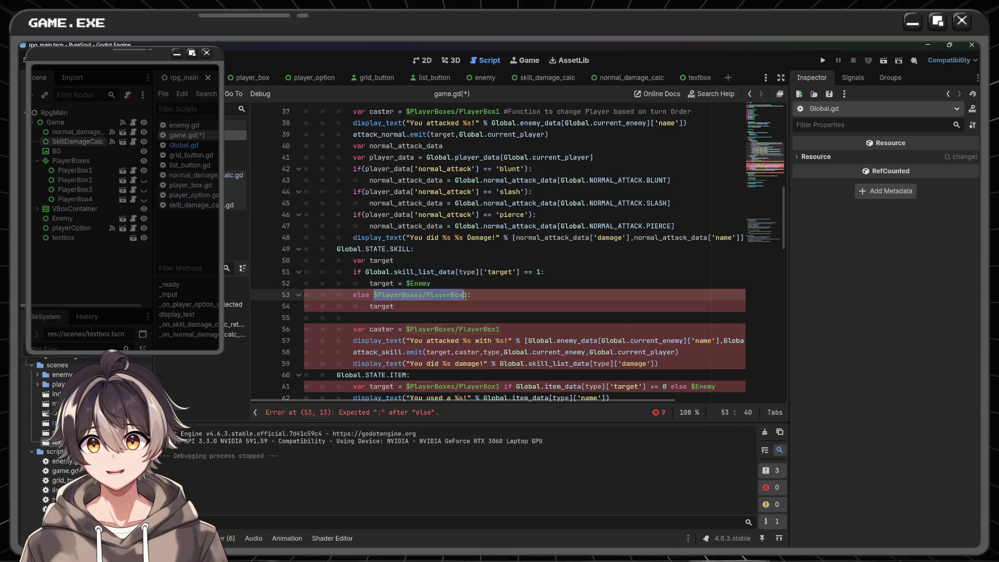
key("BackSpace")
key("BackSpace")
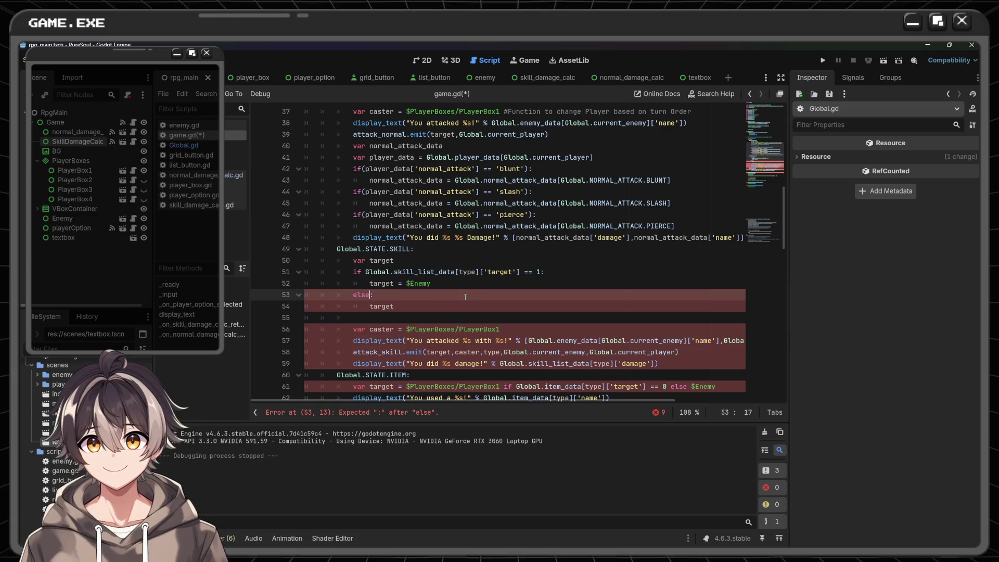
key("Down")
key("End")
type("= $PlayerBoxes/PlayerBox1")
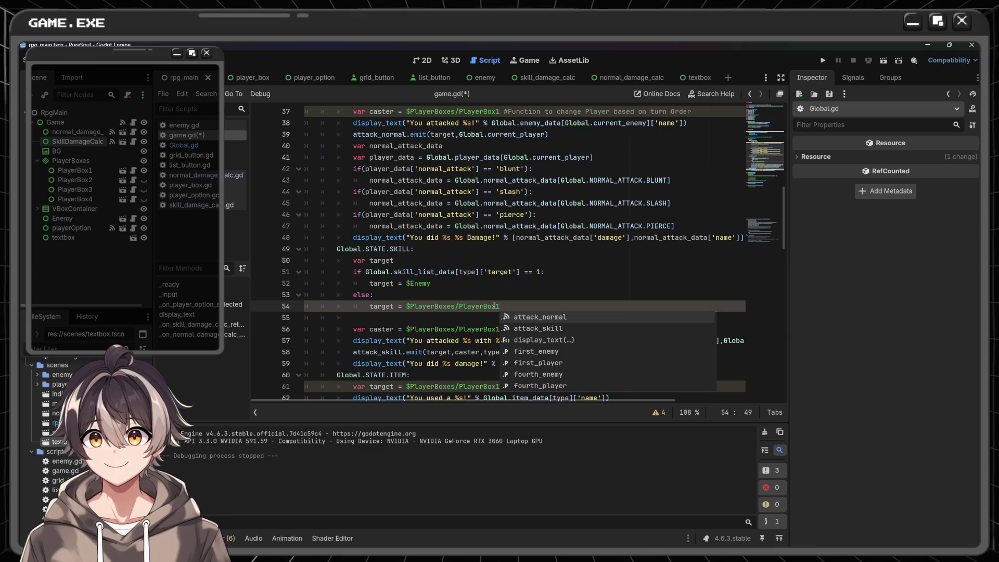
key("Escape")
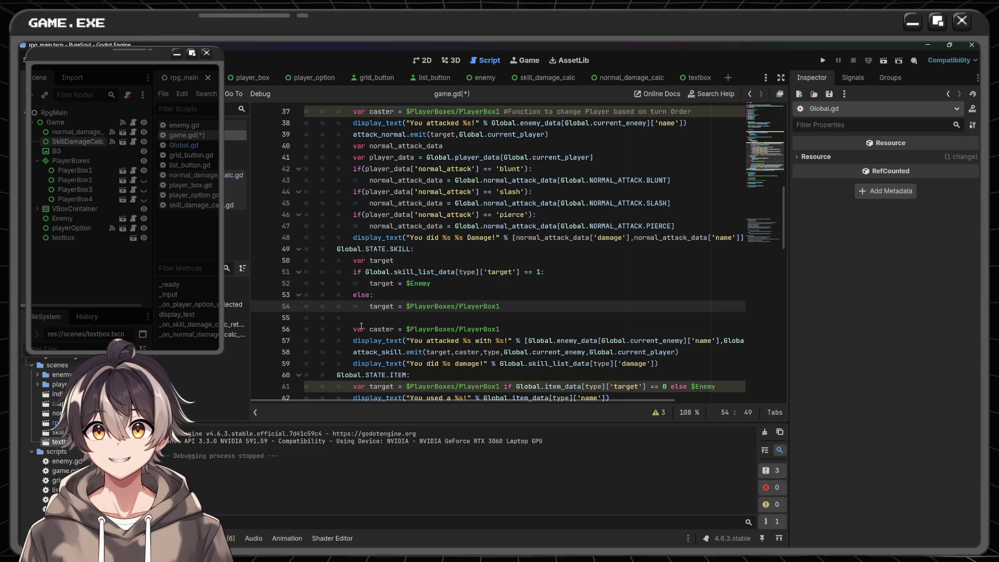
- Move the var caster = $PlayerBoxes/PlayerBox1 line to directly below var target
left_click_drag(353, 328, 504, 329)
key("ctrl+c")
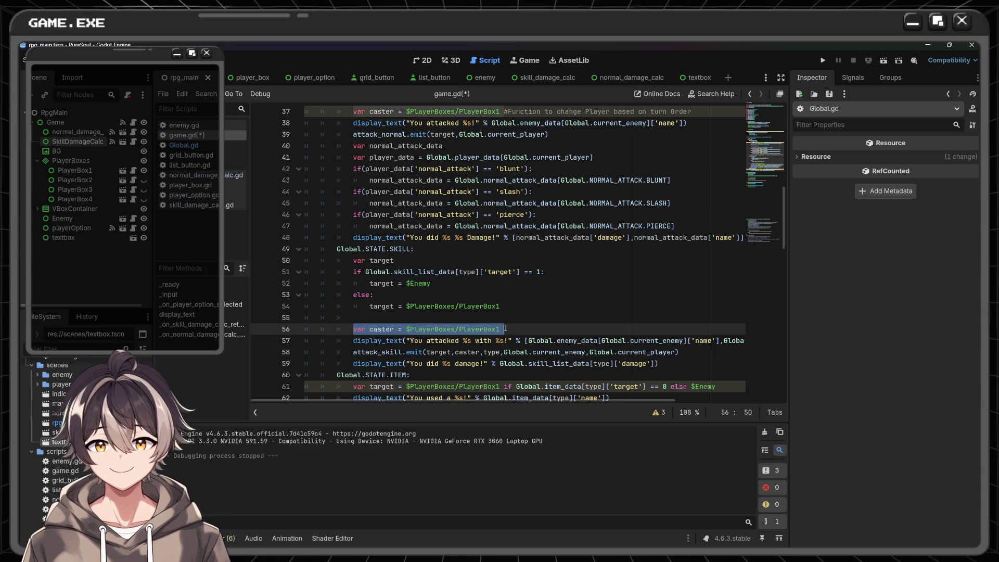
key("BackSpace")
key("BackSpace")
key("BackSpace")
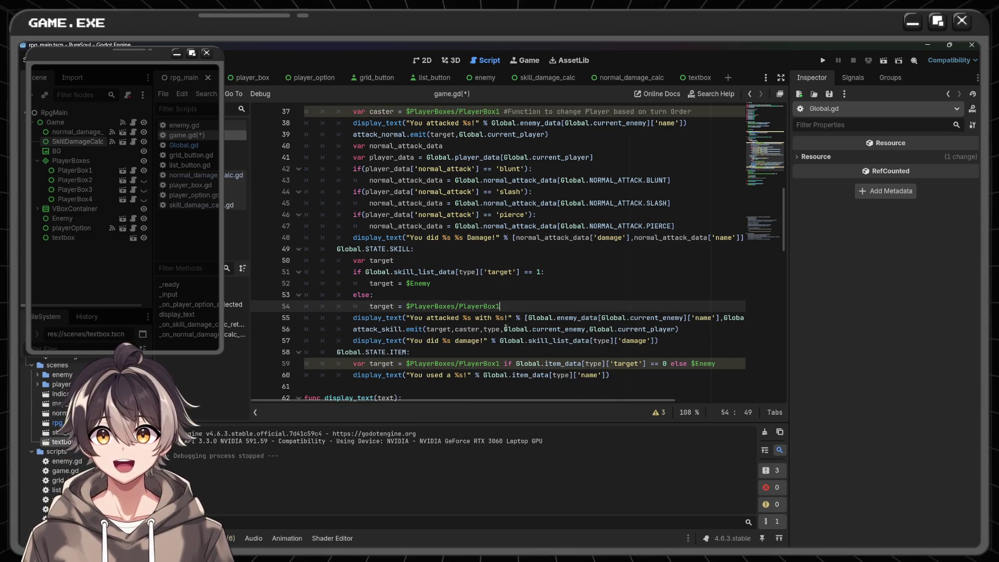
left_click(413, 267)
key("Return")
key("ctrl+v")
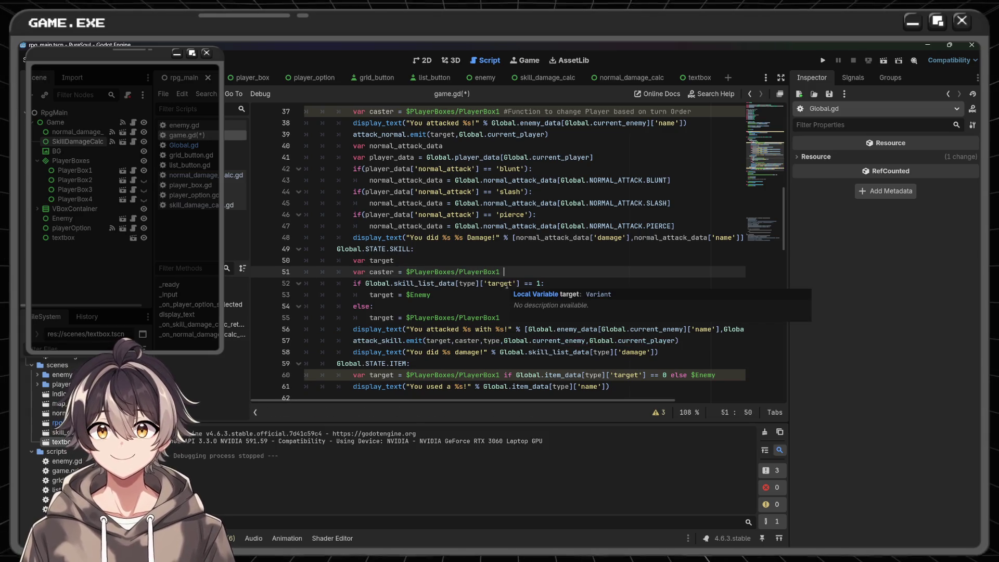
scroll(484, 284, "down", 5)
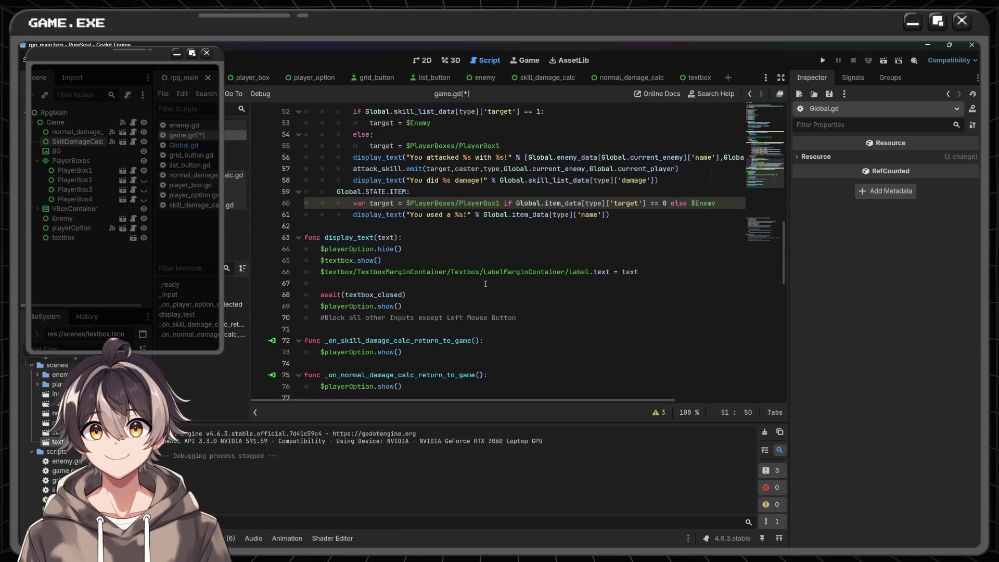
scroll(485, 283, "up", 2)
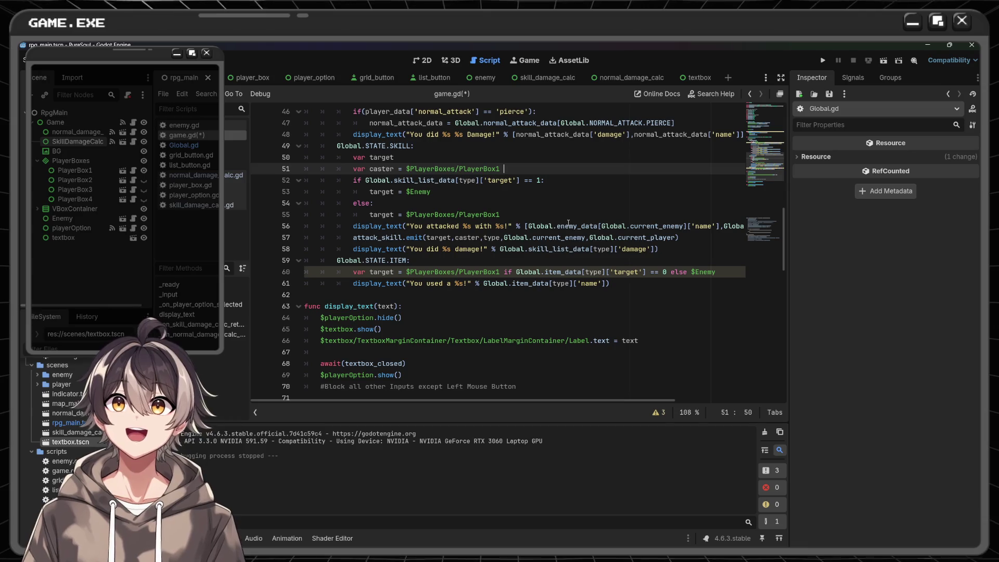
mouse_move(552, 225)
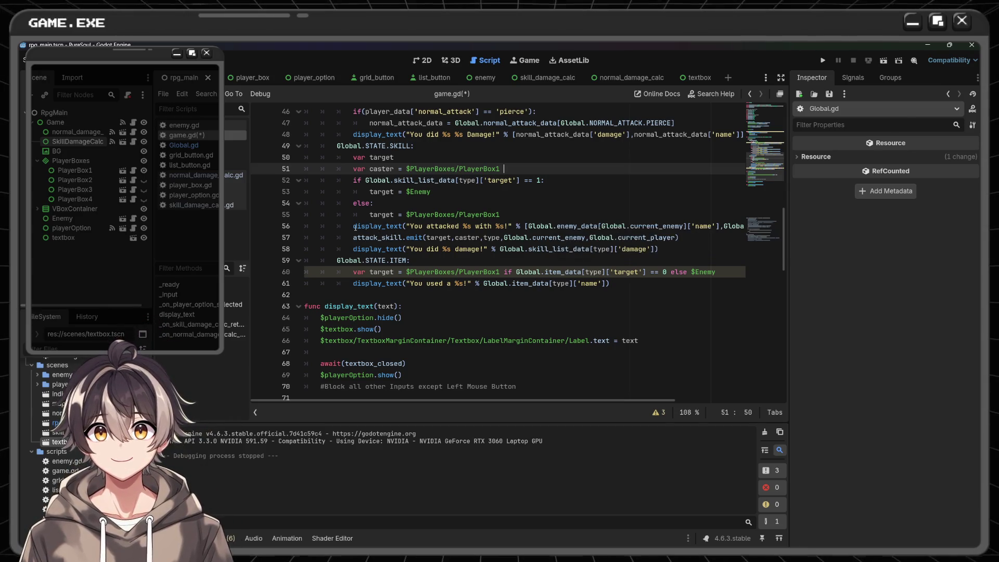
mouse_move(358, 228)
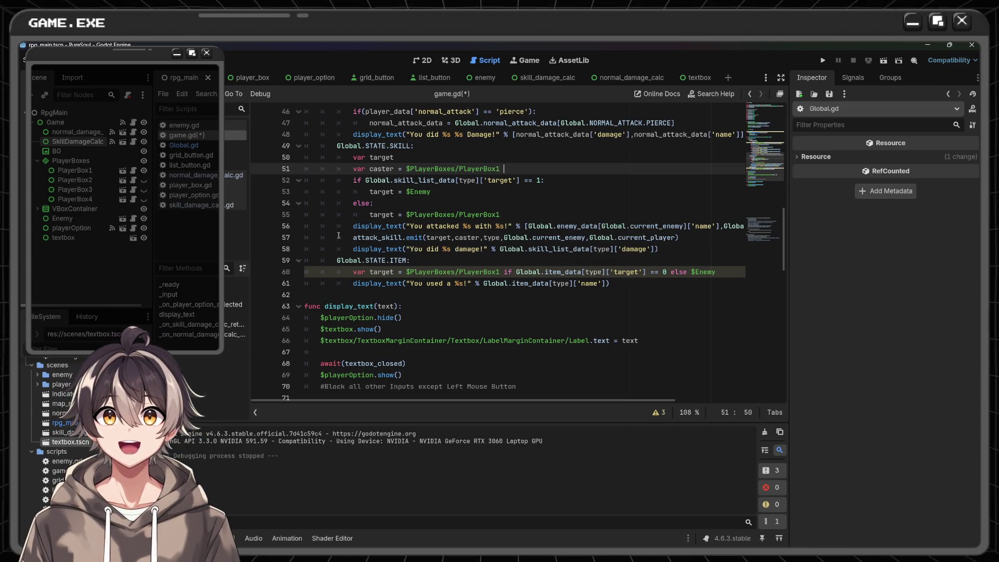
scroll(357, 250, "down", 3)
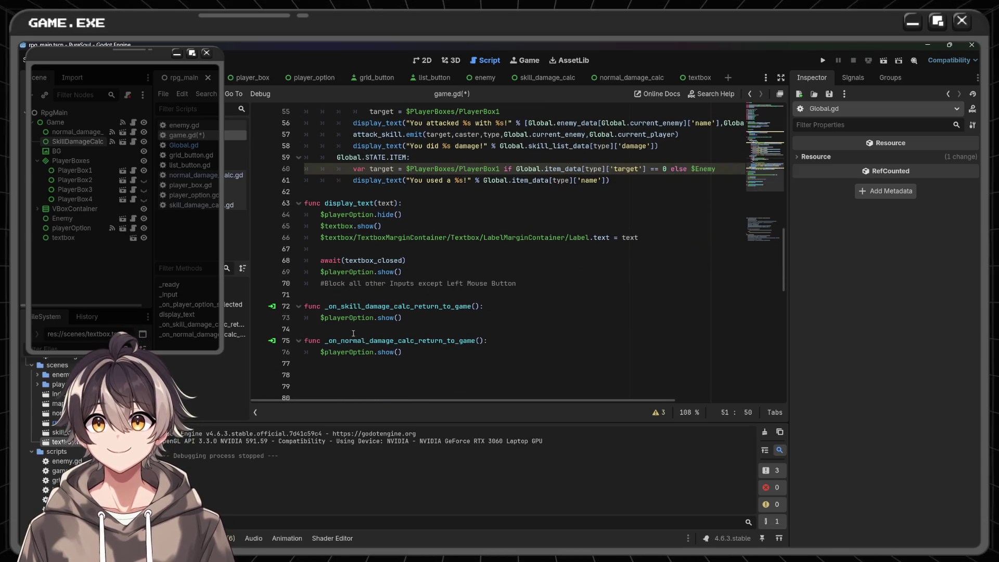
- Add func display_text_damage() with a pass body below display_text, removing the extra lines
left_click(372, 294)
key("Return")
key("Return")
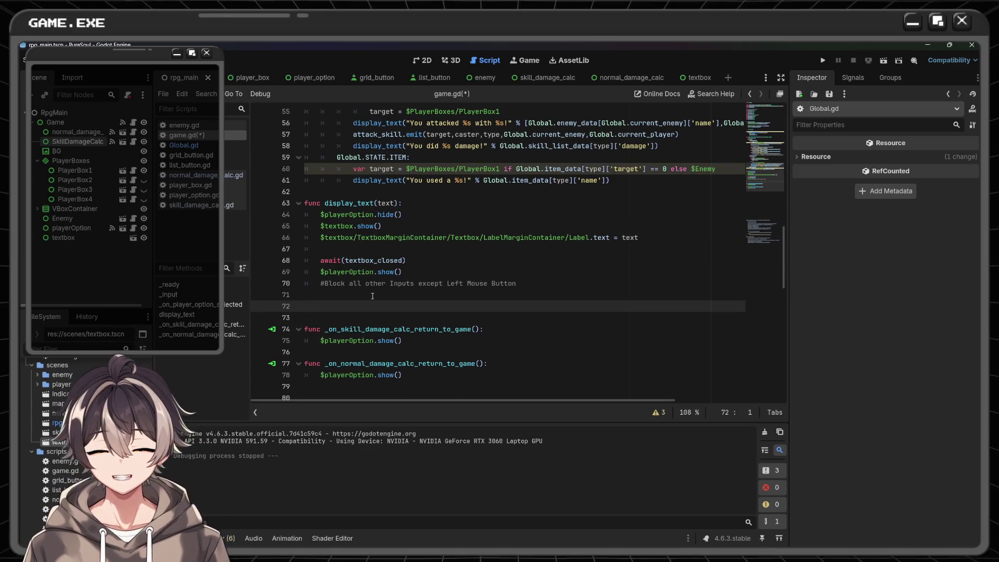
type("func ")
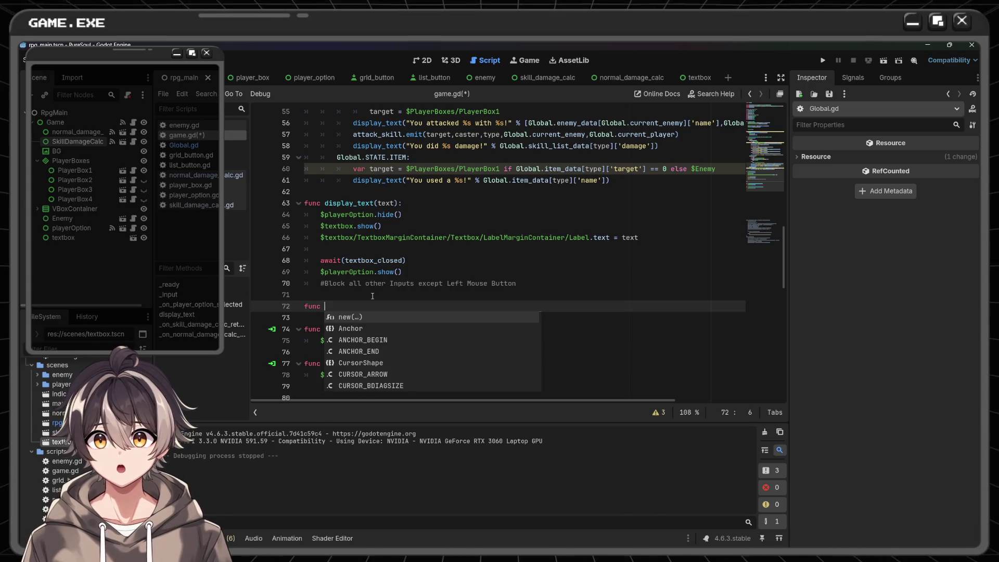
type("display_")
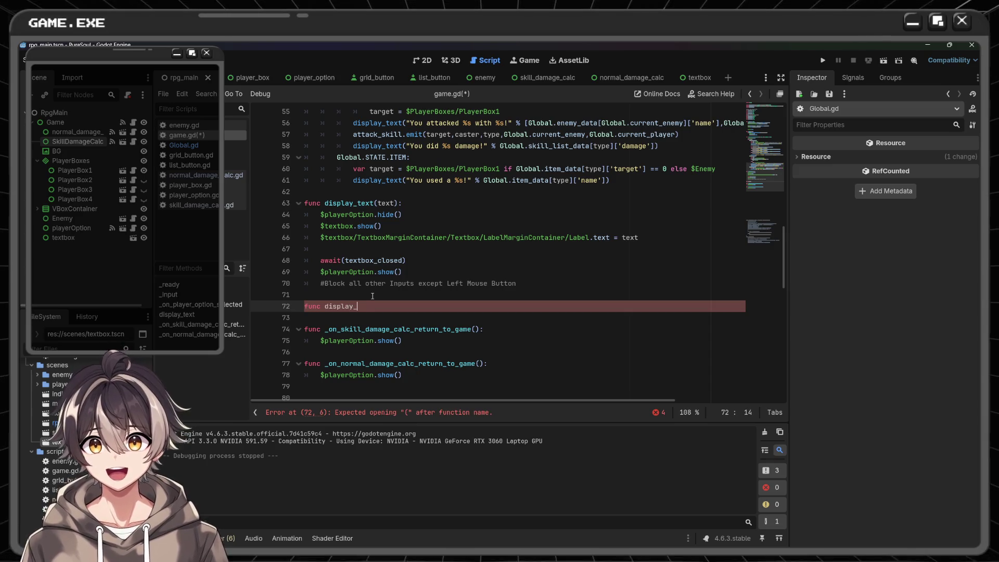
type("text")
type("(")
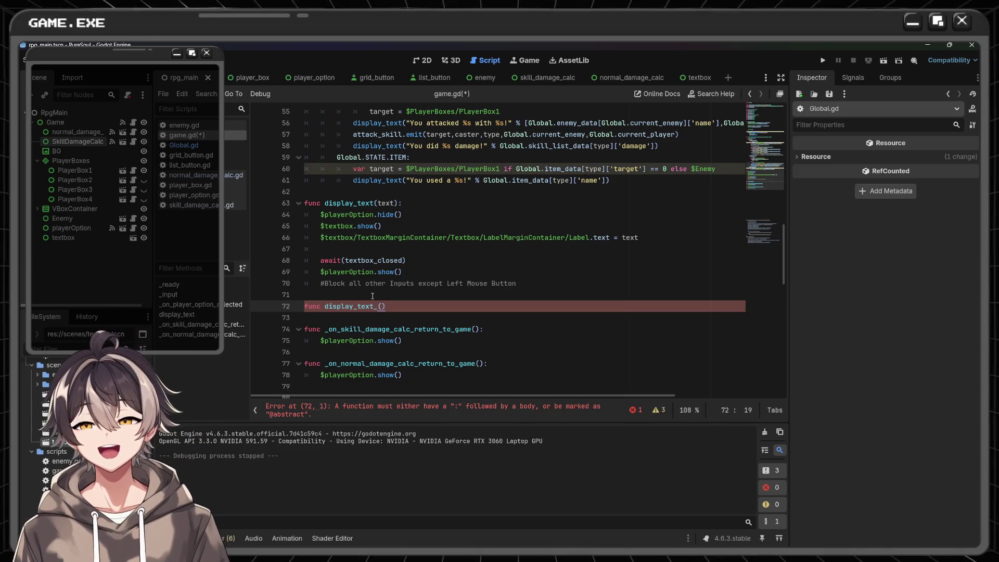
type("damage")
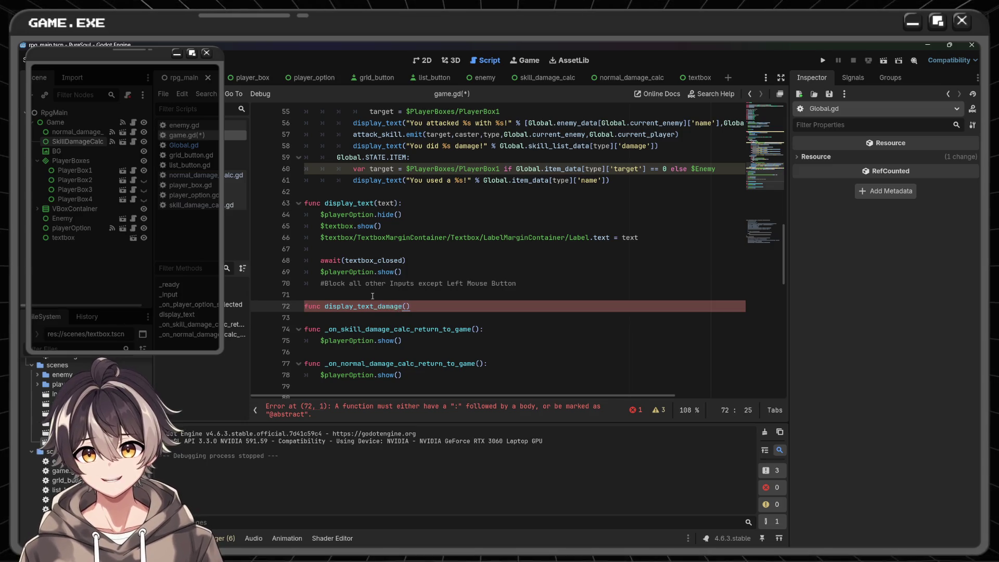
type(")")
key("Return")
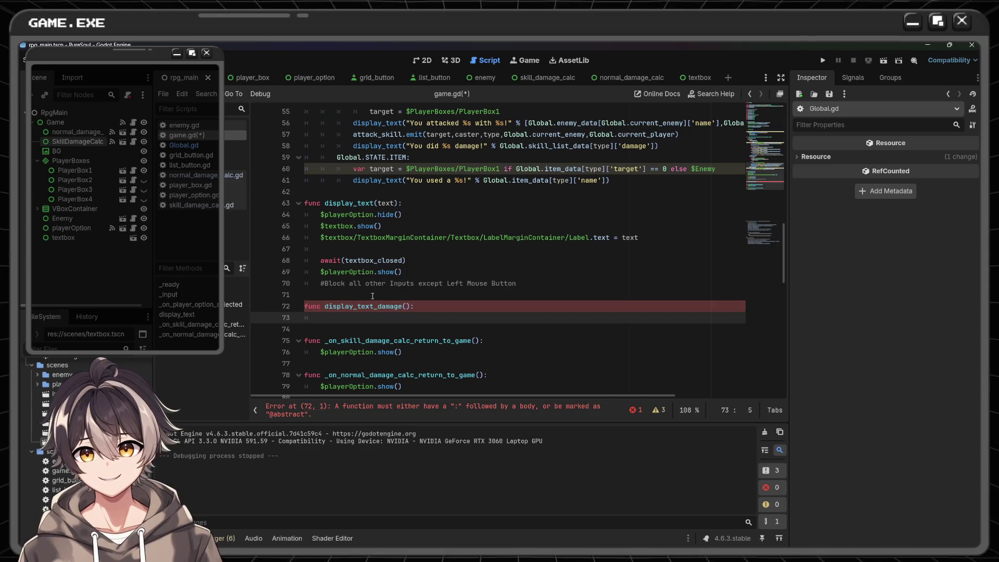
type("pass")
key("Return")
key("Return")
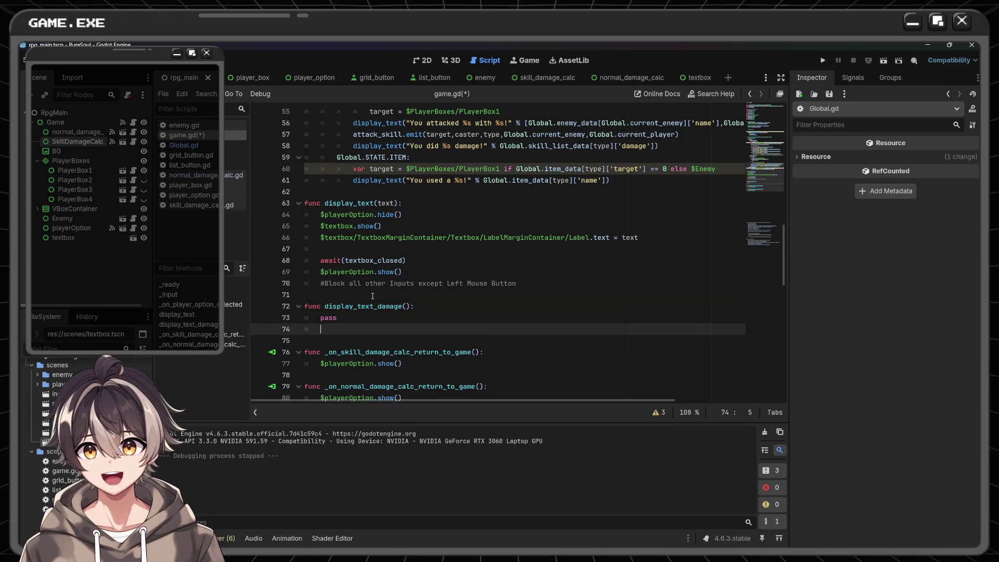
key("BackSpace")
type("func ")
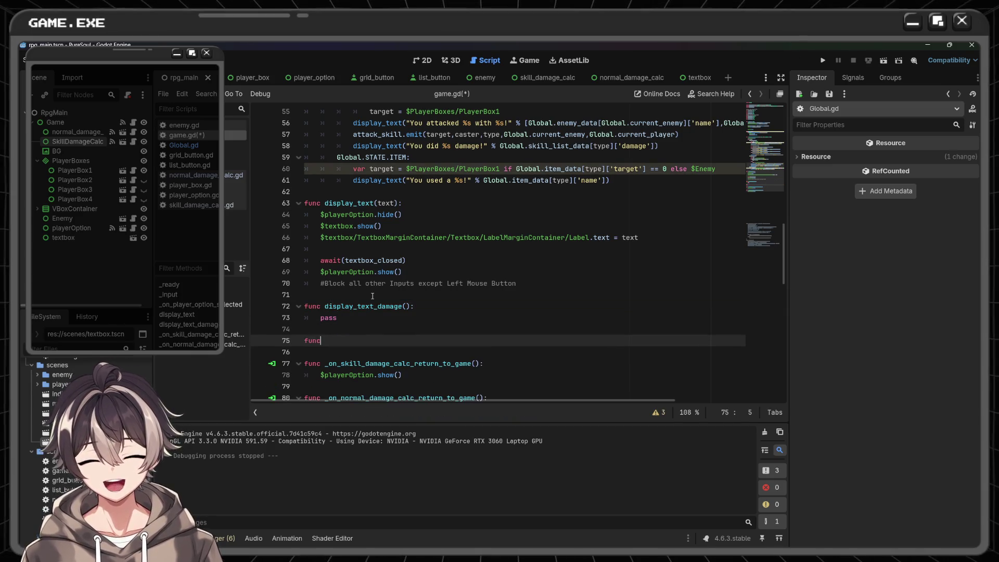
type("d")
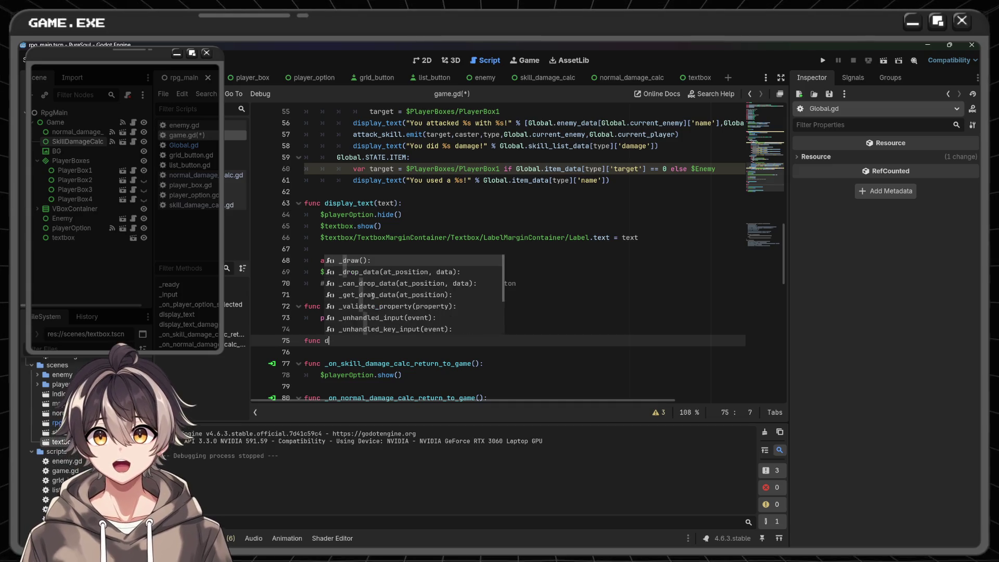
type("isplay")
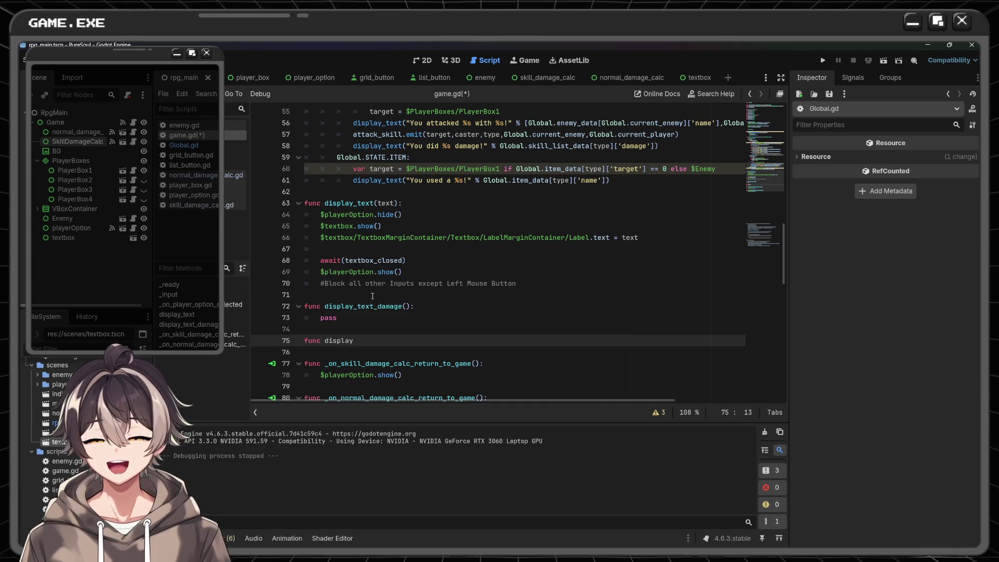
key("BackSpace")
key("BackSpace")
key("BackSpace")
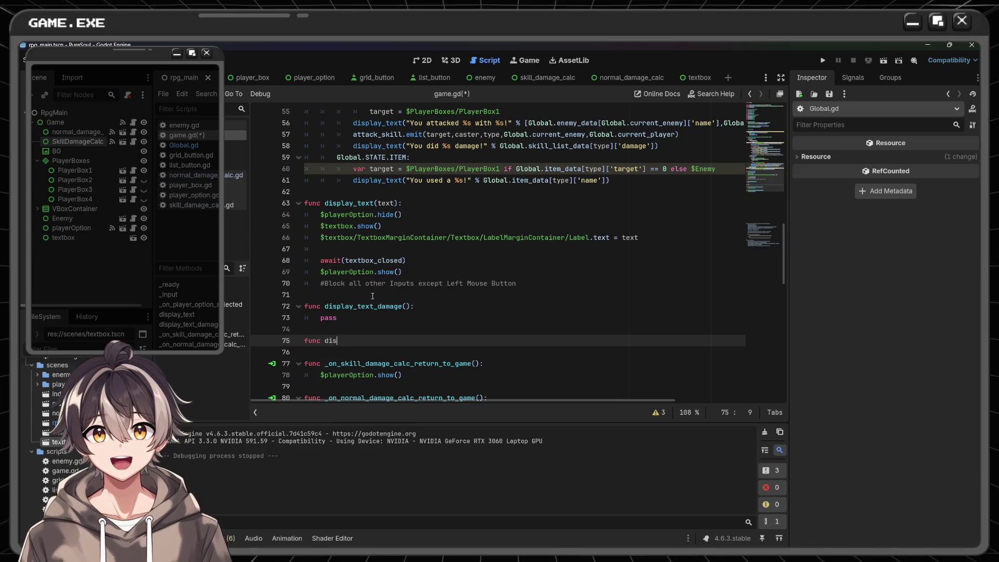
key("BackSpace")
key("BackSpace")
key("BackSpace")
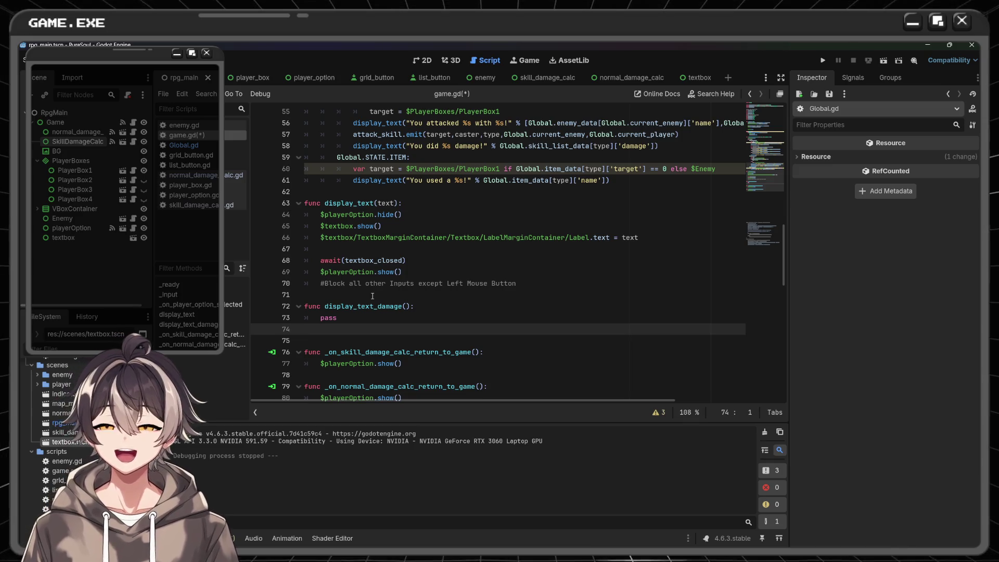
key("BackSpace")
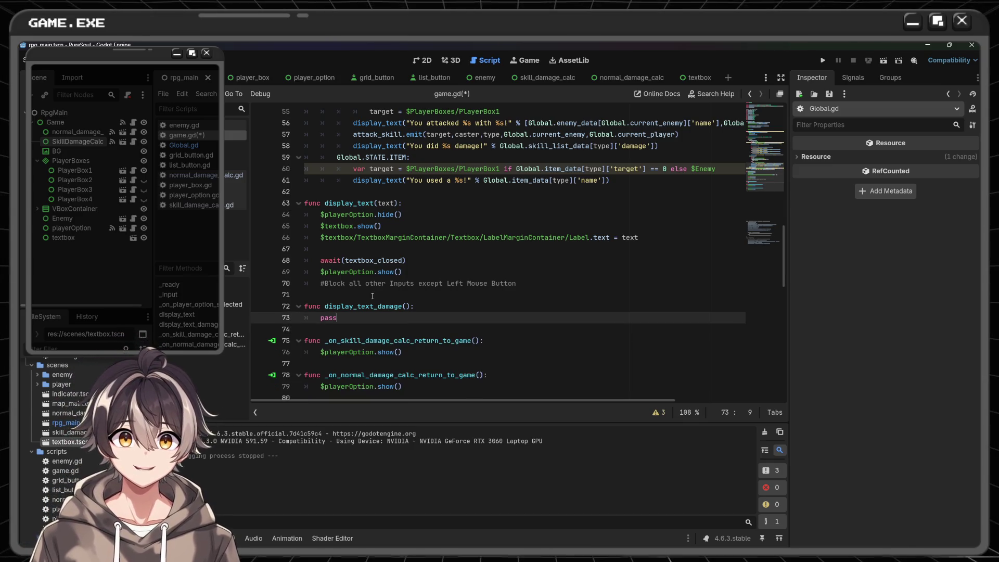
scroll(373, 296, "up", 3)
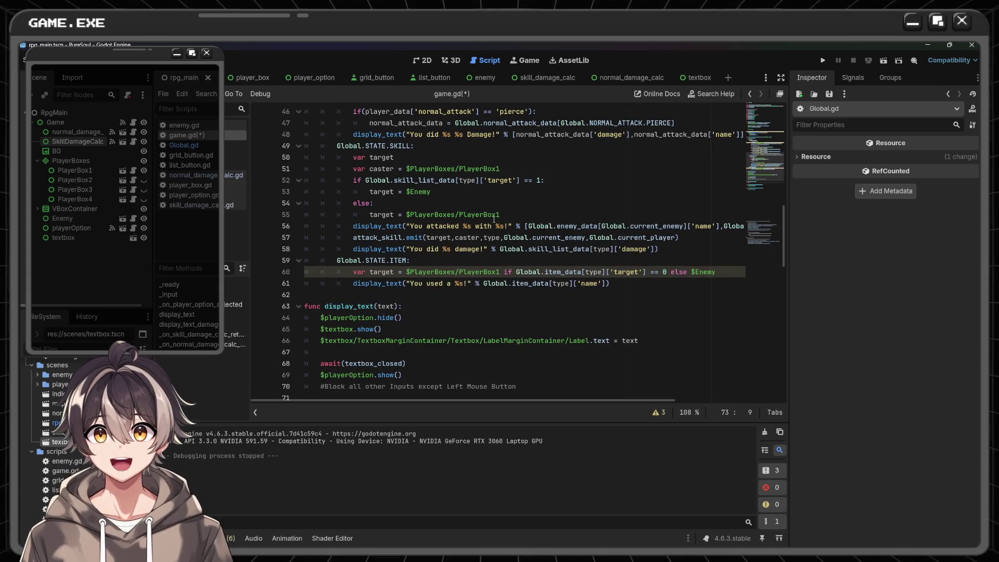
scroll(493, 219, "up", 3)
scroll(493, 219, "down", 4)
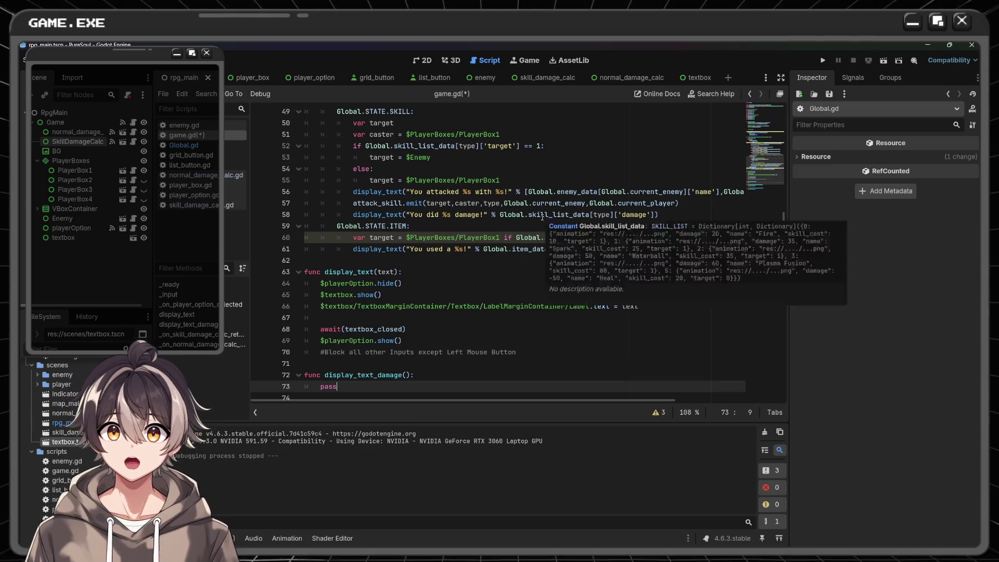
mouse_move(533, 215)
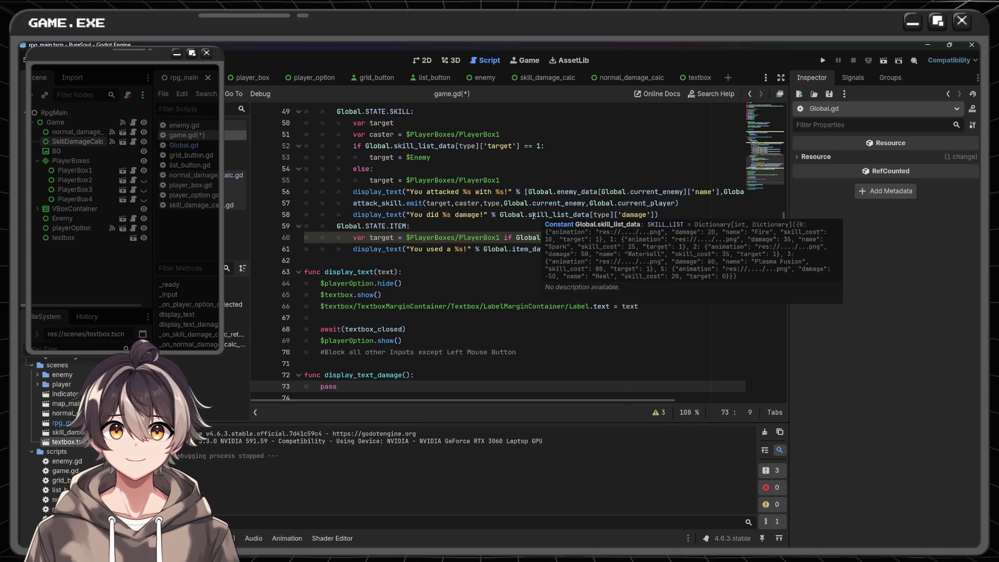
left_click(405, 375)
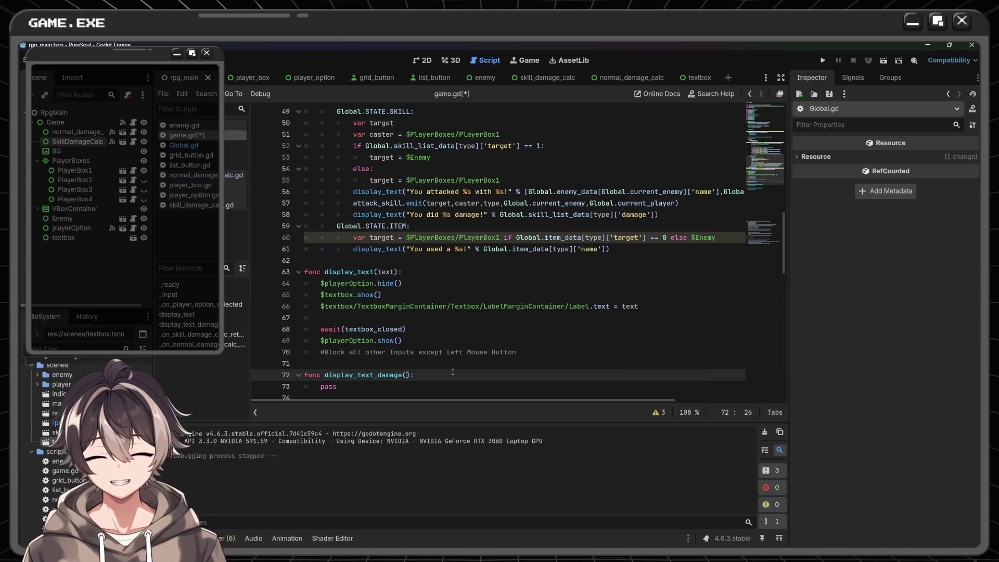
- Add an is_healing: bool parameter to display_text_damage
type("var")
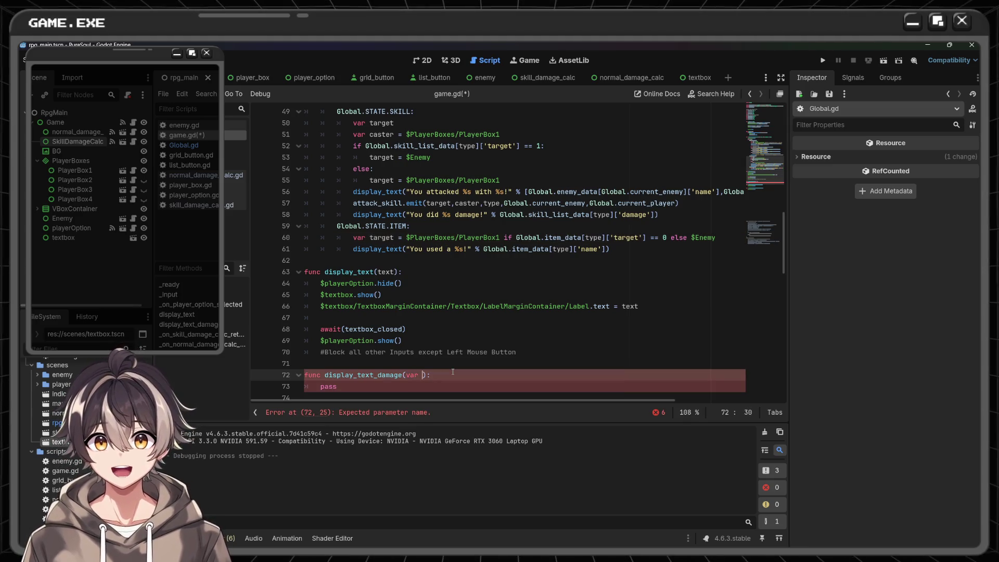
key("BackSpace")
key("BackSpace")
key("BackSpace")
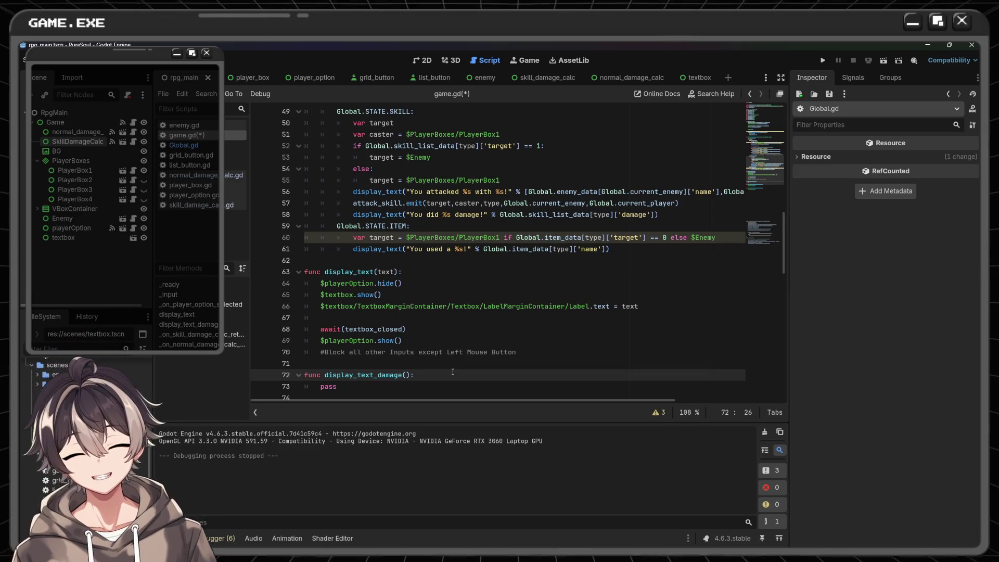
type("is_")
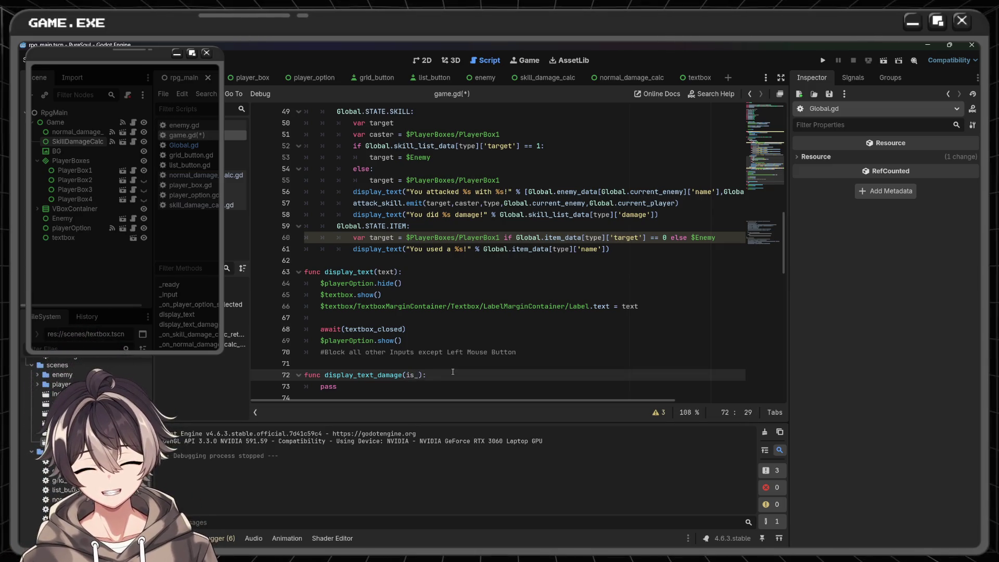
type("healing:")
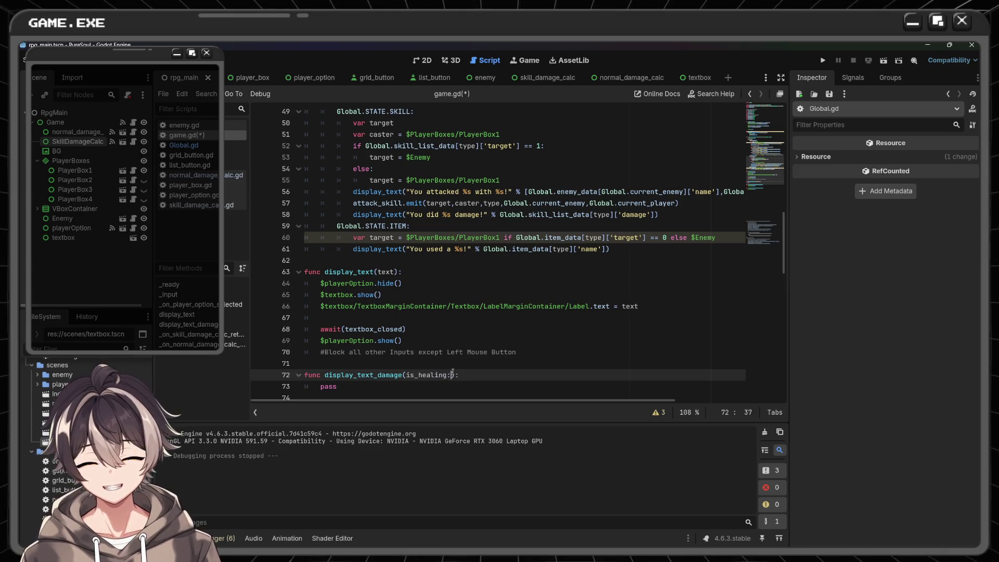
type(" bool")
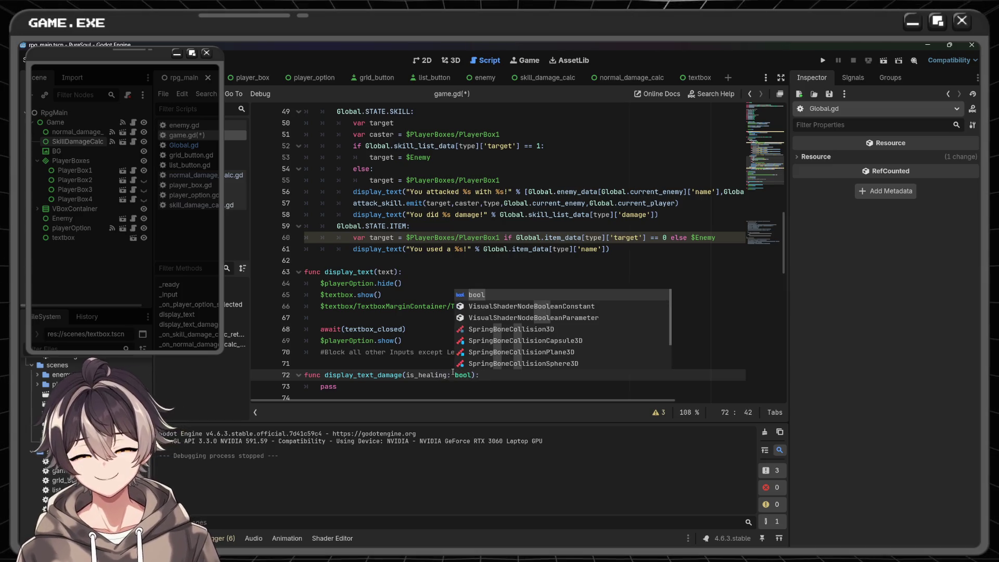
key("Escape")
- Replace the pass placeholder on line 73 with an empty if (is_healing): block
left_click(388, 386)
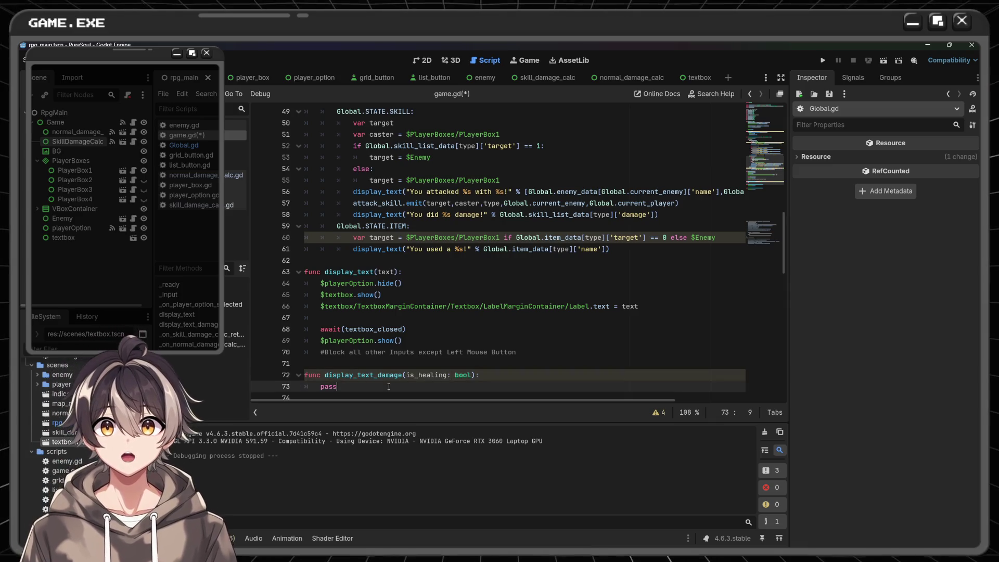
double_click(389, 387)
key("BackSpace")
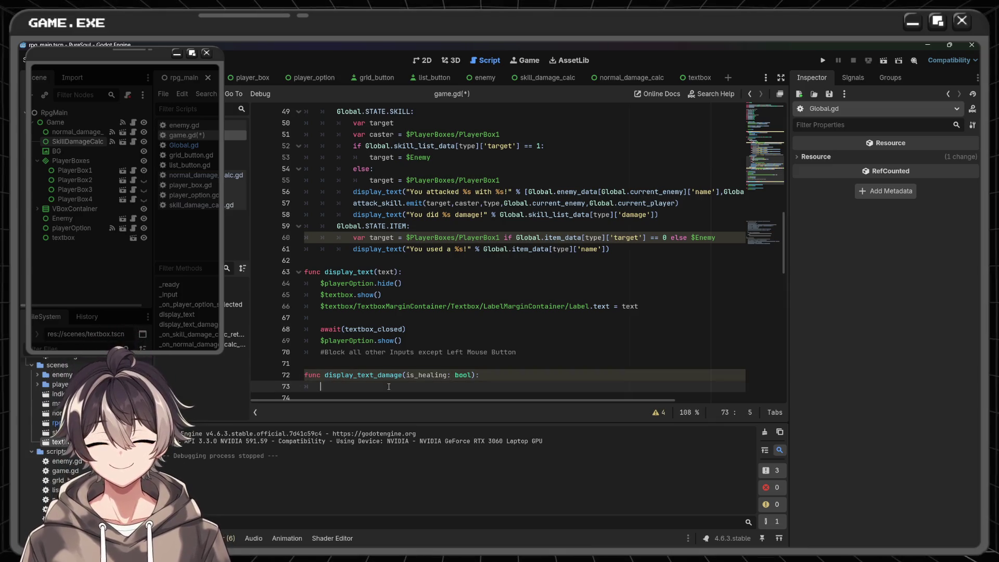
type("if (")
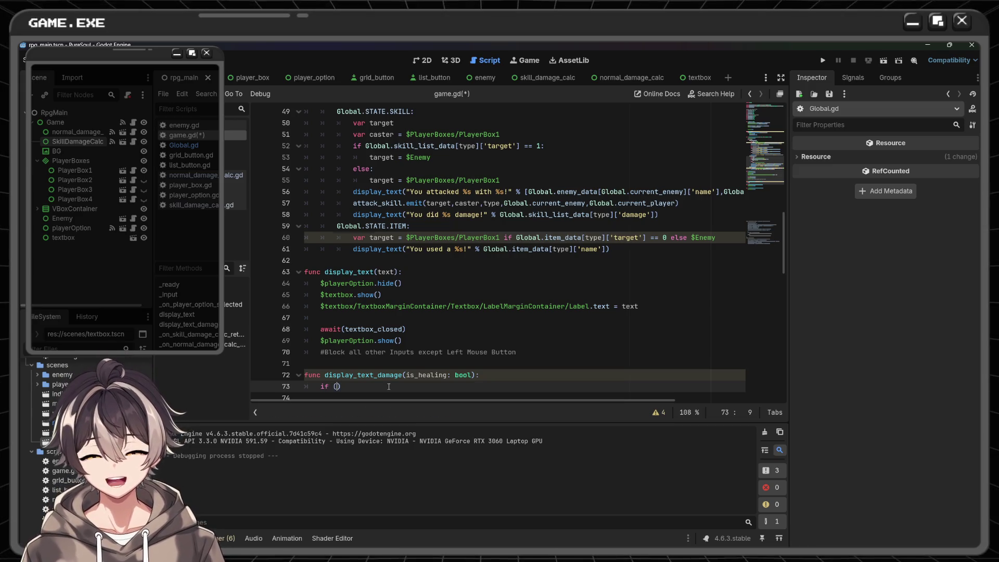
type("is_bo")
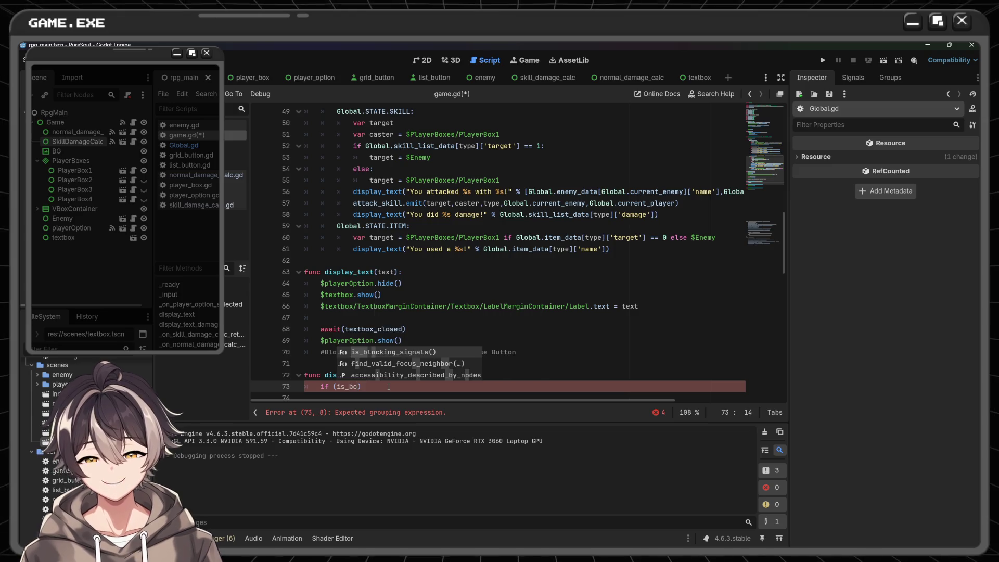
key("BackSpace")
key("BackSpace")
key("Return")
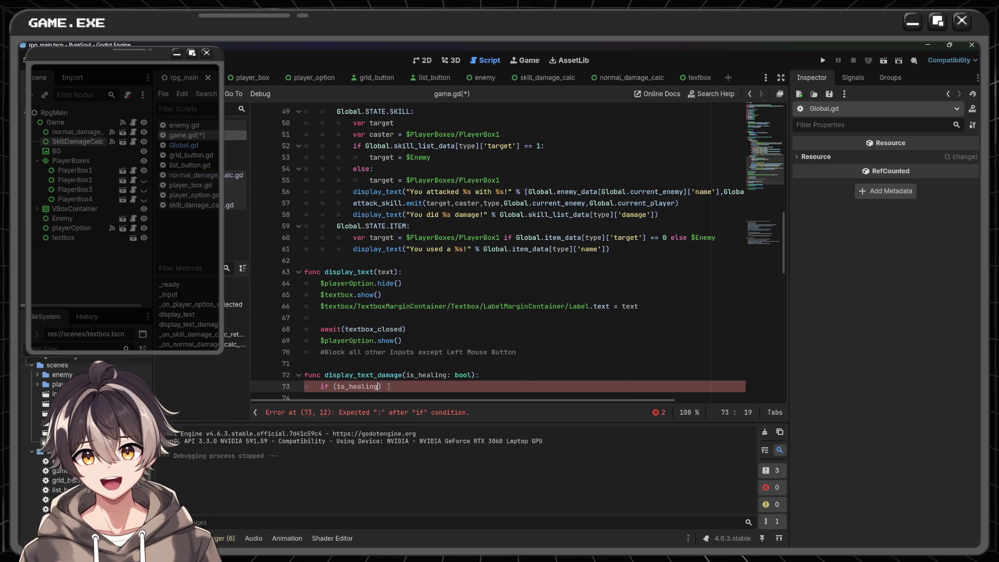
key("Right")
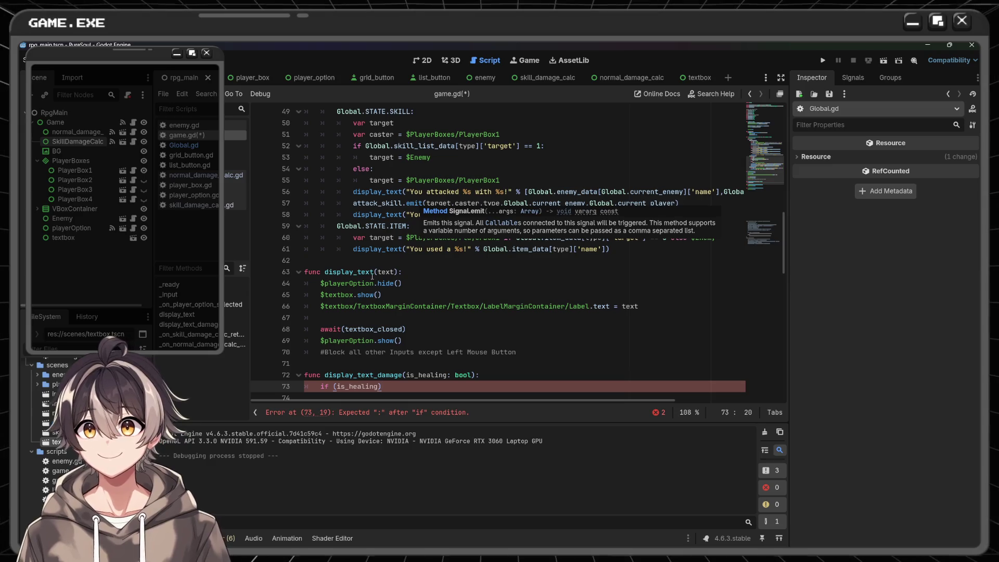
type(":")
key("Return")
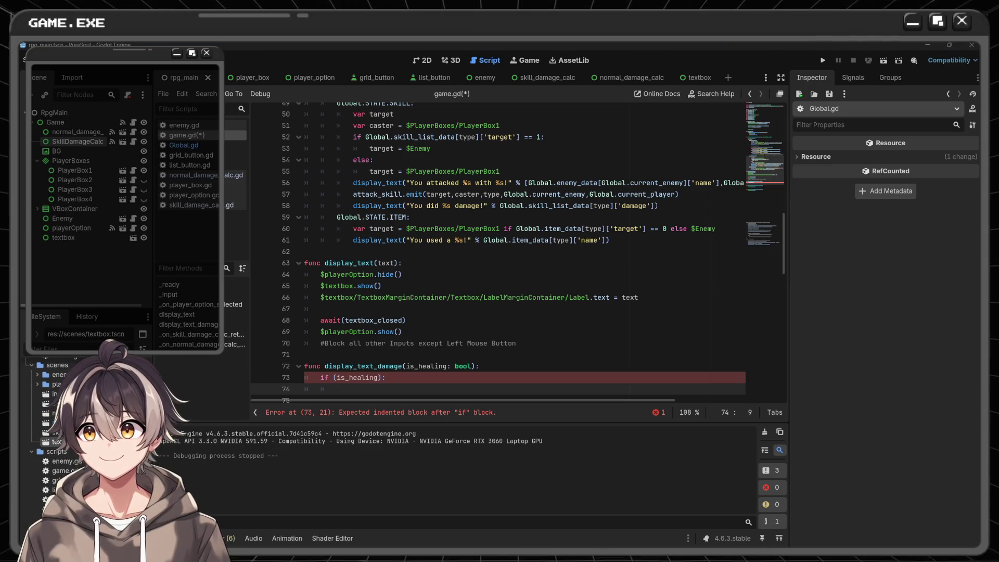
scroll(486, 340, "down", 1)
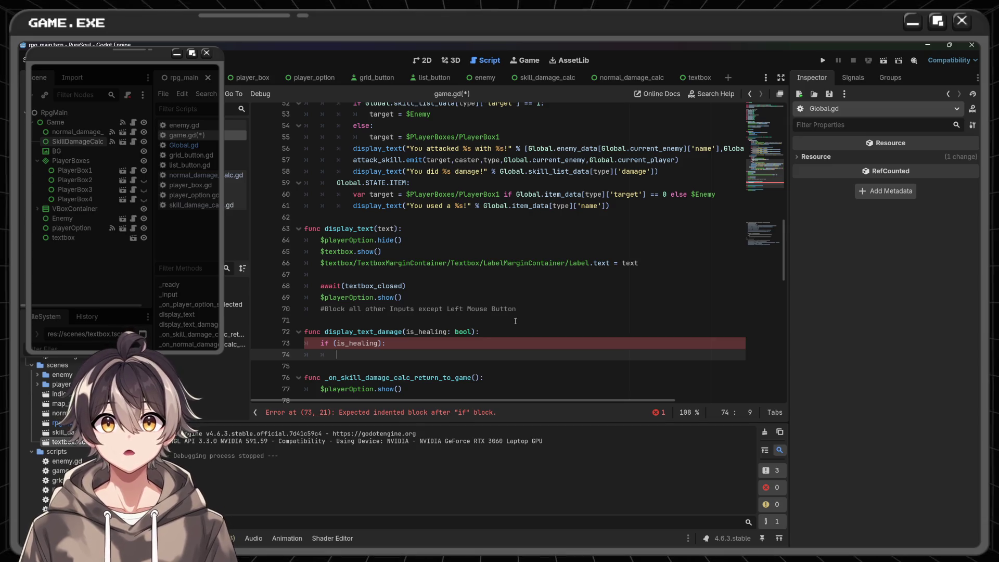
scroll(503, 294, "up", 2)
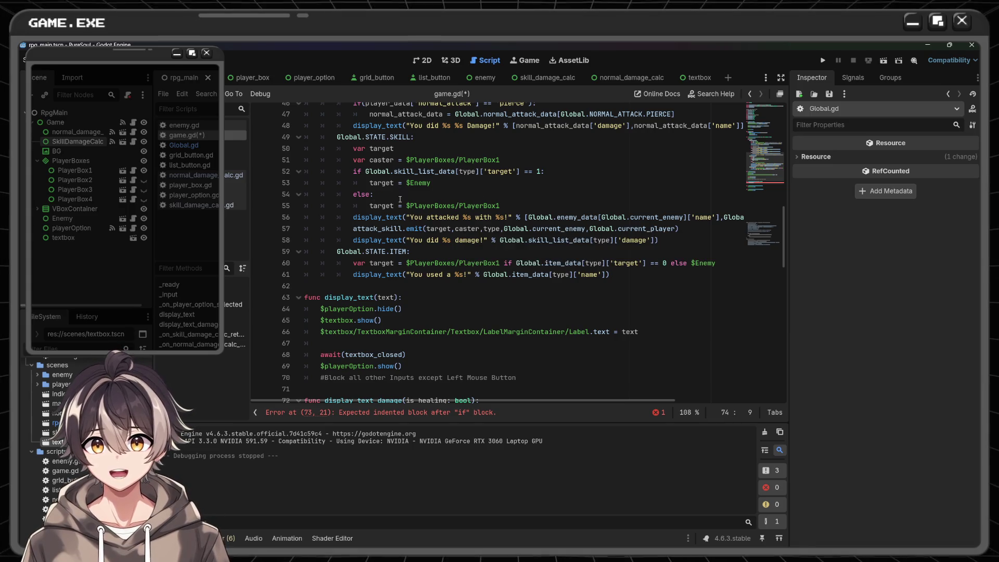
- Add a display_text_damage(true) call after line 55 in the skill's else branch
left_click(510, 206)
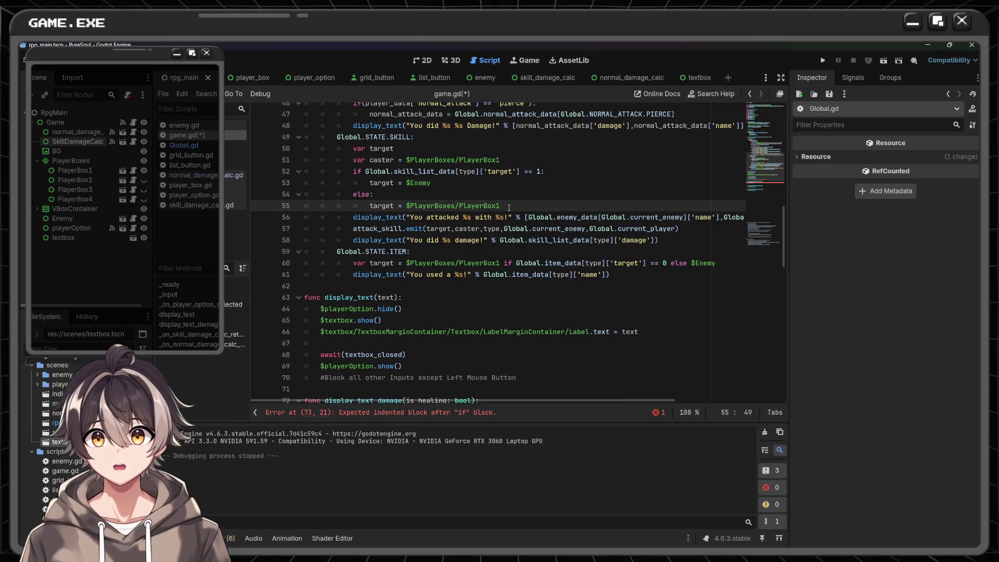
key("Return")
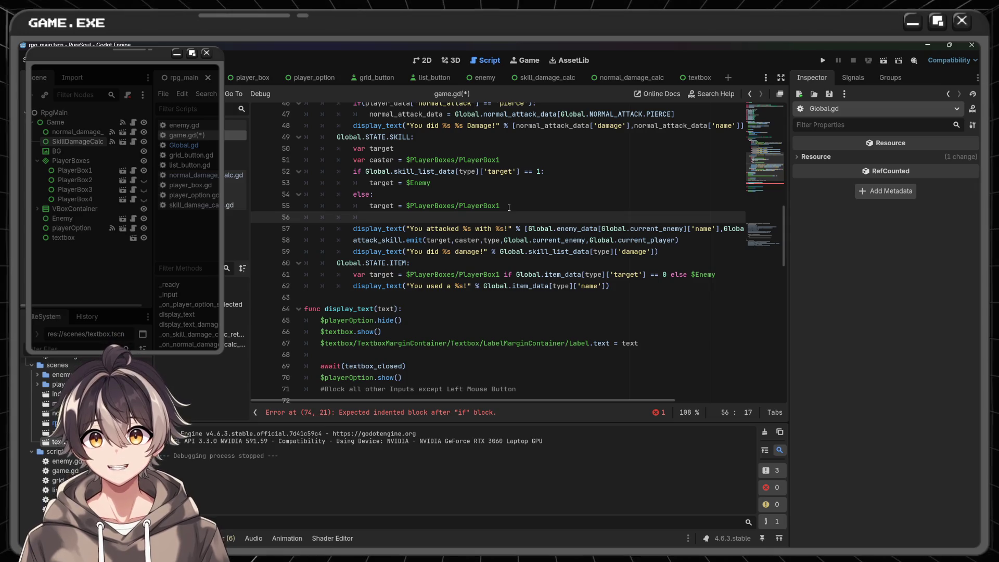
scroll(509, 207, "down", 2)
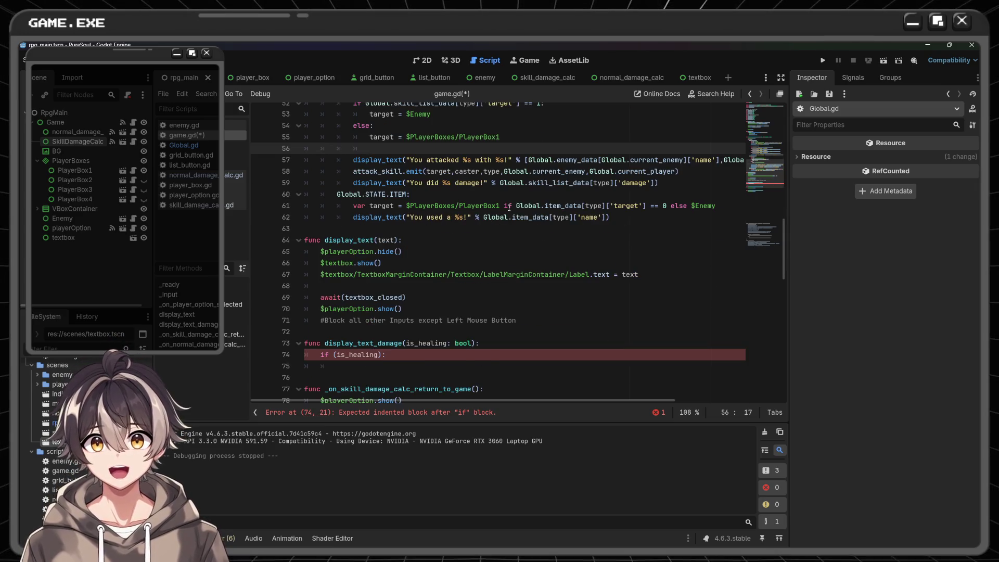
scroll(509, 207, "up", 1)
type("display")
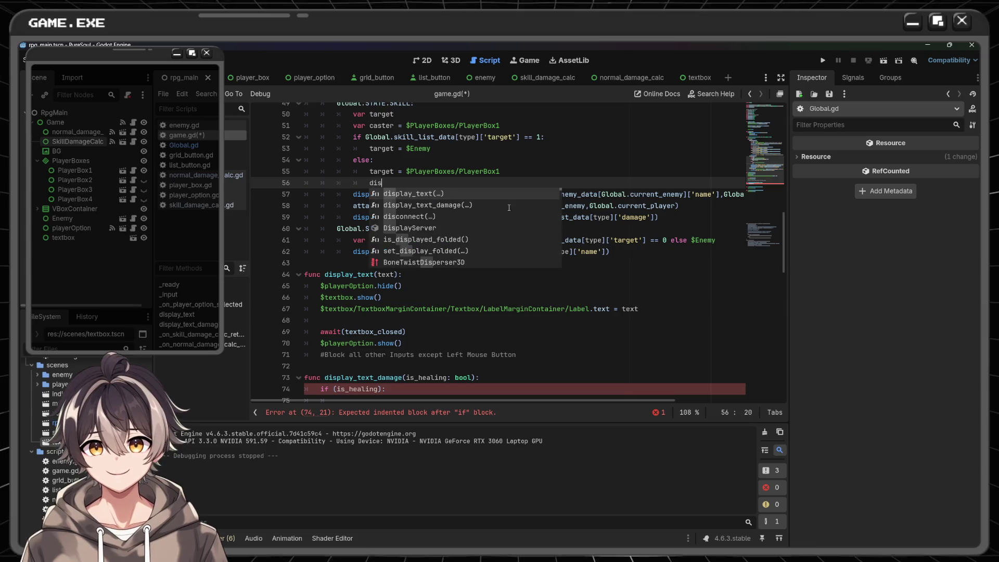
key("Down")
key("Return")
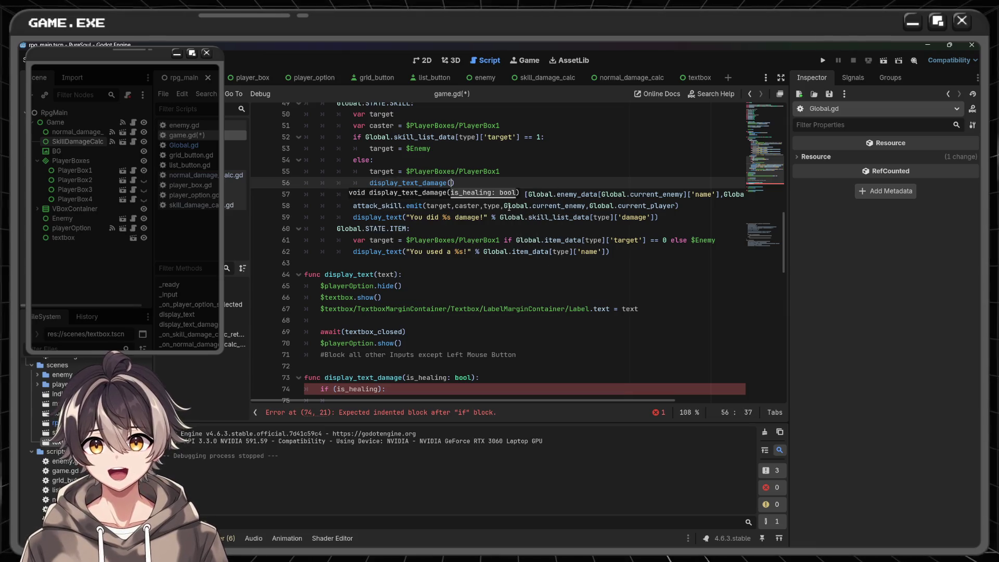
type("true")
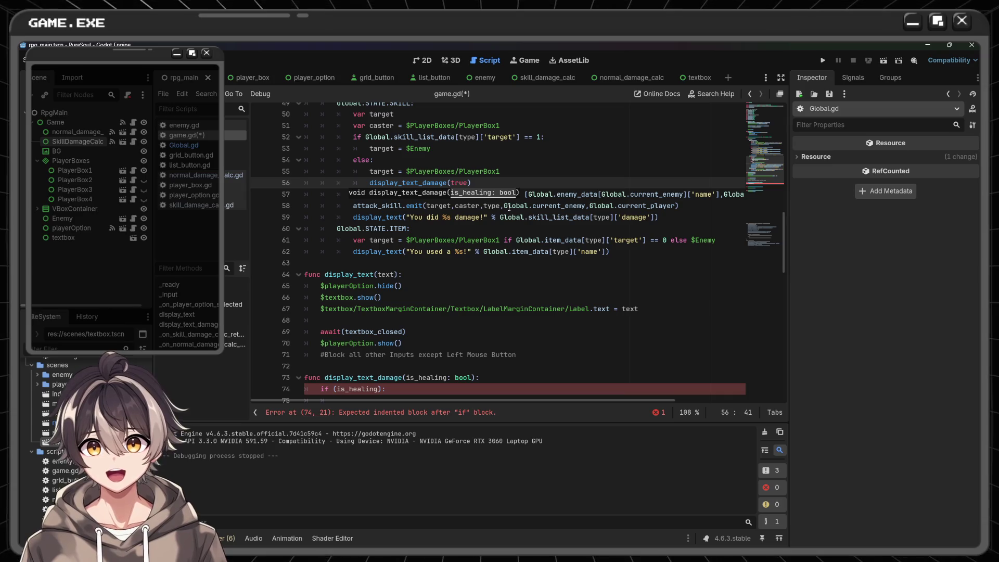
left_click(533, 187)
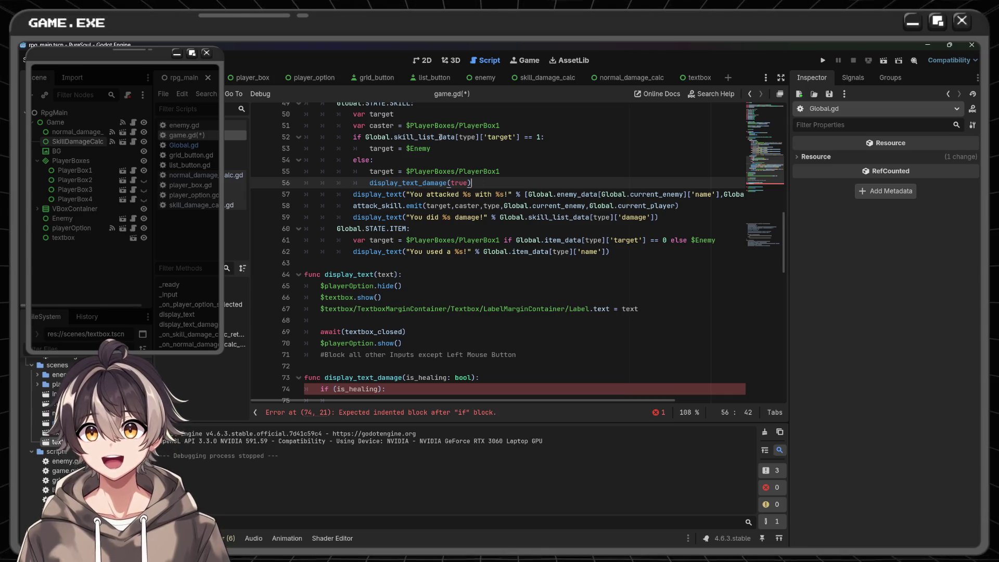
- Add display_text_damage(false) under target = $Enemy in the enemy branch
left_click(462, 150)
key("Return")
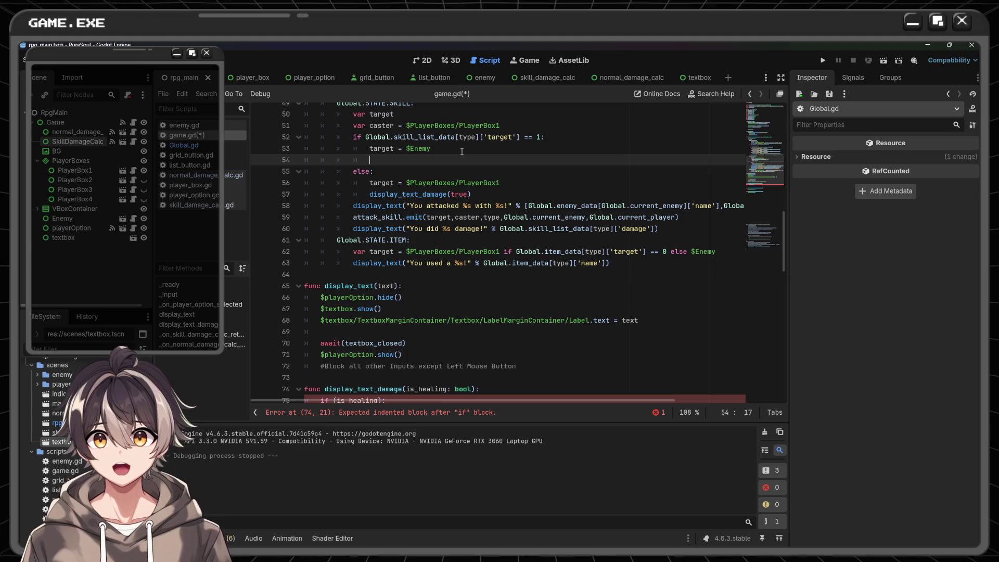
type("displ")
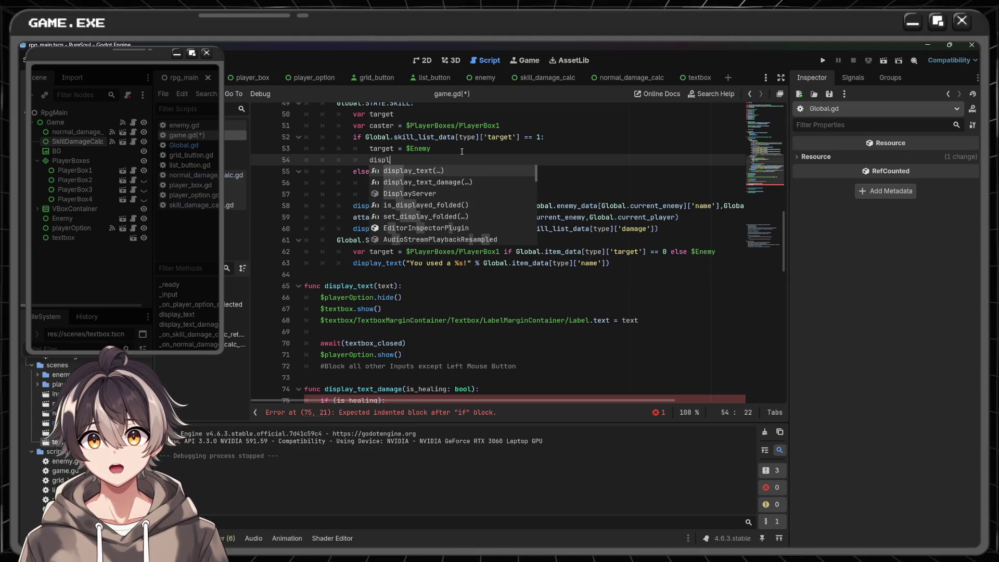
key("Down")
key("Return")
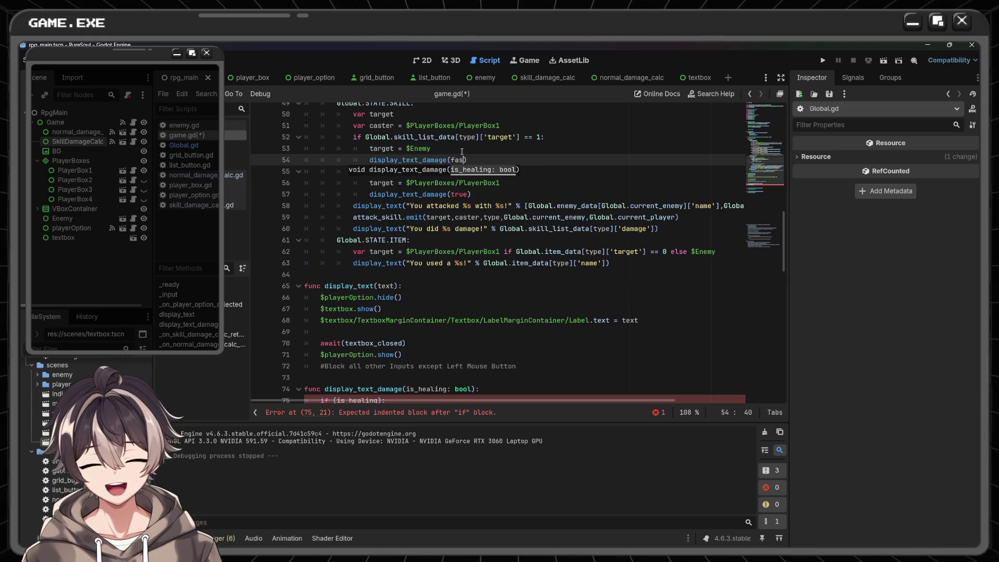
type("false)")
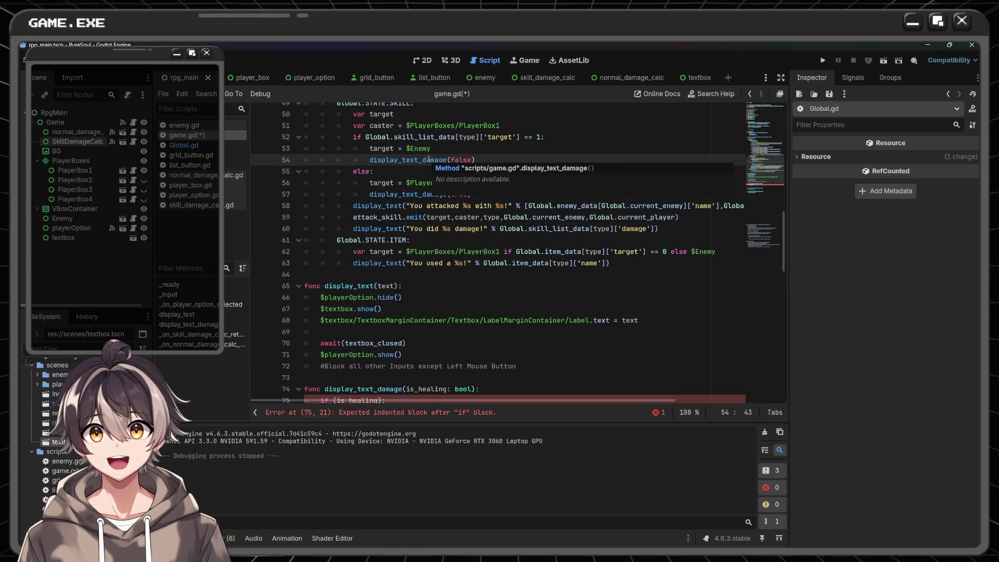
left_click(409, 195)
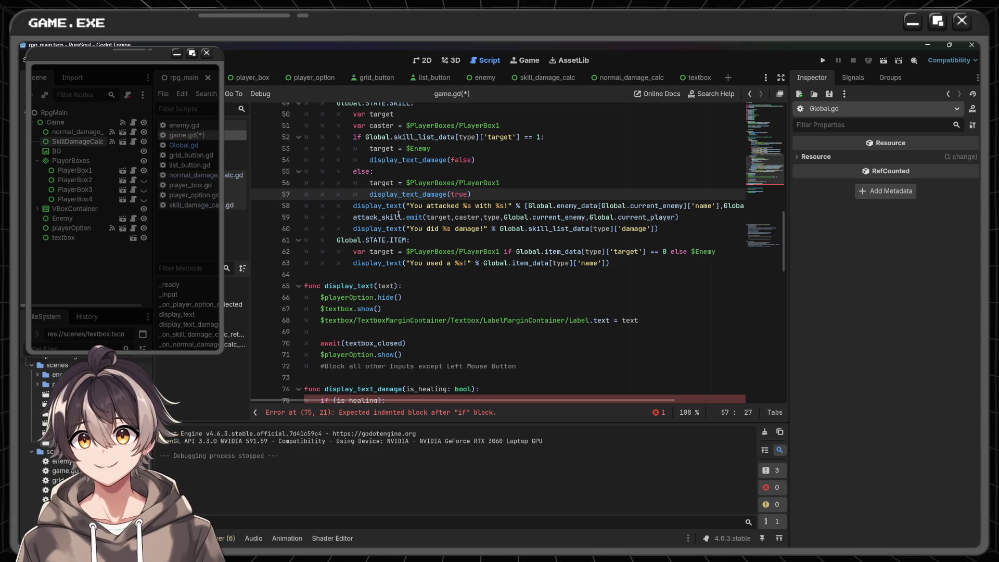
left_click(426, 160)
left_click(524, 206)
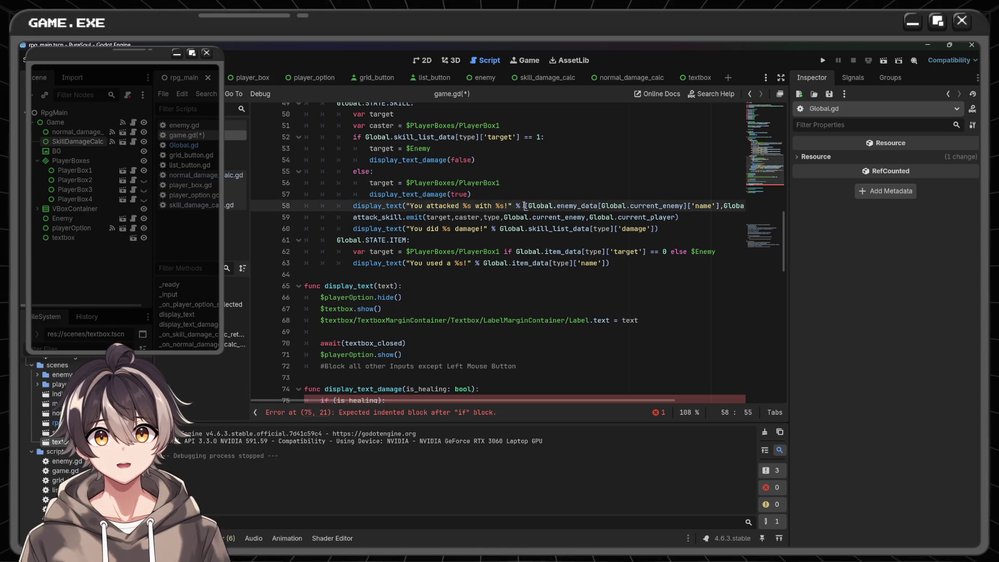
left_click(503, 192)
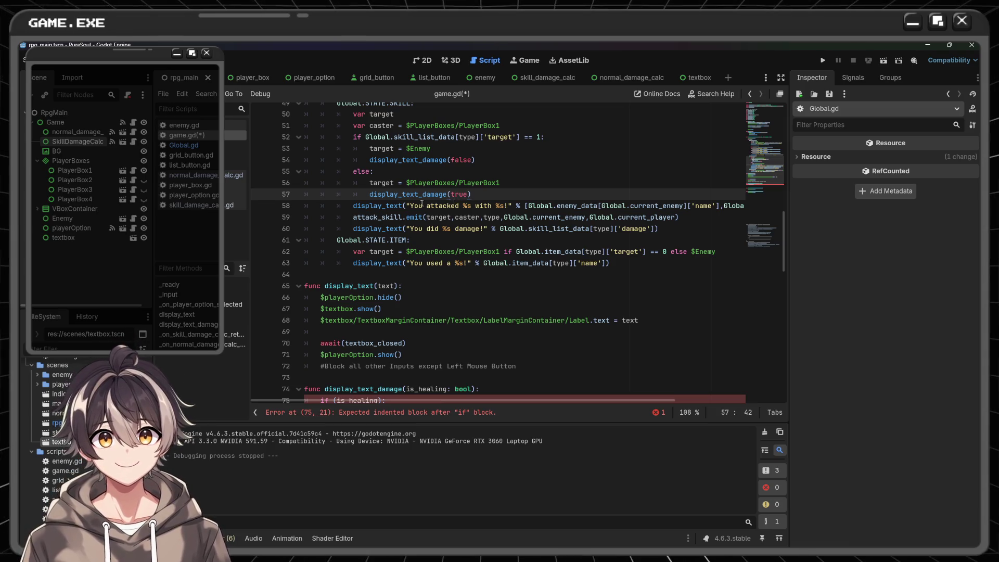
scroll(421, 203, "down", 1)
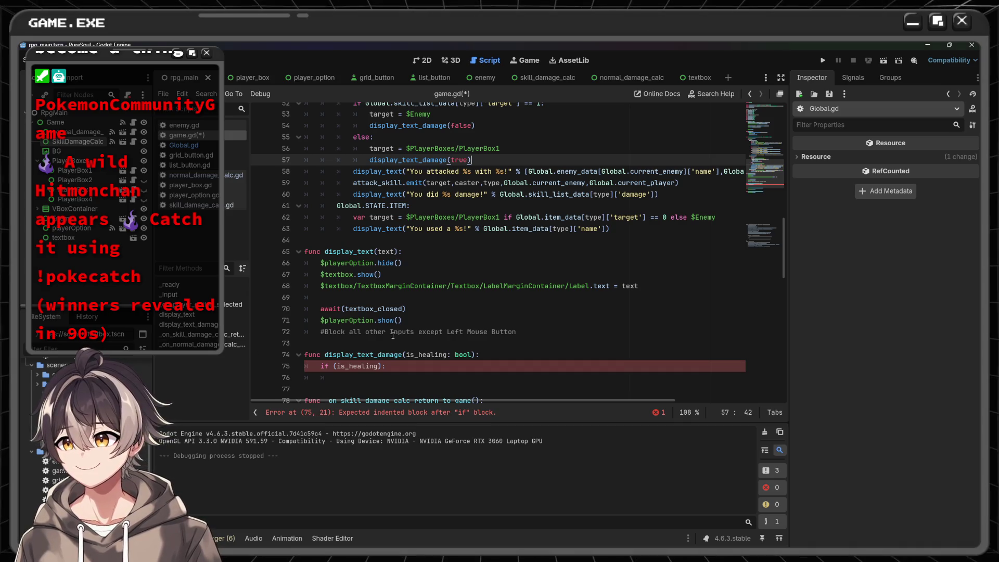
left_click(491, 239)
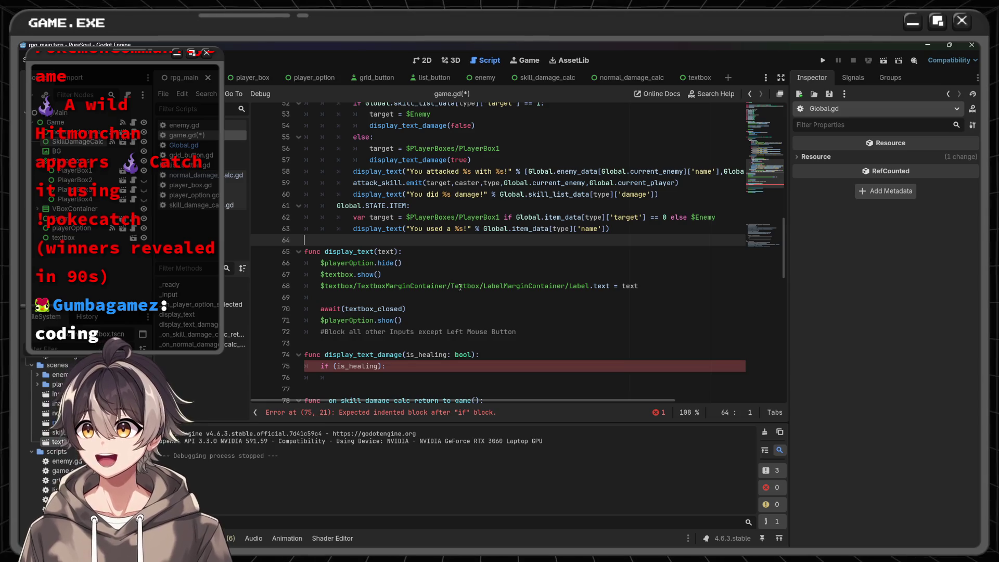
key("Down")
key("Down")
key("Down")
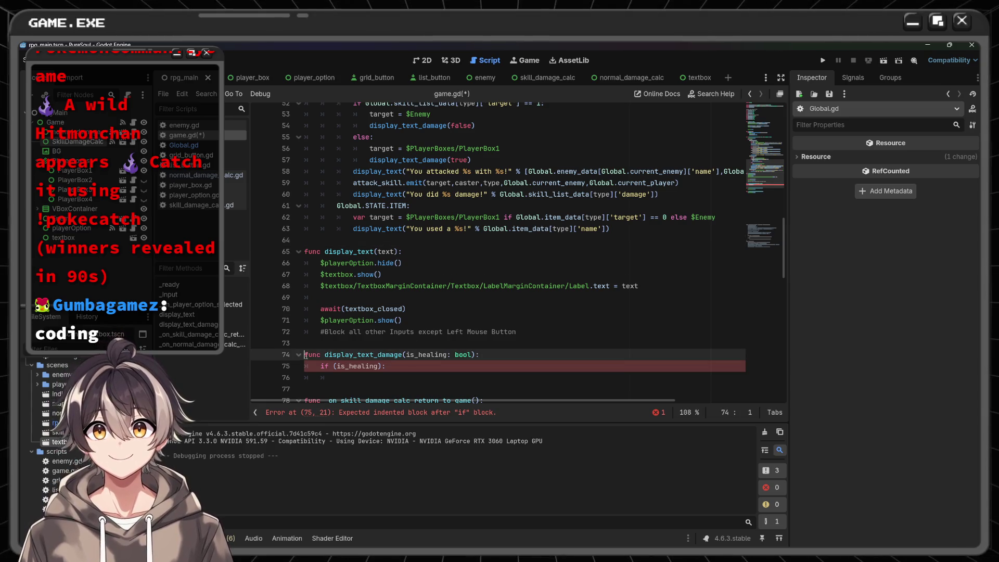
- Comment out display_text_damage (lines 74–76) and its false and true calls, then run the project
left_click_drag(337, 378, 305, 355)
key("ctrl+k")
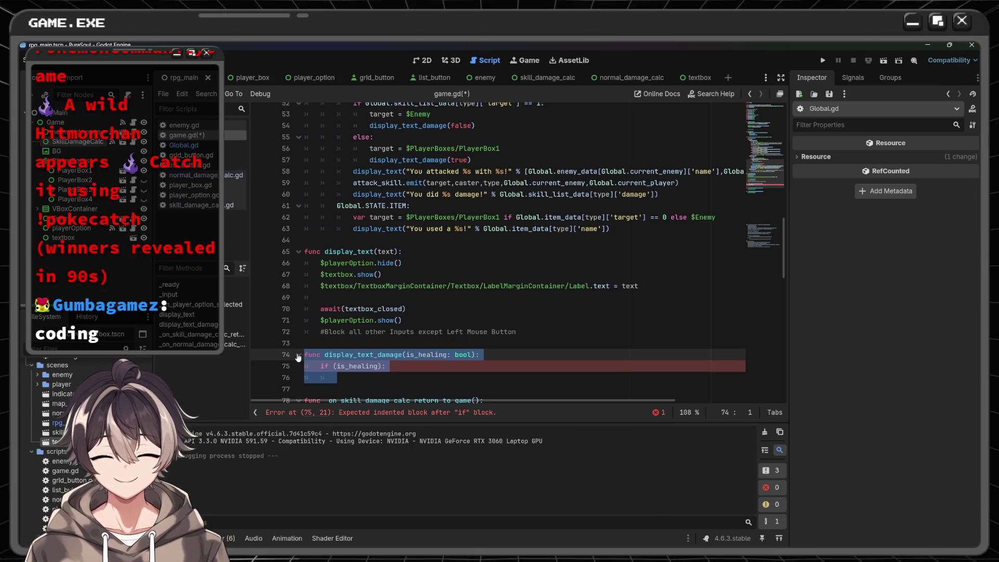
left_click(379, 412)
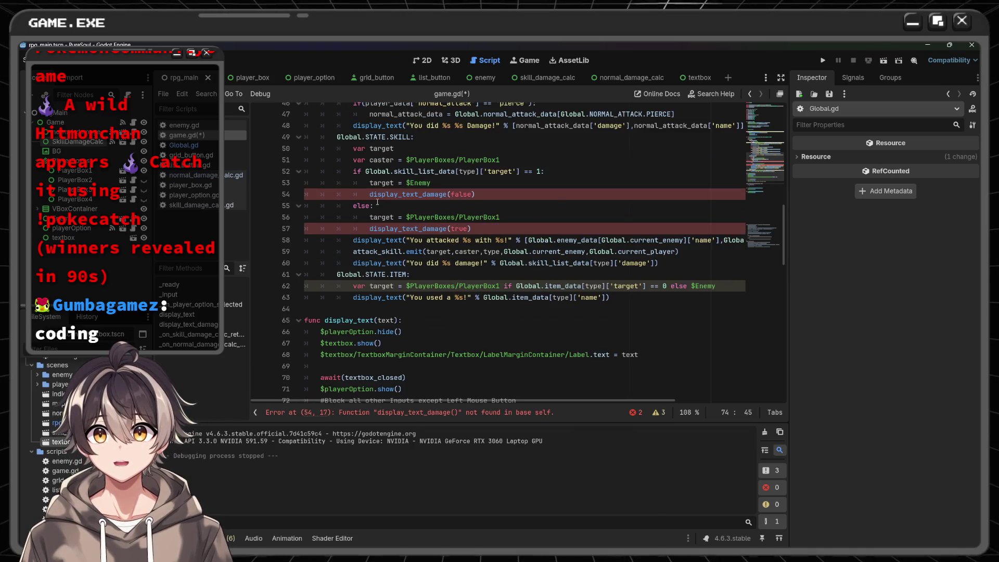
key("ctrl+k")
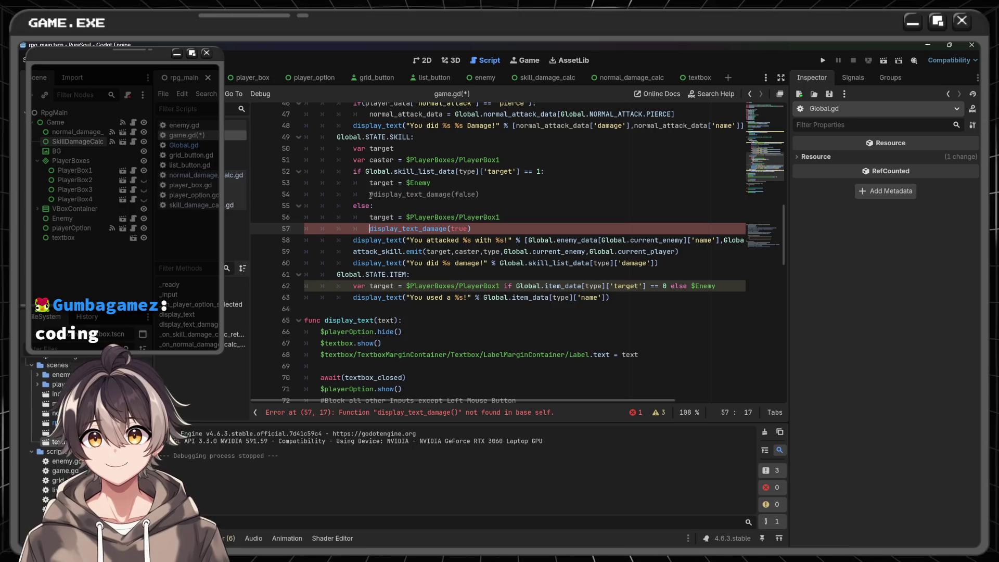
key("ctrl+k")
left_click(373, 205)
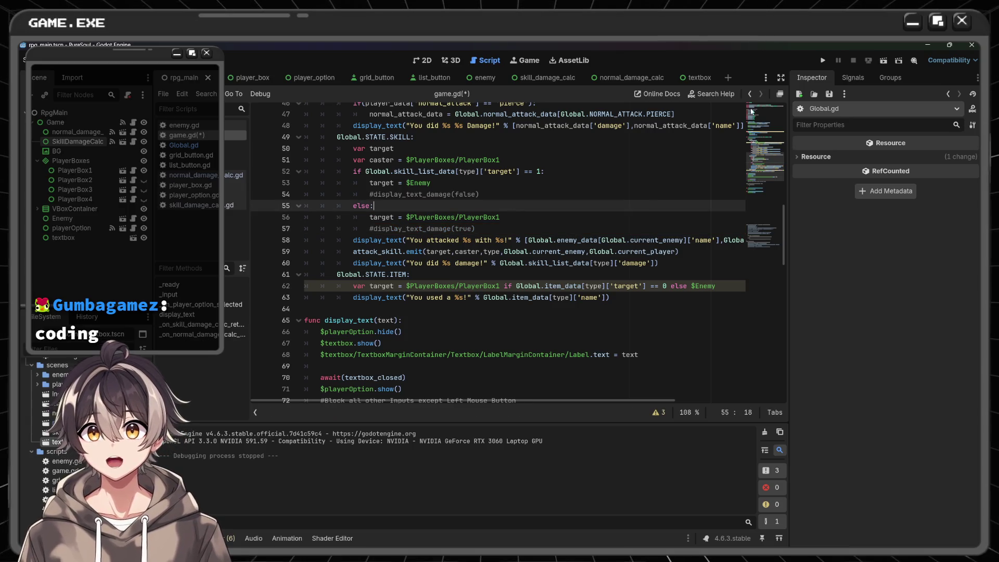
left_click(823, 61)
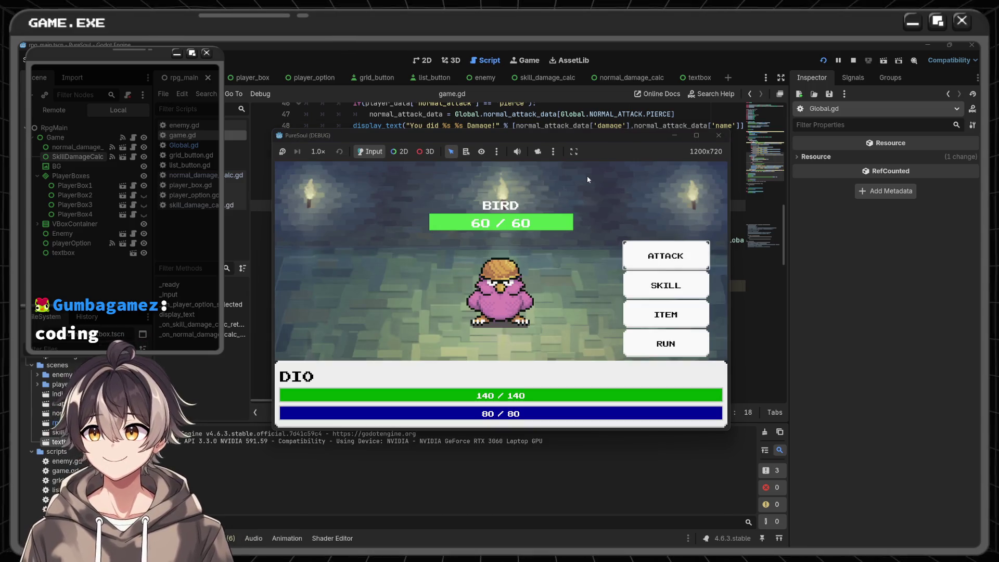
- Hit the BIRD with a normal attack and then a skill, dismissing each damage message
left_click(686, 257)
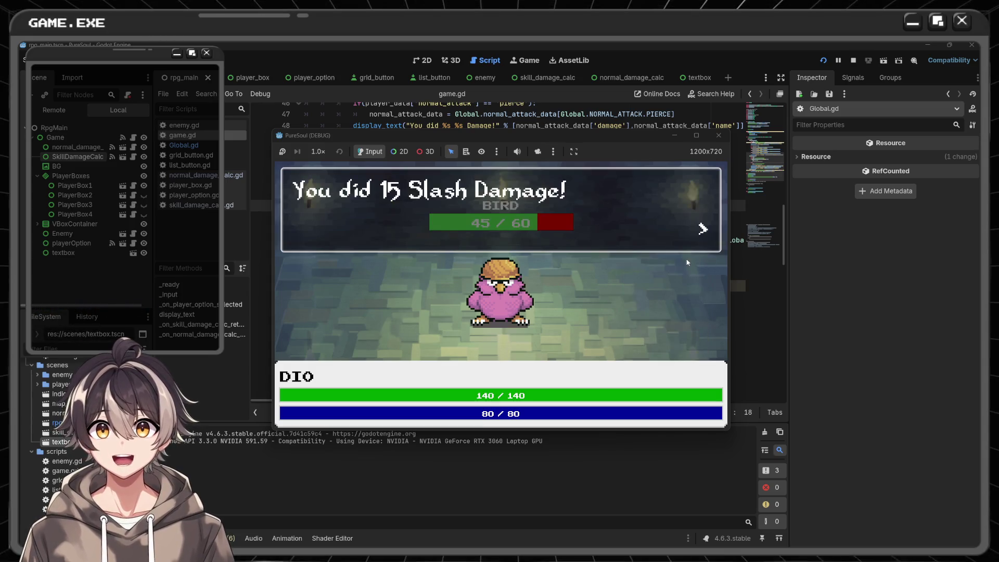
left_click(607, 221)
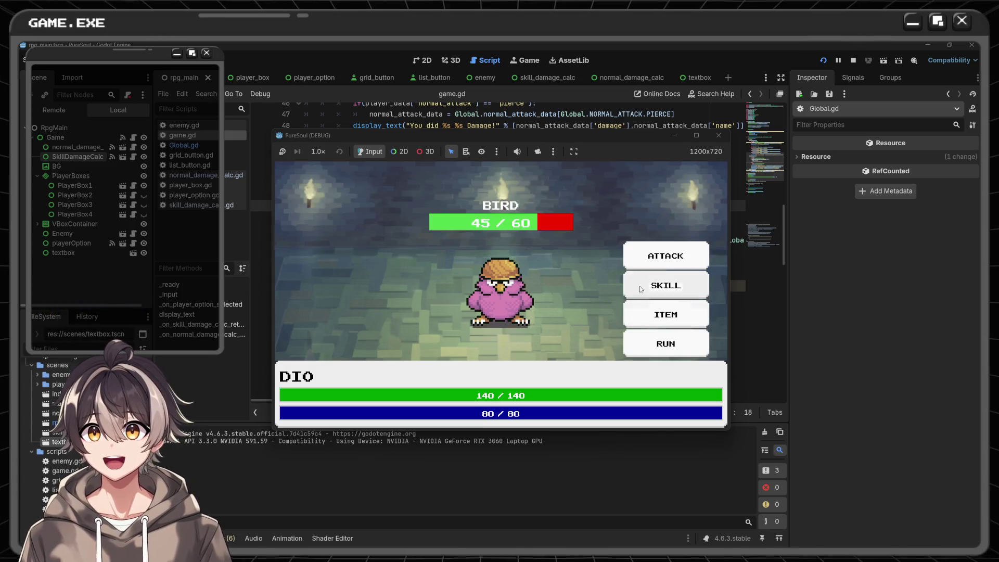
left_click(670, 293)
left_click(676, 275)
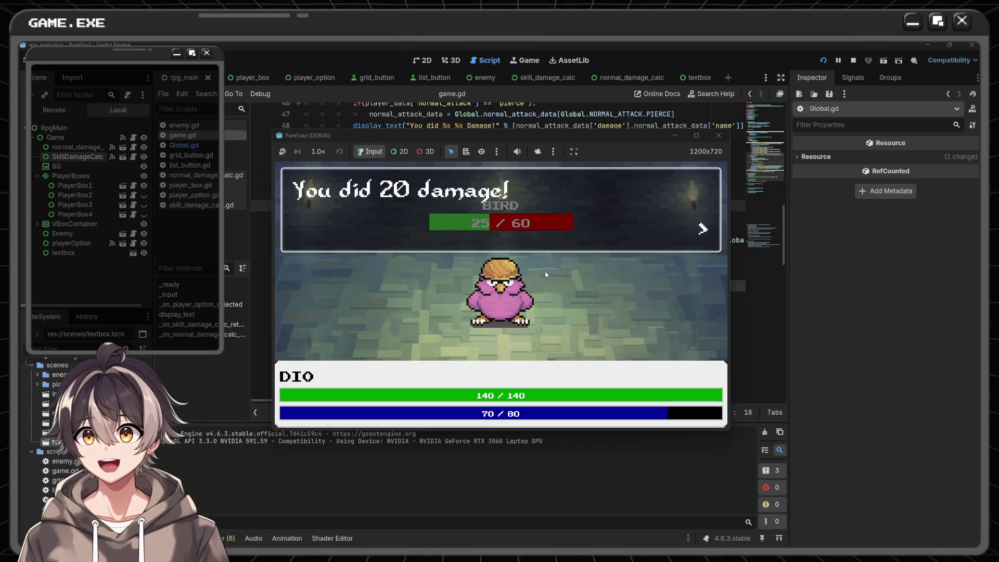
left_click(534, 268)
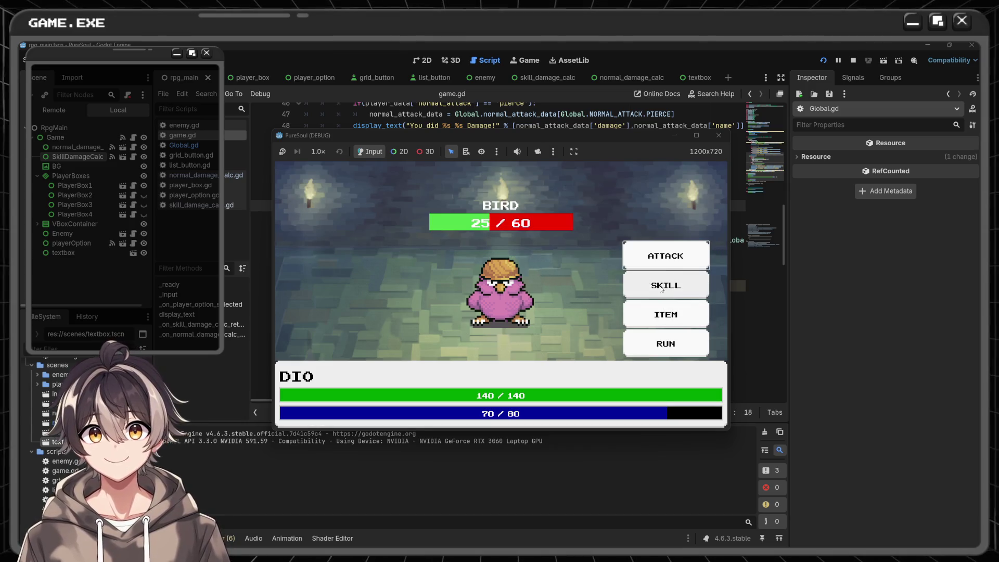
- Use a Potion and a Mana Potion from ITEM, then stop the running game
left_click(664, 315)
left_click(656, 268)
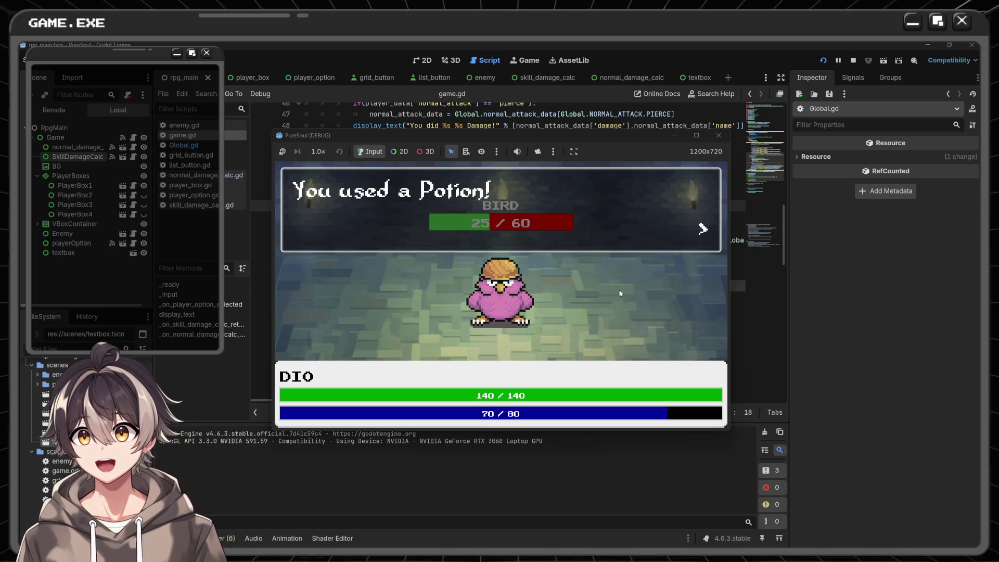
left_click(393, 234)
left_click(666, 312)
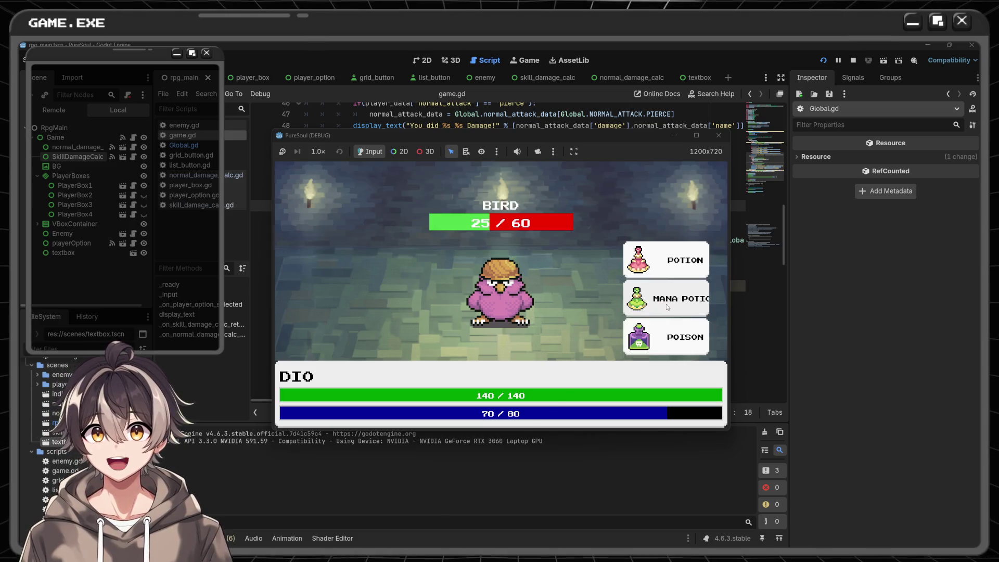
left_click(666, 302)
left_click(662, 272)
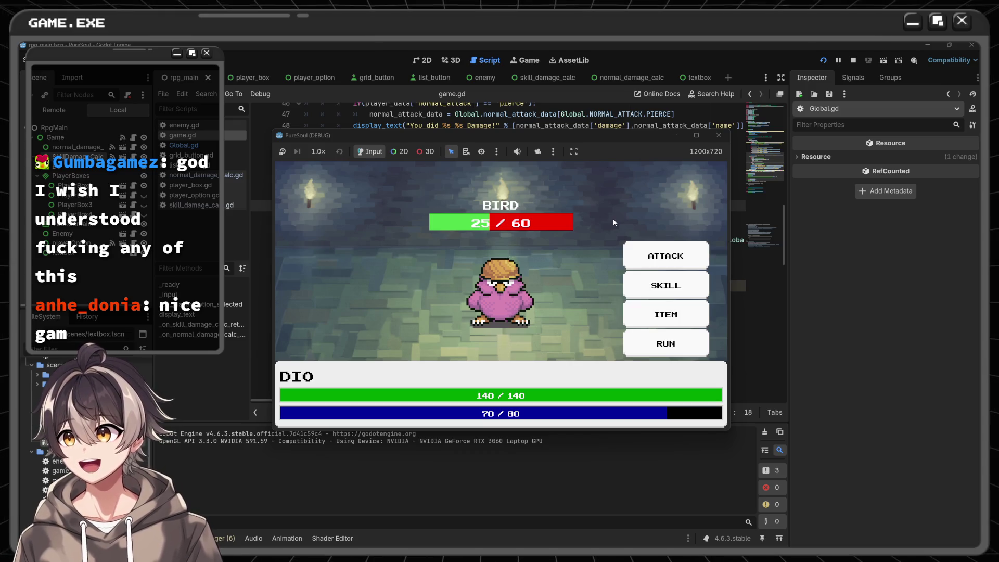
left_click(718, 135)
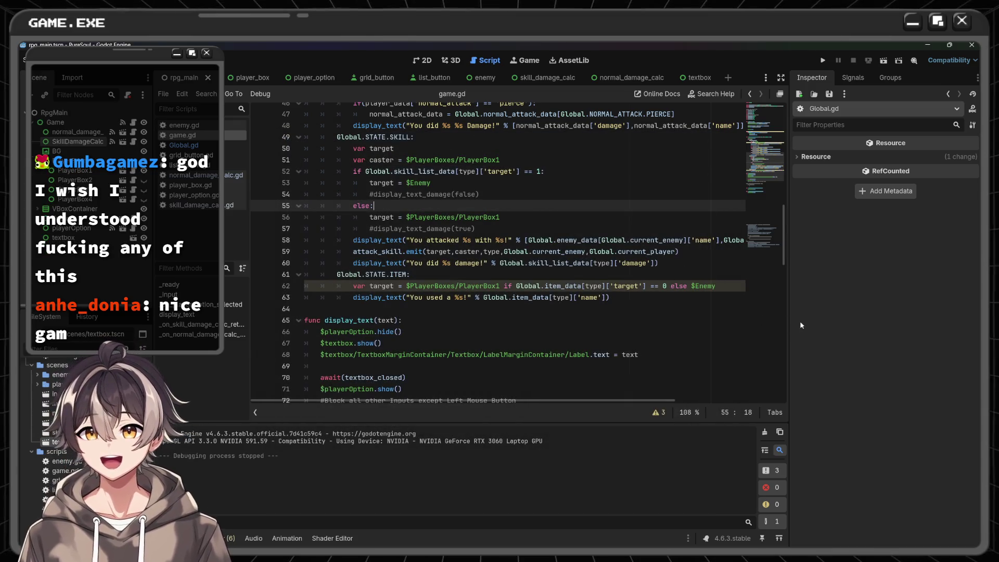
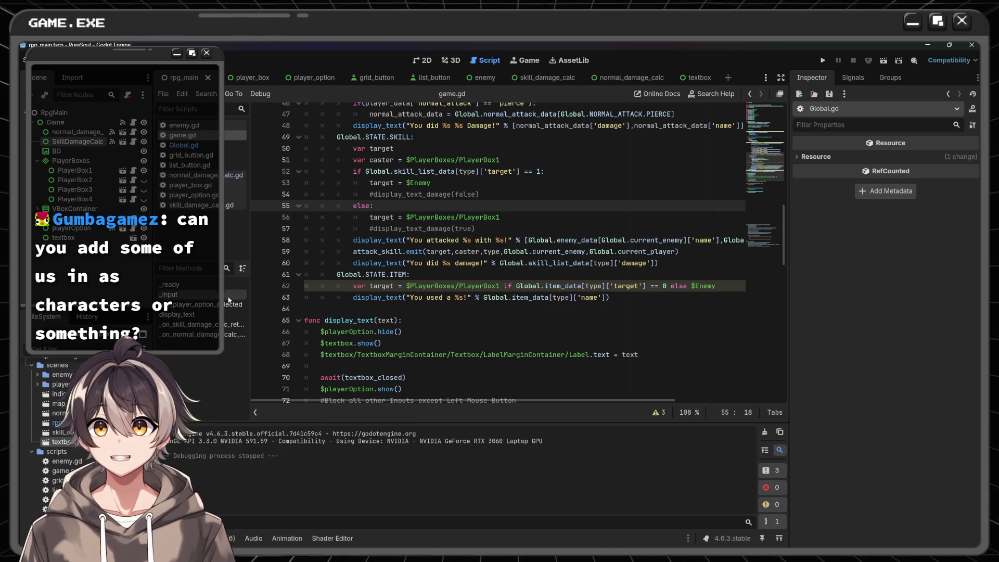
- Look over the player names Dio, Goku, Jotaro and Senku in Global.gd
scroll(562, 216, "up", 1)
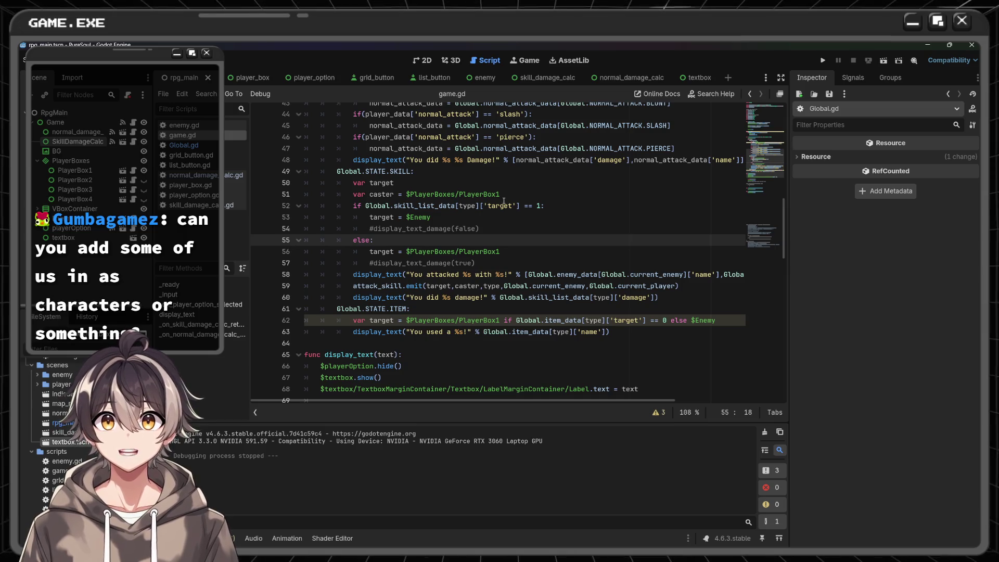
left_click(207, 144)
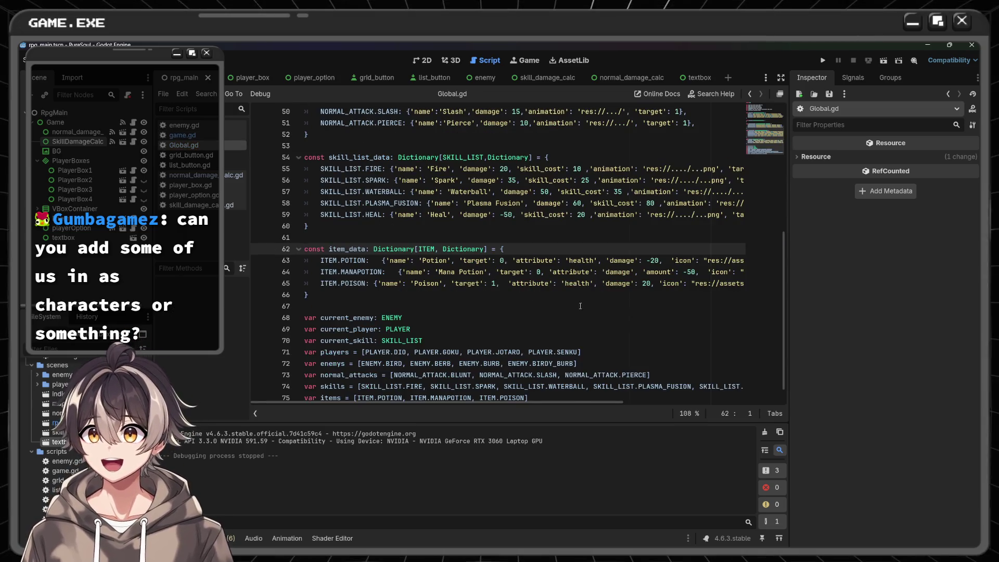
scroll(596, 308, "up", 15)
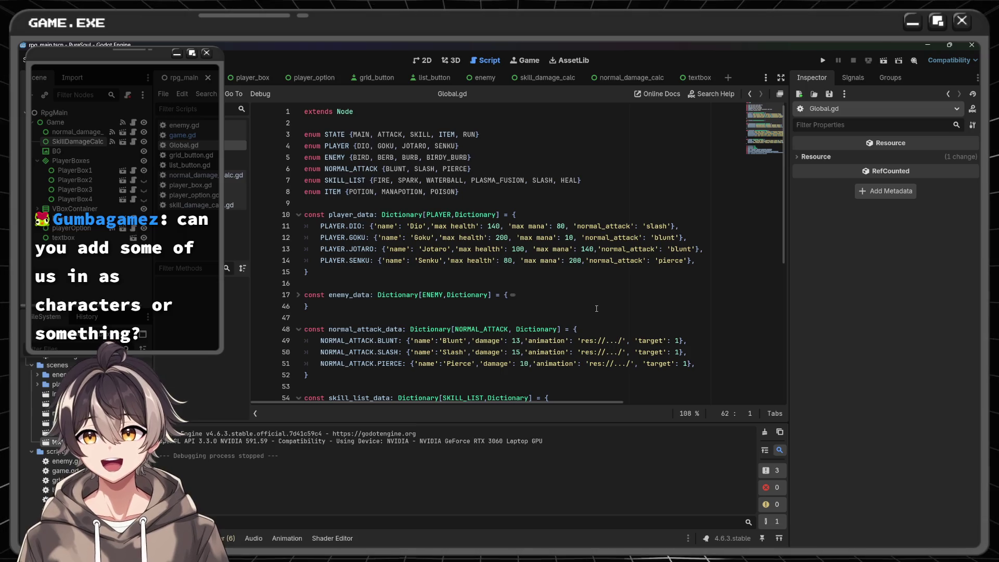
double_click(416, 226)
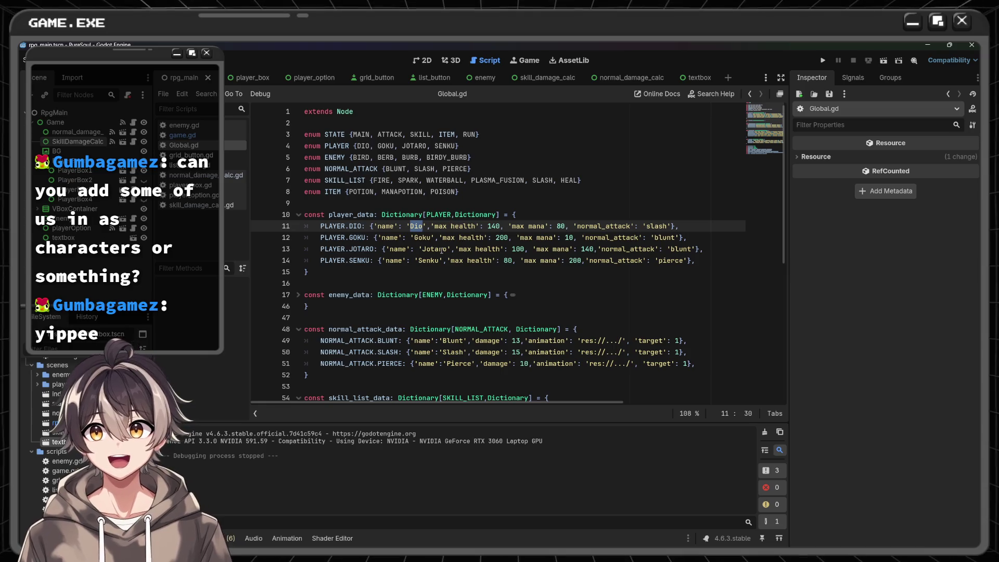
double_click(421, 237)
double_click(437, 249)
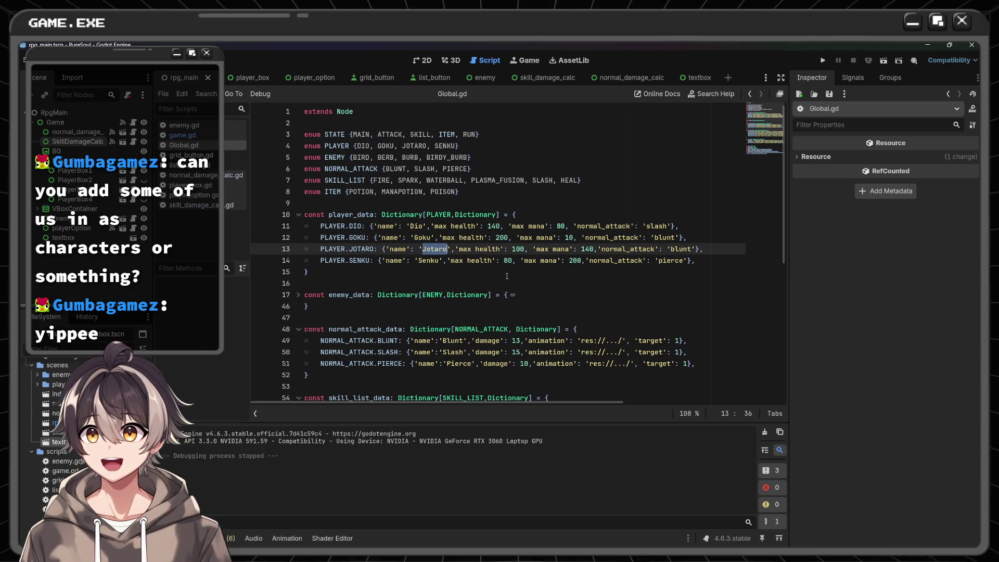
double_click(428, 260)
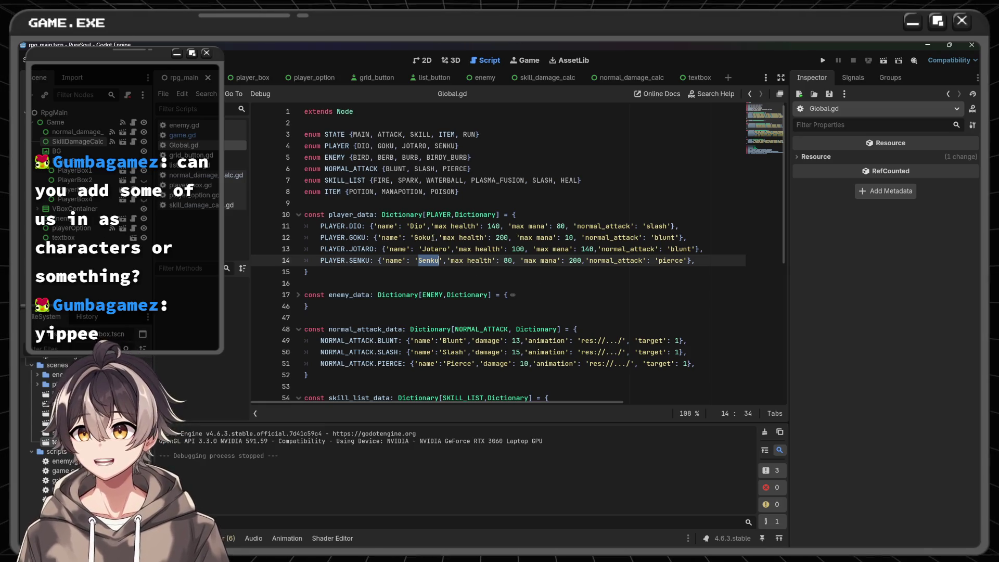
left_click(554, 206)
left_click(556, 210)
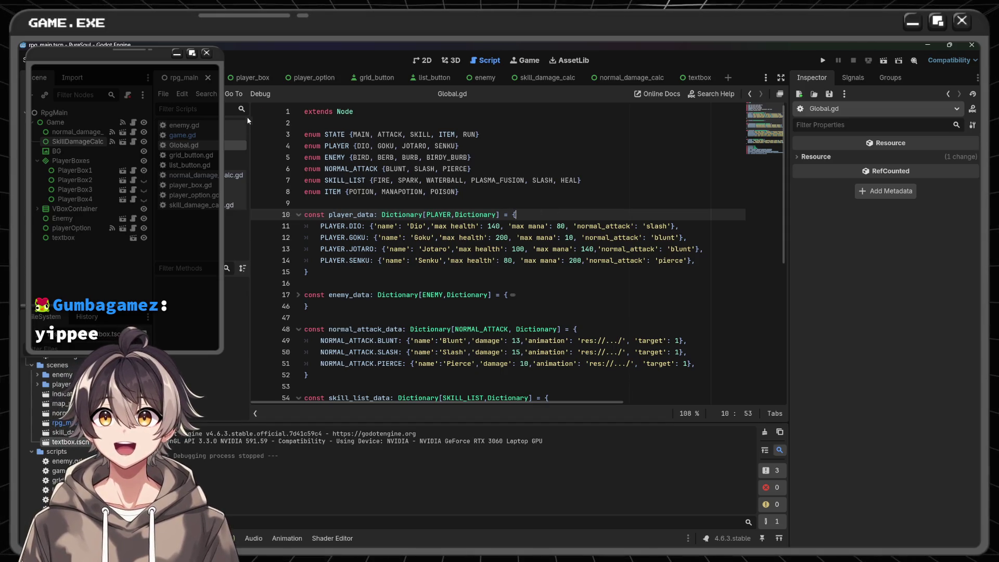
- Return to game.gd and place the caret near the skill branch's damage-text calls
left_click(183, 126)
left_click(182, 135)
scroll(524, 262, "down", 3)
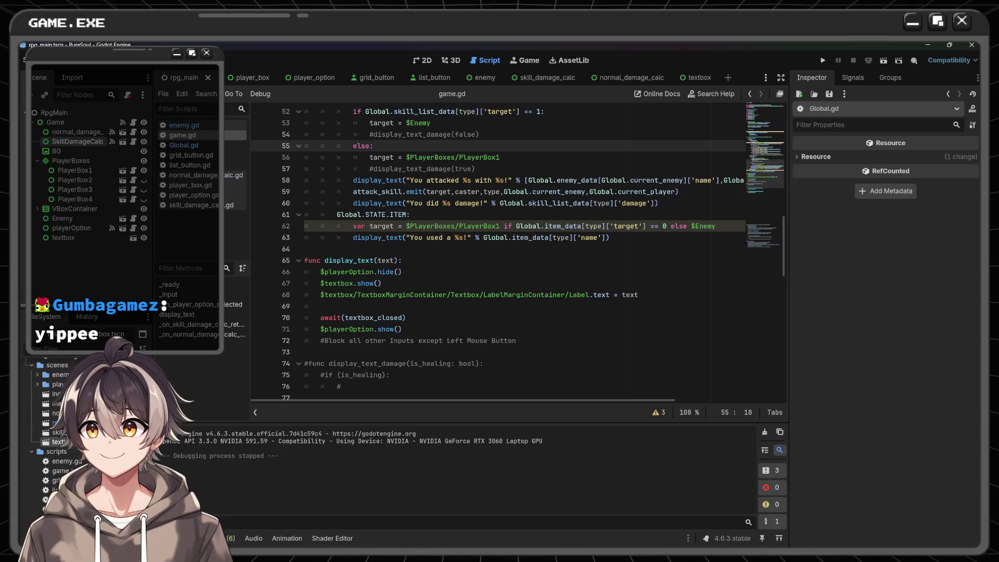
left_click(629, 238)
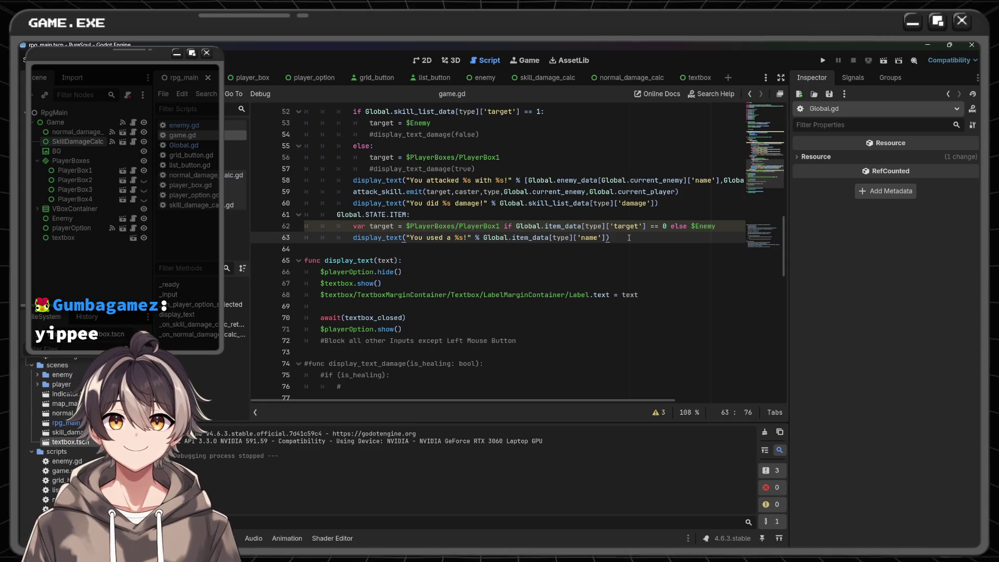
scroll(630, 224, "up", 2)
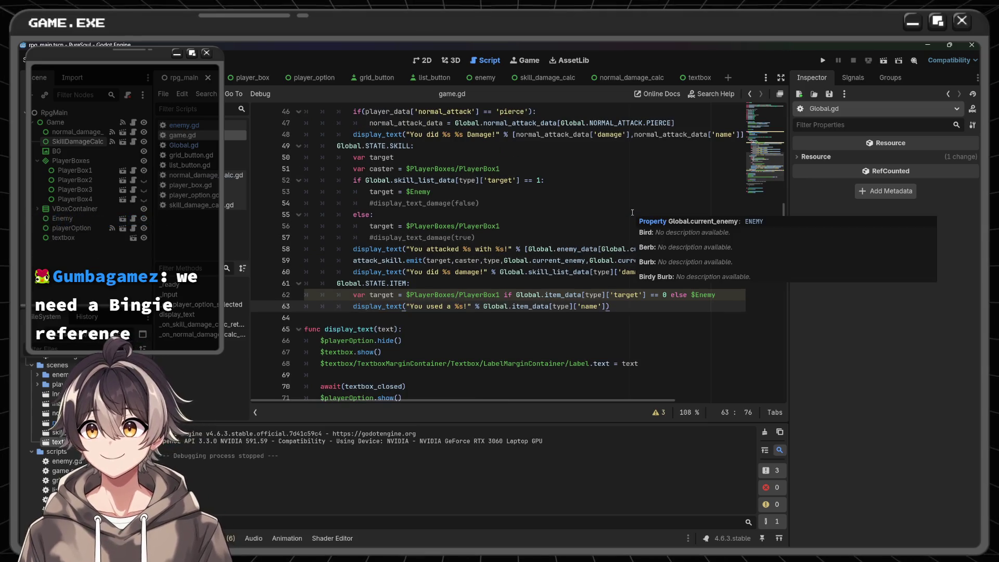
left_click(569, 228)
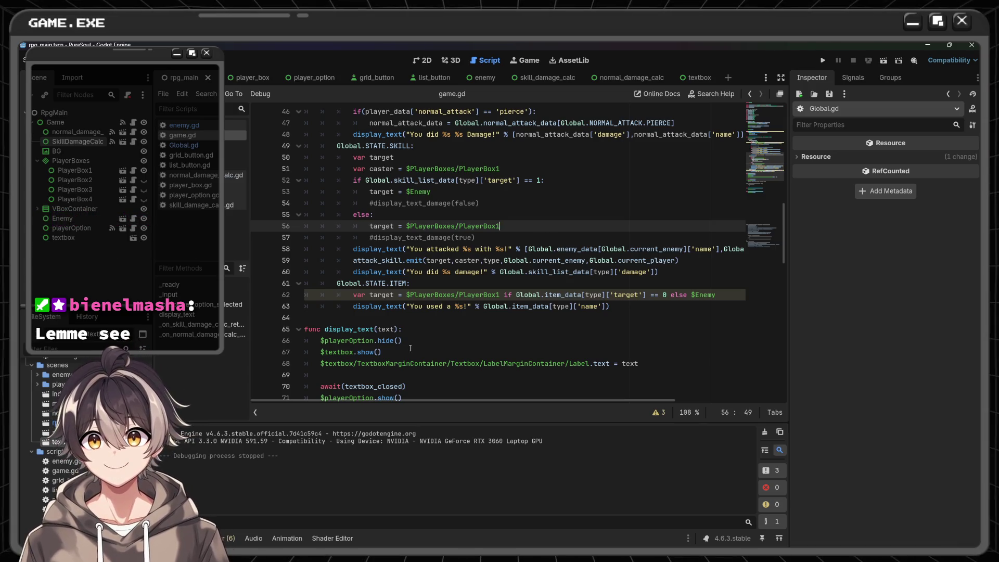
- Uncomment the display_text_damage calls on lines 54 and 57, making line 54's argument false
key("Down")
key("ctrl+k")
key("Up")
key("Up")
key("Up")
key("ctrl+k")
scroll(438, 336, "down", 2)
key("BackSpace")
key("BackSpace")
key("BackSpace")
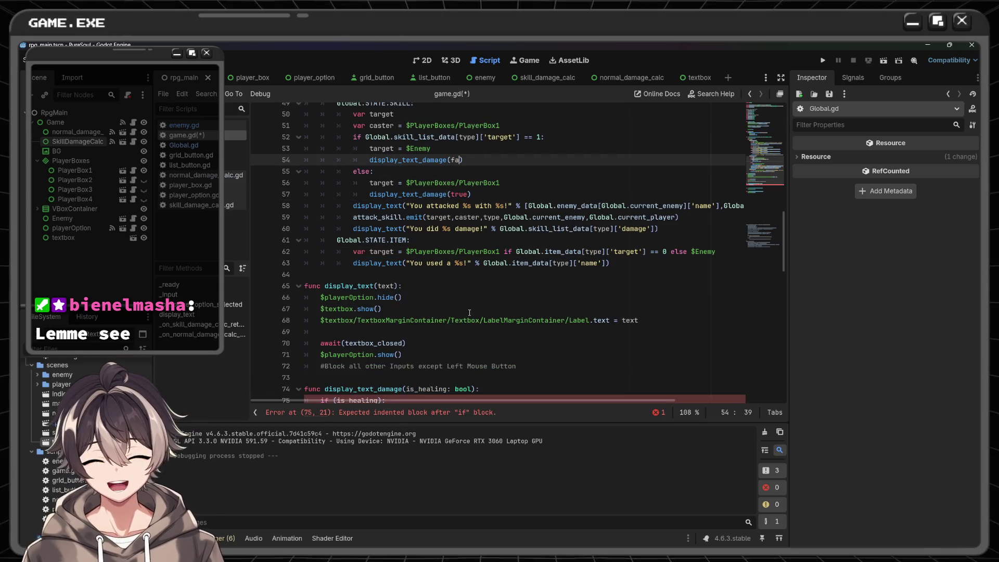
type("lse")
scroll(469, 312, "up", 4)
scroll(489, 252, "down", 2)
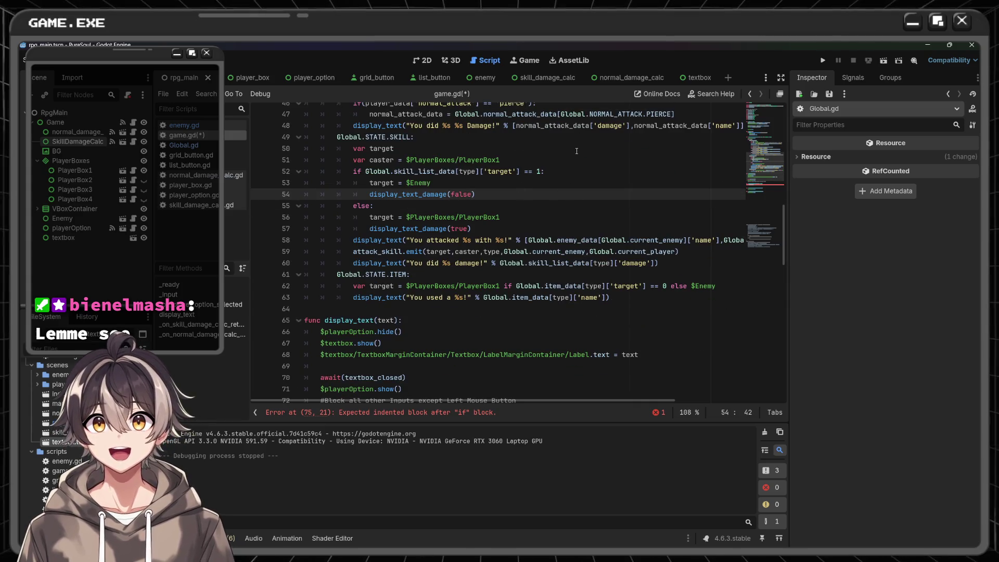
left_click(408, 136)
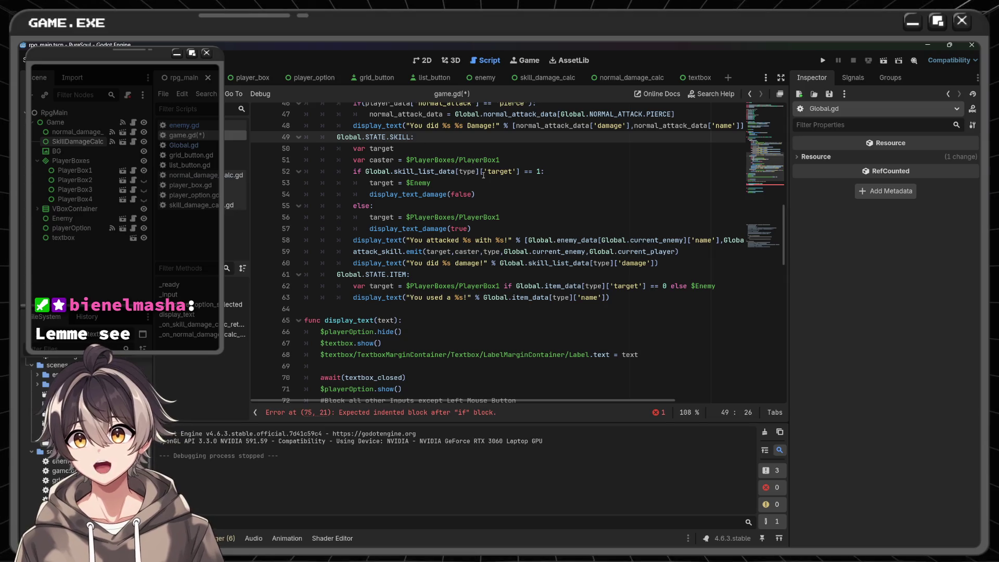
left_click(492, 190)
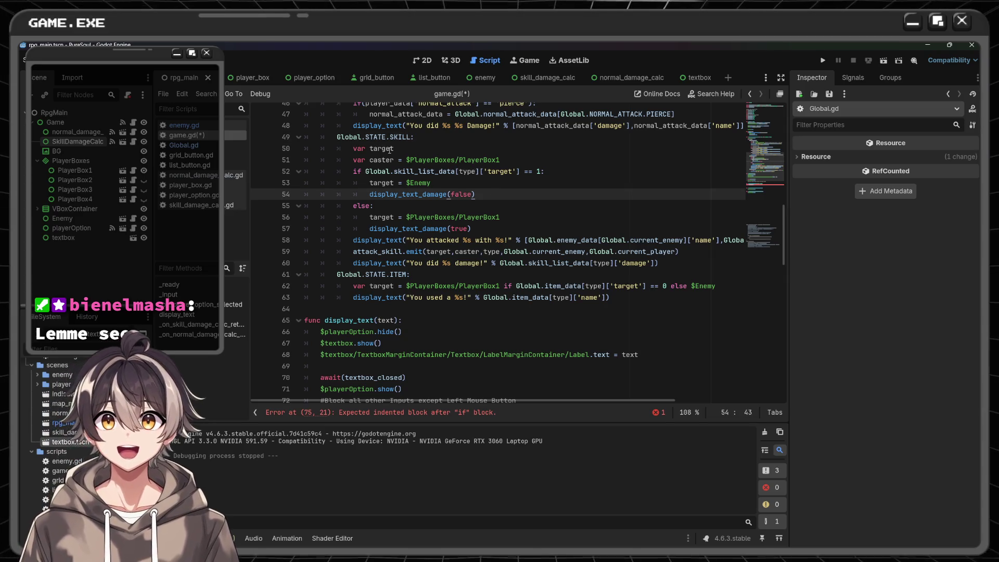
mouse_move(386, 182)
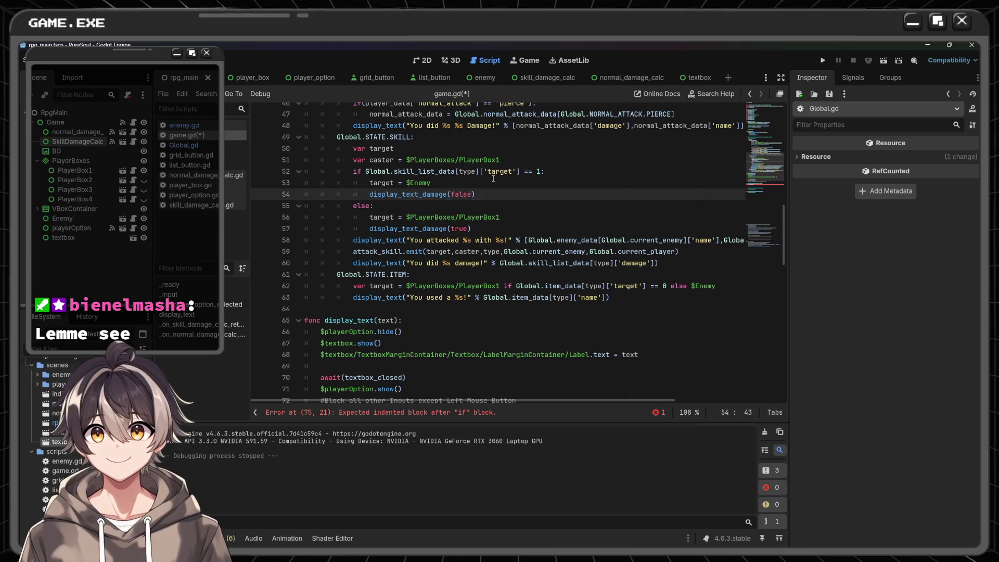
scroll(492, 178, "down", 2)
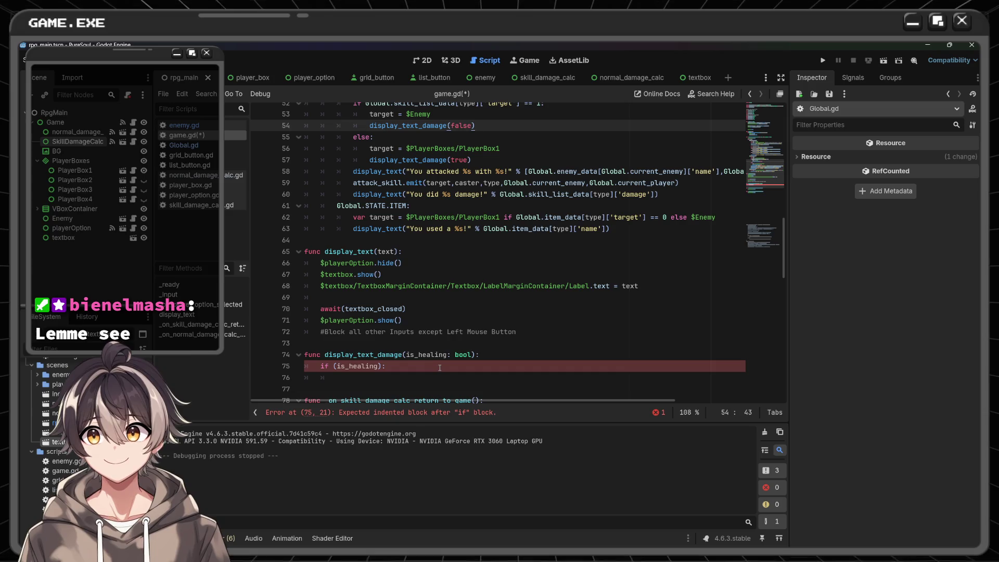
scroll(440, 368, "up", 2)
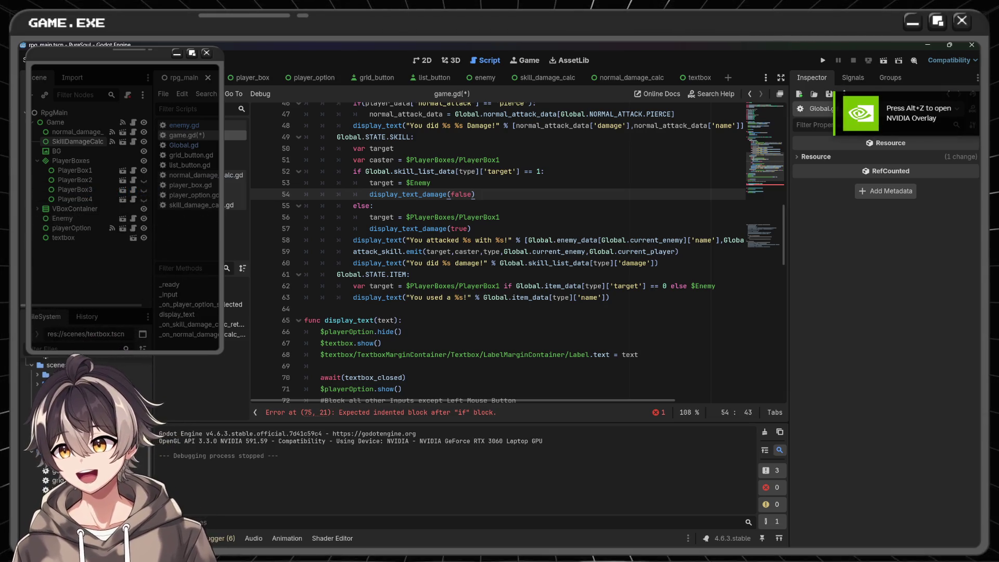
- Switch to the Krita sketch and pan from the Pure Soul title to the grid battle drawing
key("alt+Tab")
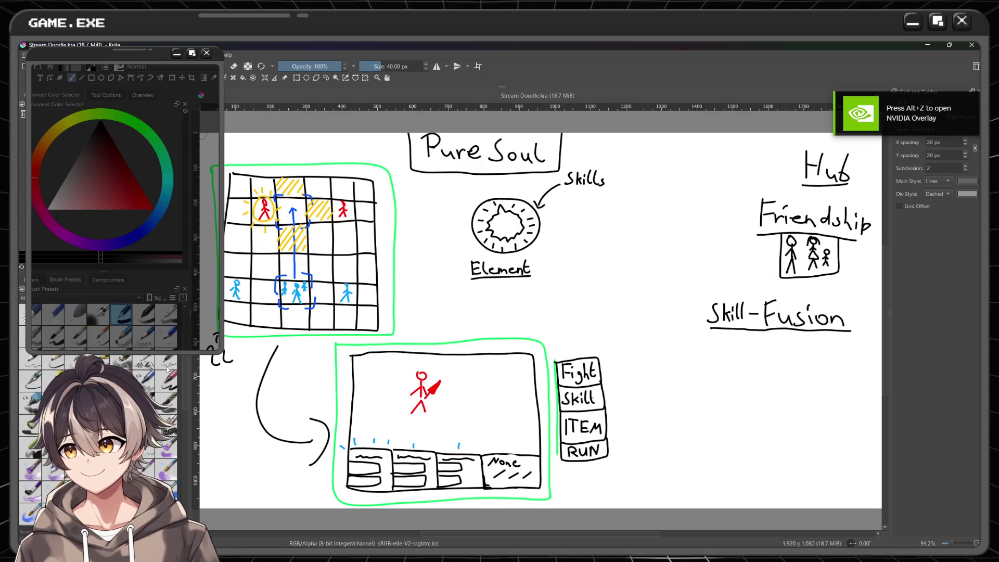
scroll(555, 218, "down", 3)
scroll(555, 218, "up", 4)
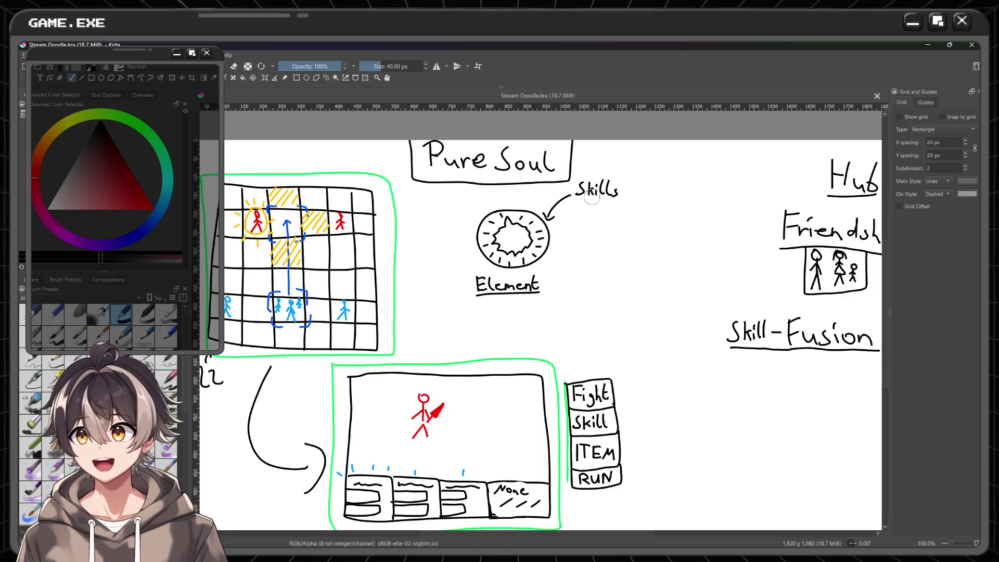
mouse_move(407, 140)
left_mouse_down()
mouse_move(494, 197)
mouse_move(577, 140)
left_mouse_up()
key("ctrl+z")
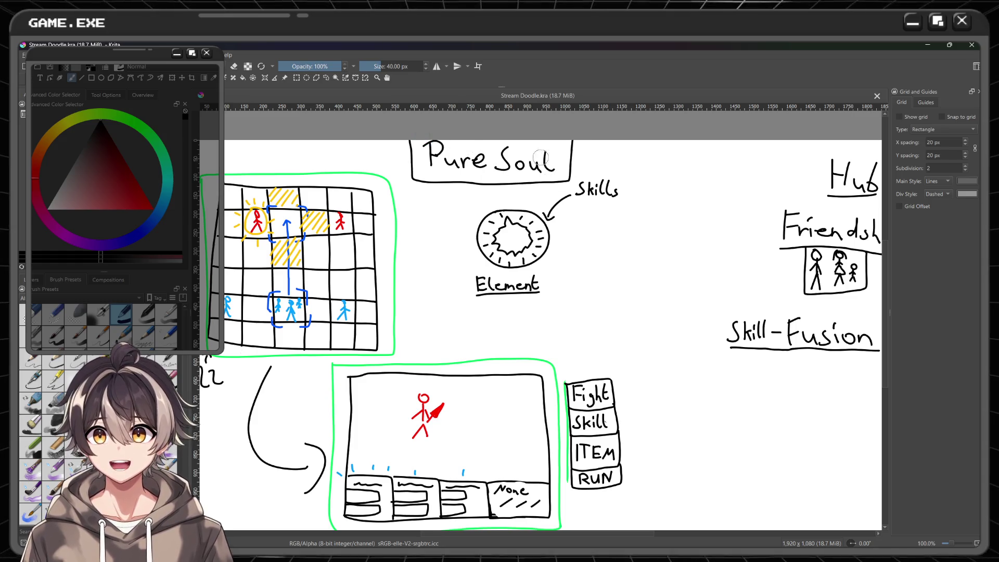
scroll(493, 168, "down", 1)
mouse_move(484, 201)
left_mouse_down()
mouse_move(564, 210)
mouse_move(577, 221)
left_mouse_up()
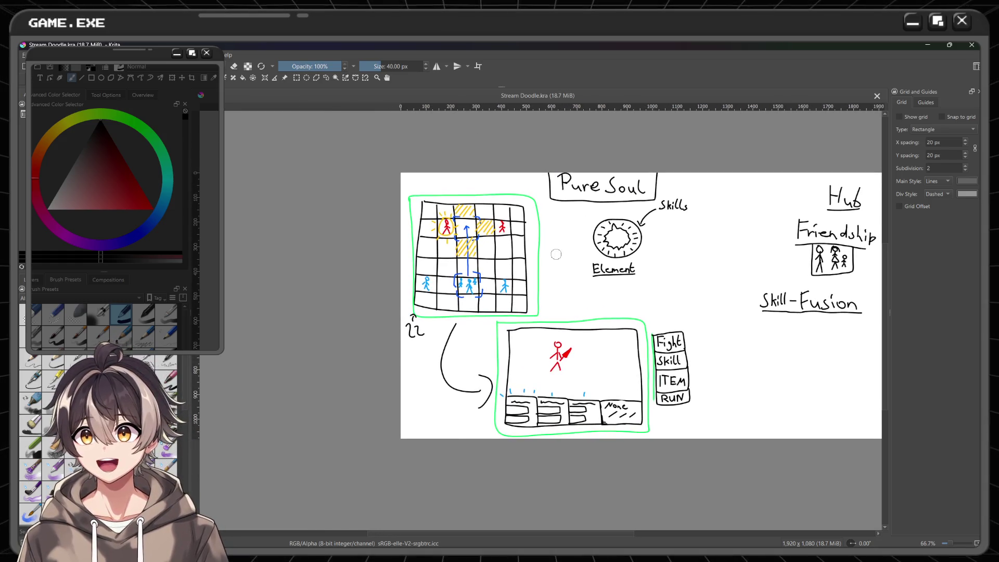
scroll(556, 255, "up", 3)
left_click_drag(452, 229, 471, 252)
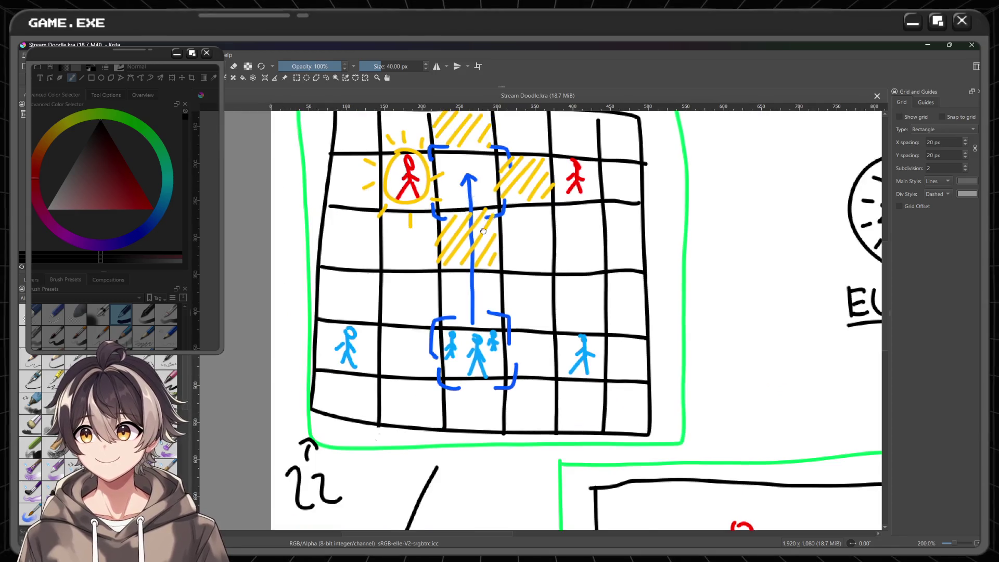
scroll(471, 219, "up", 1)
- Review the Fight/Skill/ITEM/RUN battle menu sketch, then minimize Krita
scroll(551, 260, "up", 1)
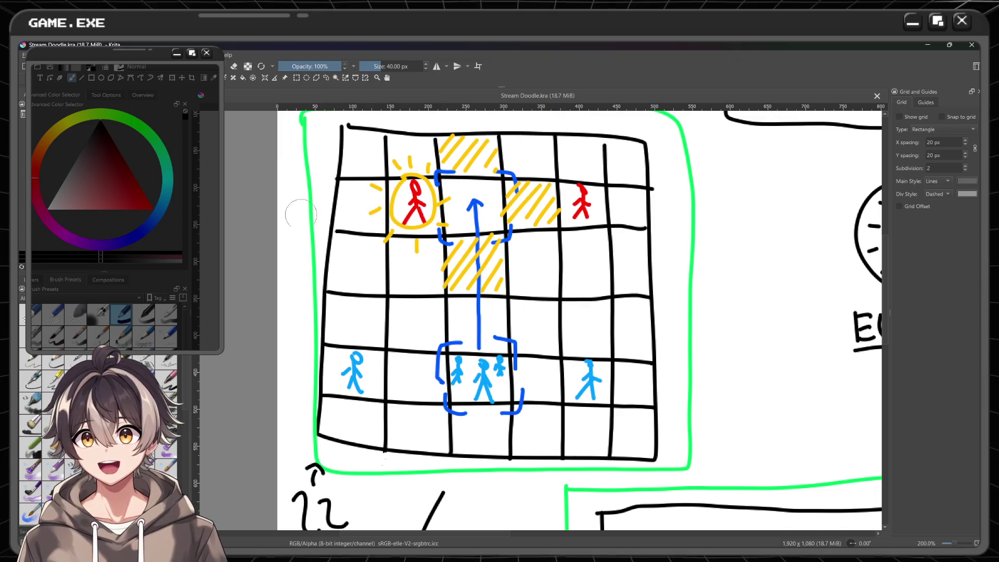
scroll(330, 297, "down", 2)
scroll(383, 368, "up", 3)
scroll(380, 320, "down", 1)
scroll(380, 321, "down", 1)
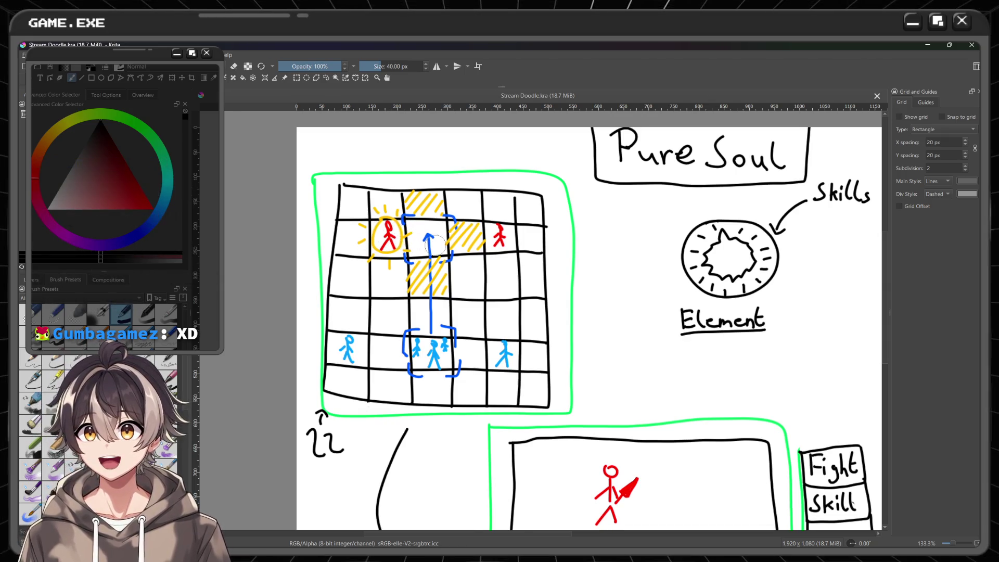
scroll(408, 234, "down", 2)
scroll(416, 239, "down", 3)
scroll(435, 242, "up", 3)
left_click_drag(436, 242, 415, 190)
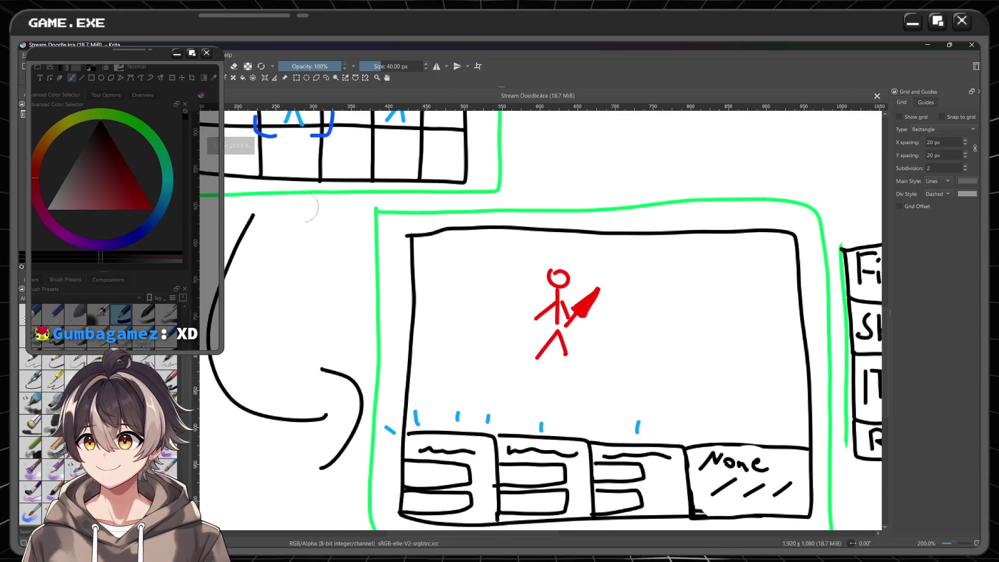
left_click_drag(439, 441, 264, 332)
scroll(264, 332, "down", 2)
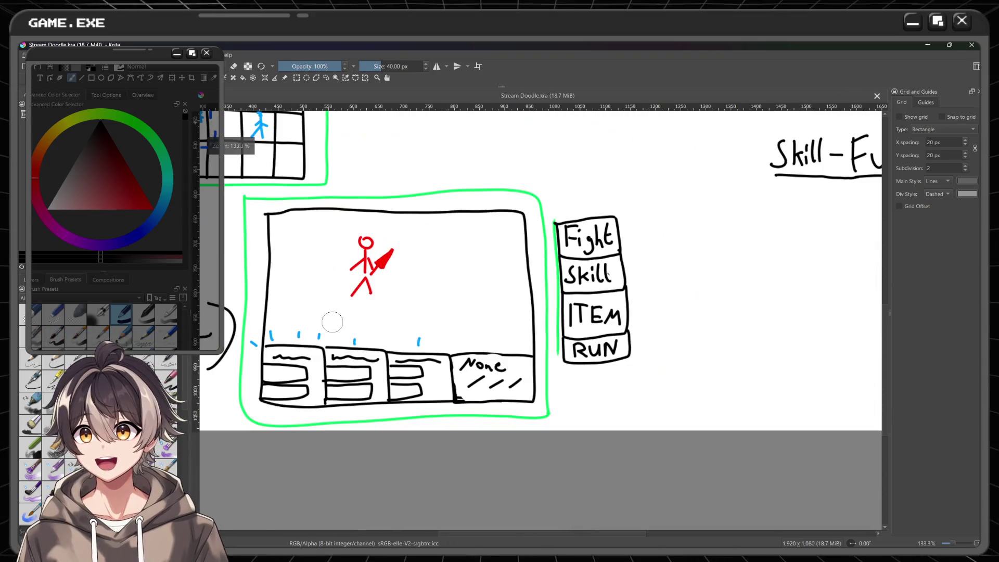
left_click_drag(330, 323, 397, 323)
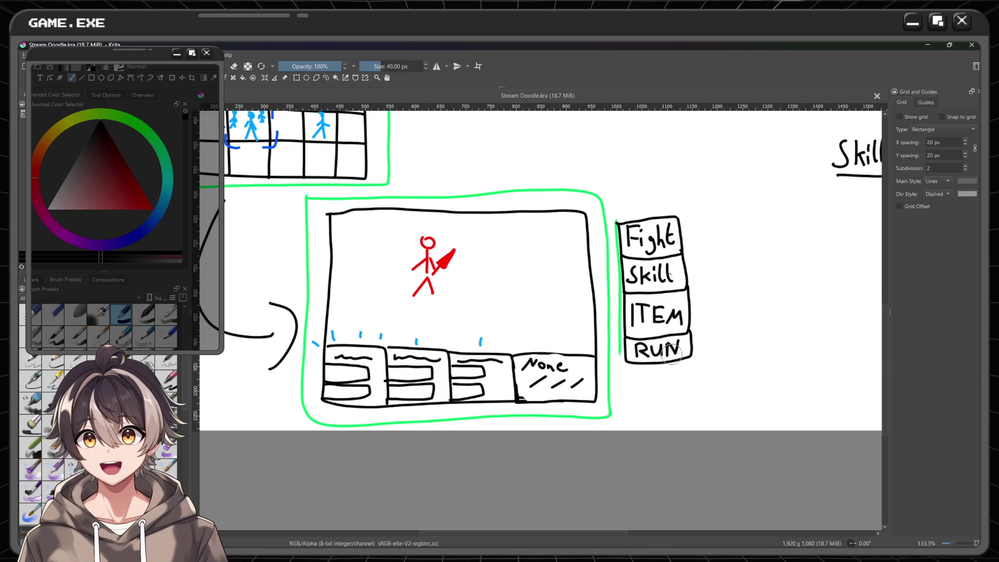
left_click(929, 45)
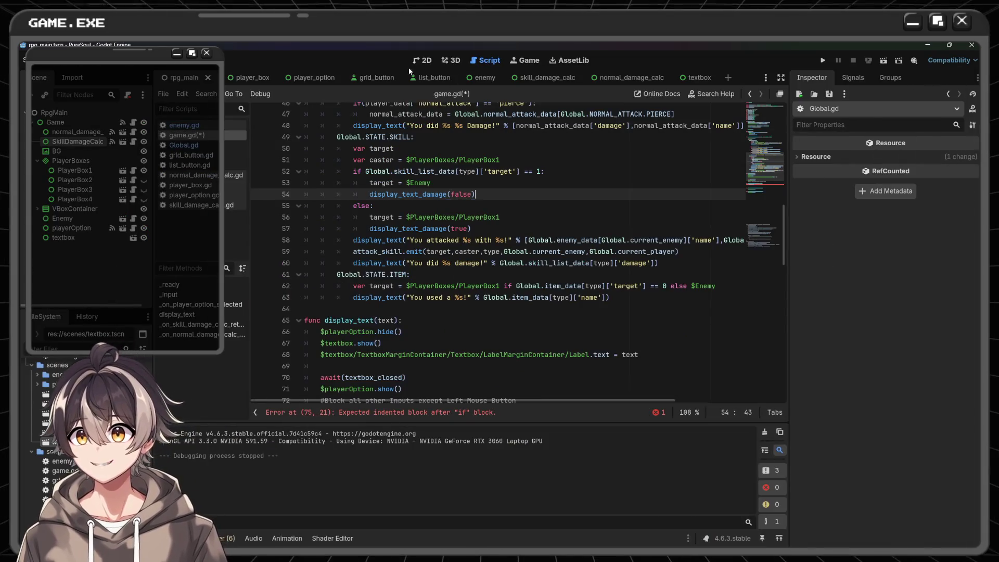
- Check the battle scene in the 2D view, return to game.gd, then switch to the Krita sketch
left_click(421, 60)
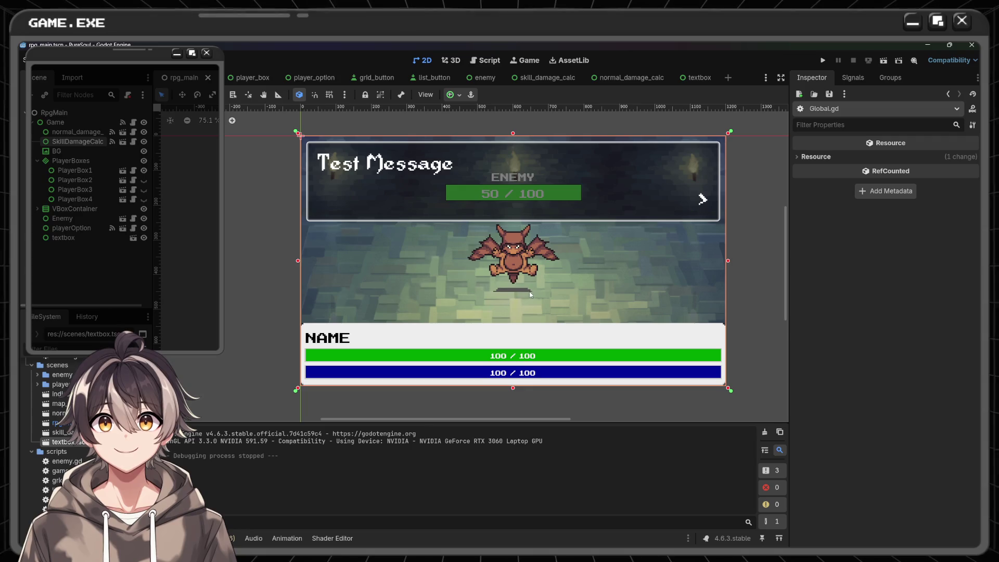
left_click(486, 60)
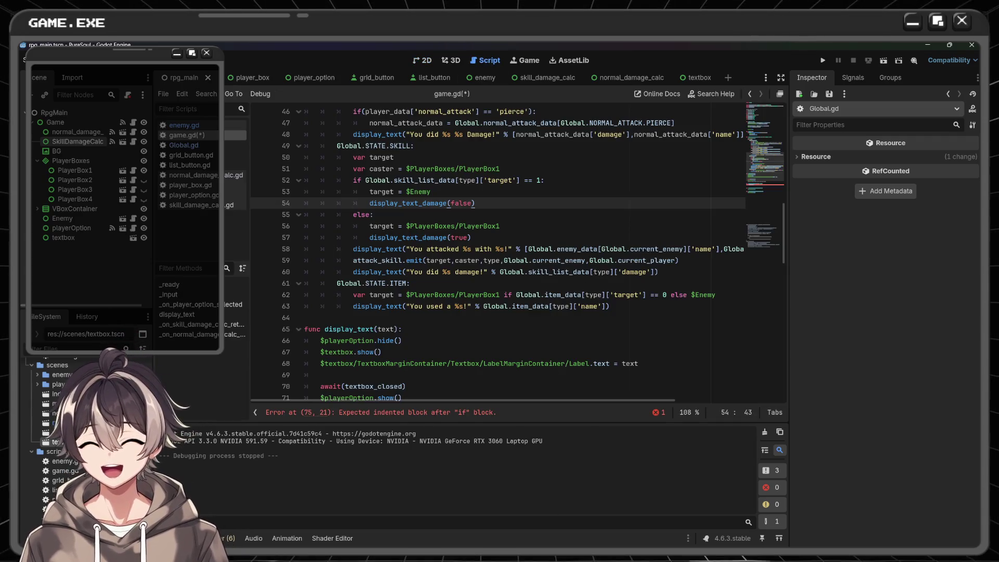
key("alt+Tab")
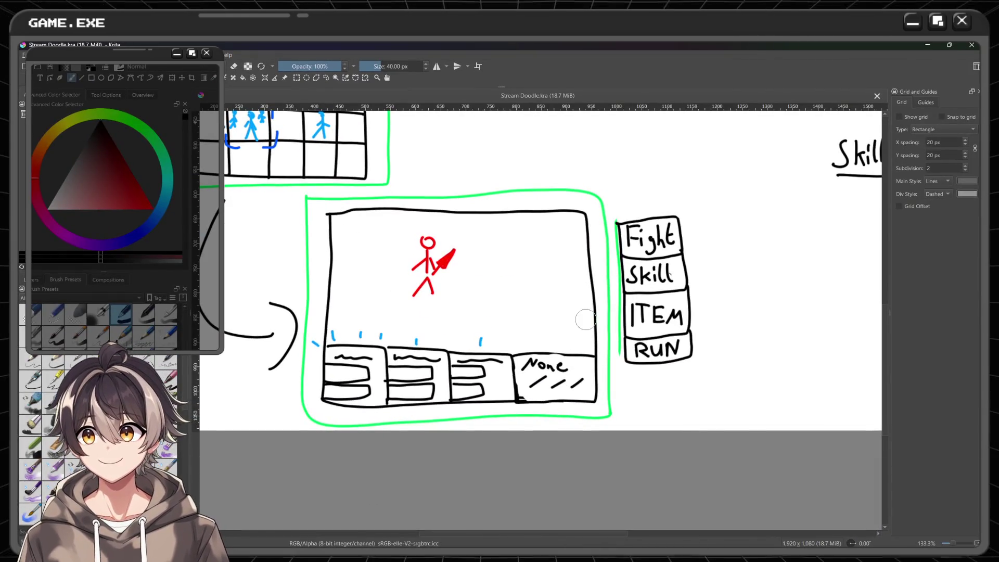
scroll(585, 319, "down", 2)
scroll(578, 306, "up", 2)
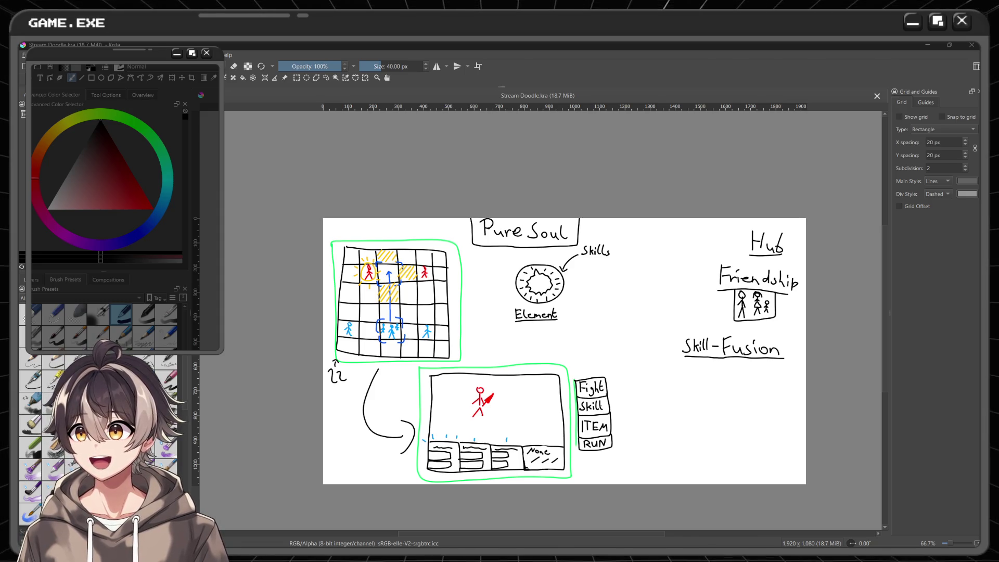
scroll(498, 233, "up", 2)
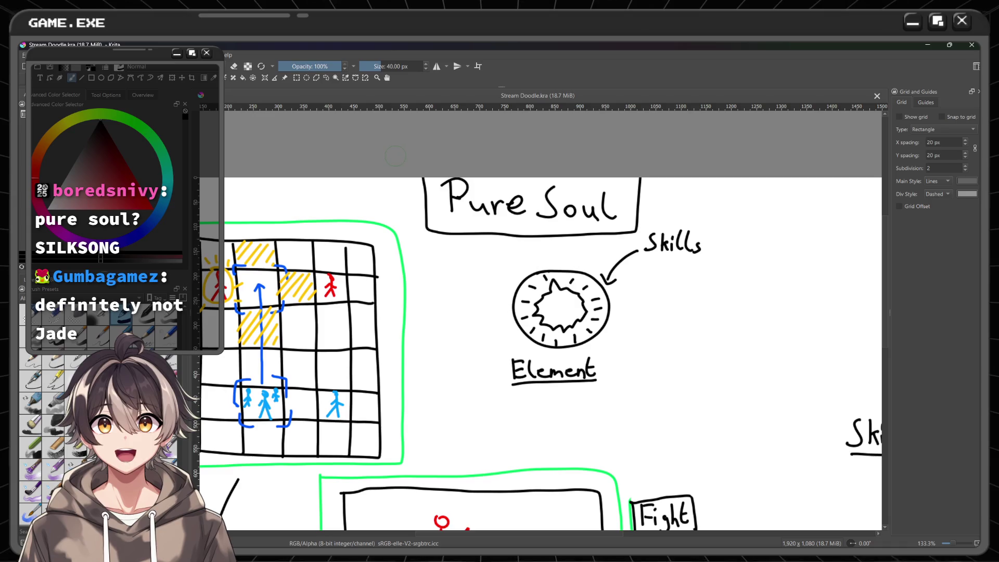
left_click_drag(426, 179, 614, 229)
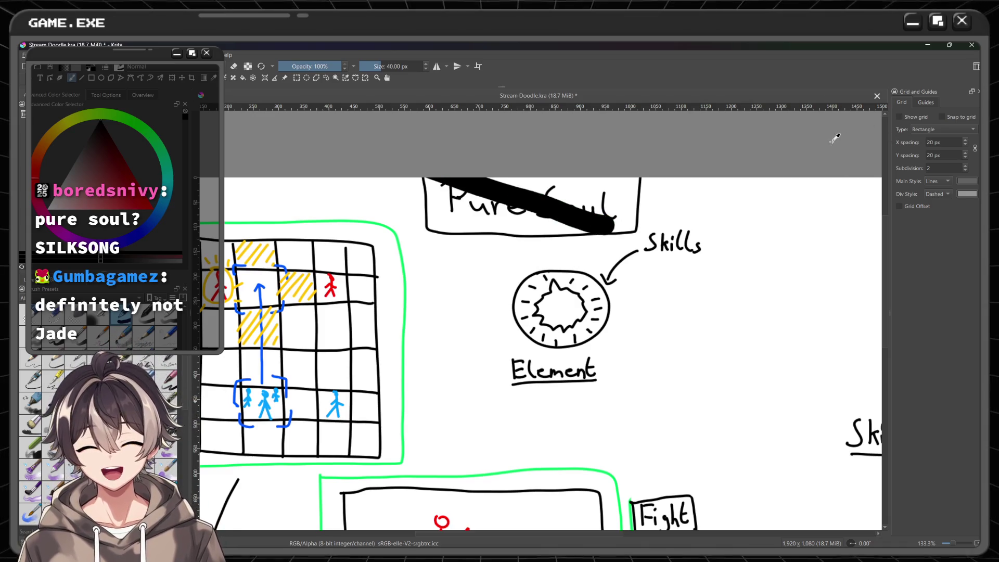
key("ctrl+z")
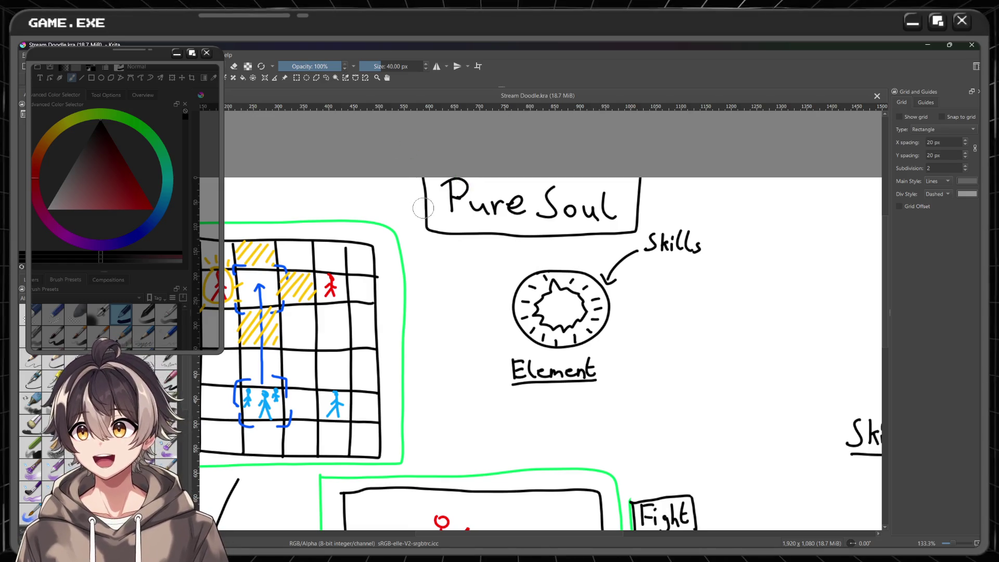
- Zoom around the sketch to review the Skills and Element drawing, then close Krita
scroll(423, 208, "down", 5)
scroll(572, 181, "up", 2)
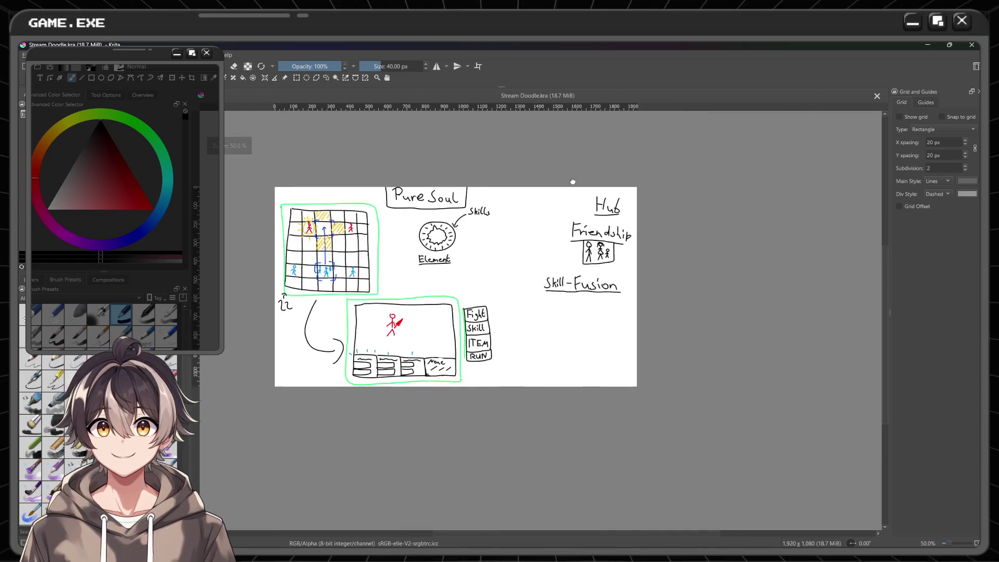
scroll(572, 181, "up", 2)
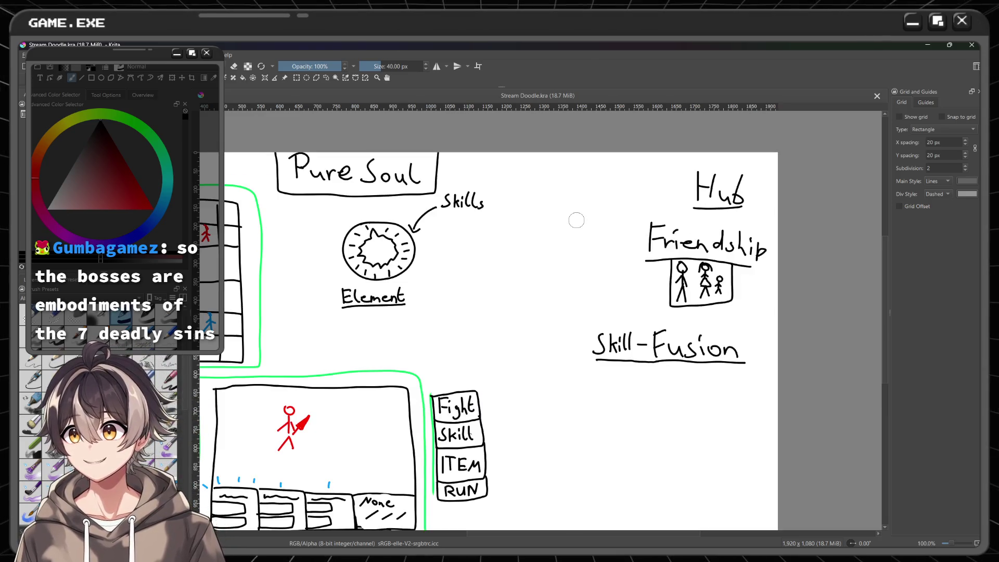
scroll(459, 226, "up", 2)
left_click_drag(460, 225, 533, 214)
scroll(502, 217, "down", 2)
scroll(508, 194, "up", 2)
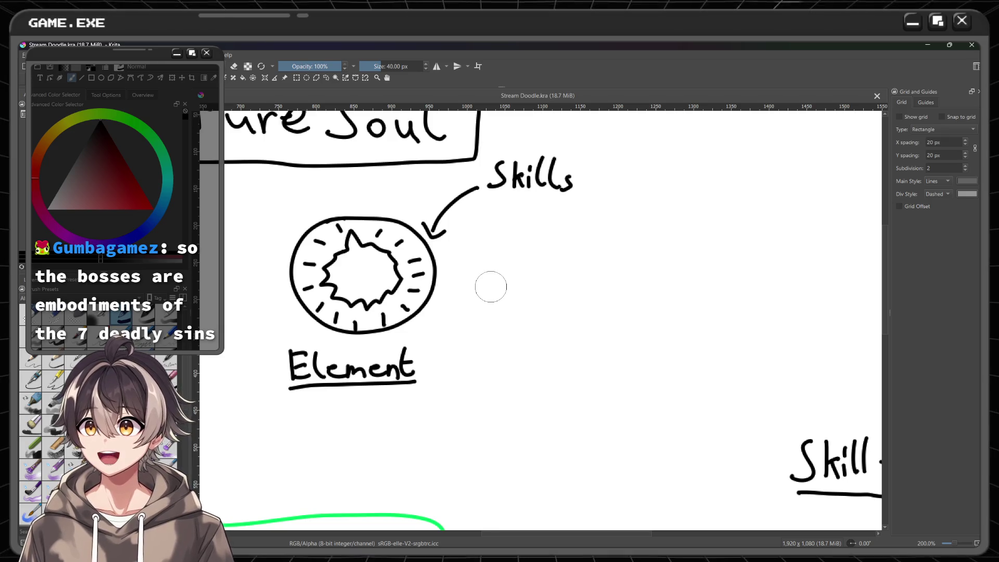
scroll(515, 272, "down", 3)
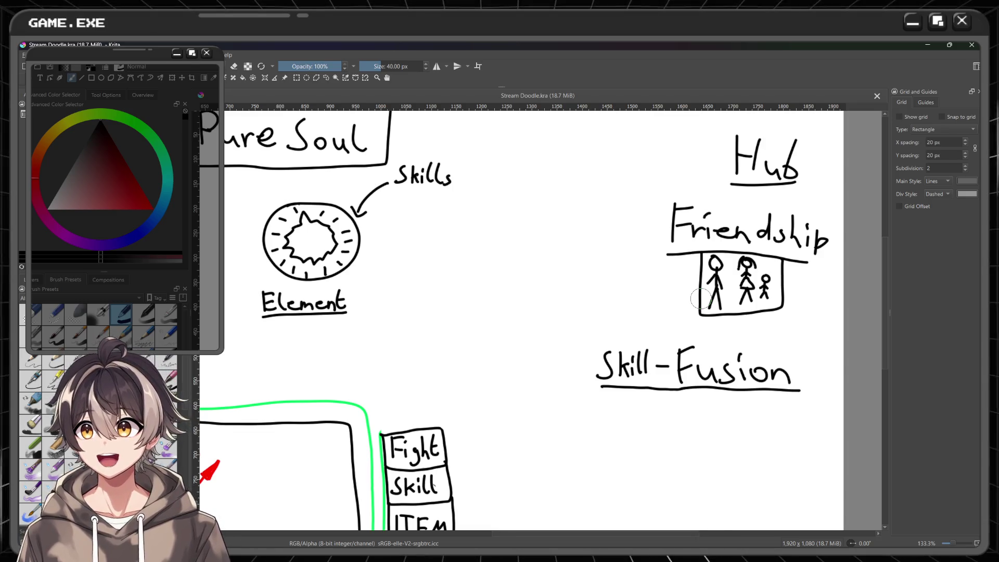
scroll(700, 298, "down", 2)
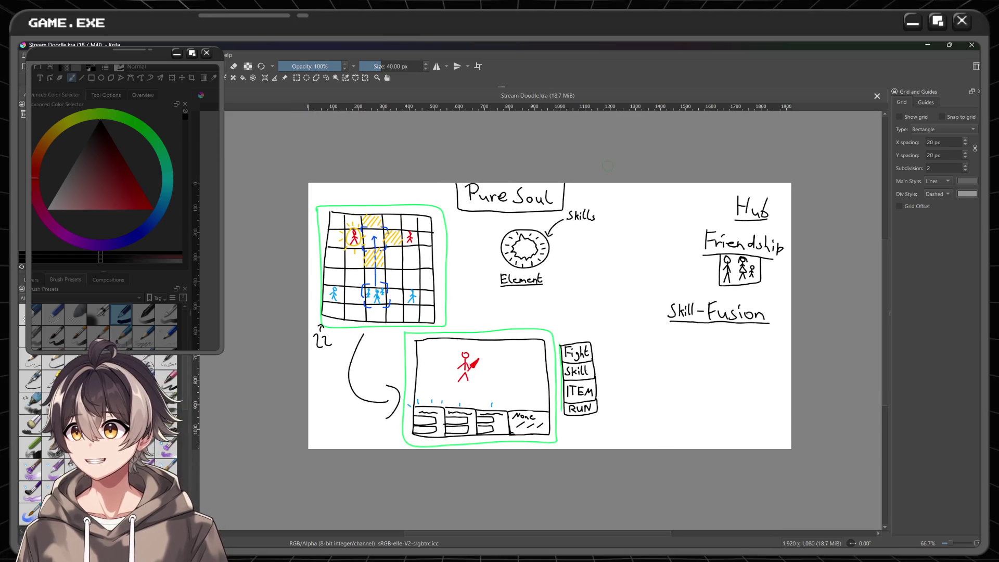
left_click(975, 45)
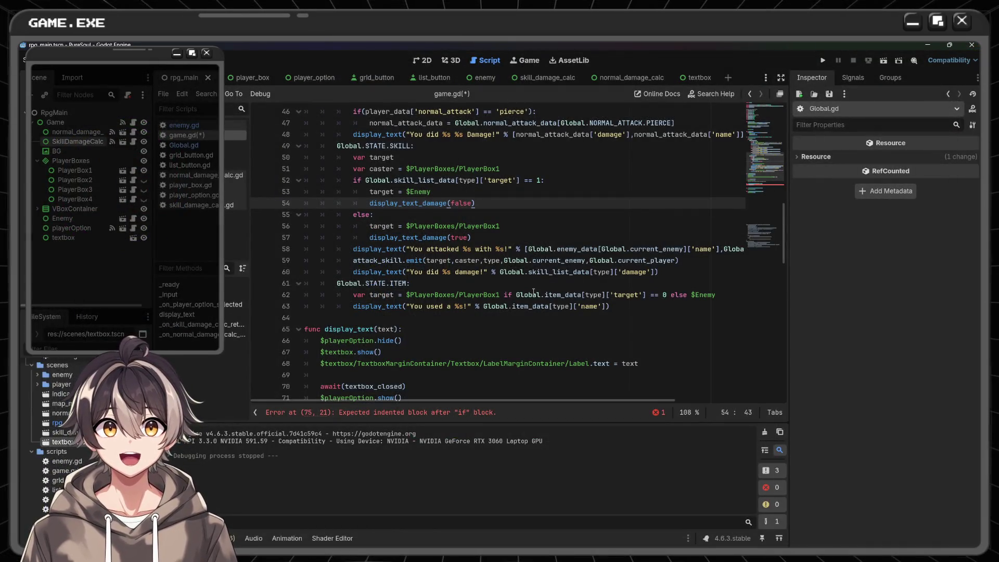
- Scroll through game.gd to review the display_text_damage function
scroll(533, 291, "down", 2)
scroll(533, 291, "up", 1)
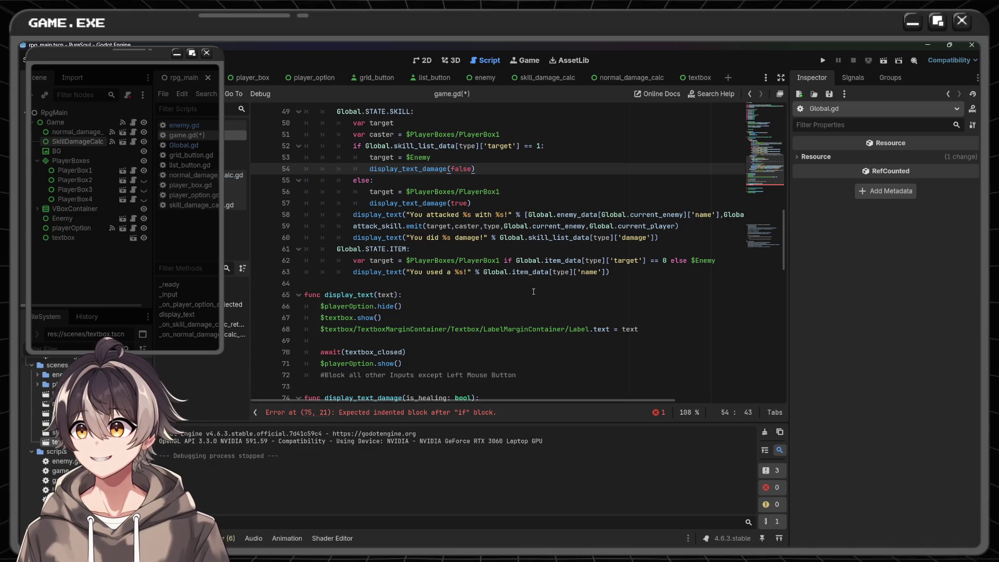
scroll(533, 292, "down", 1)
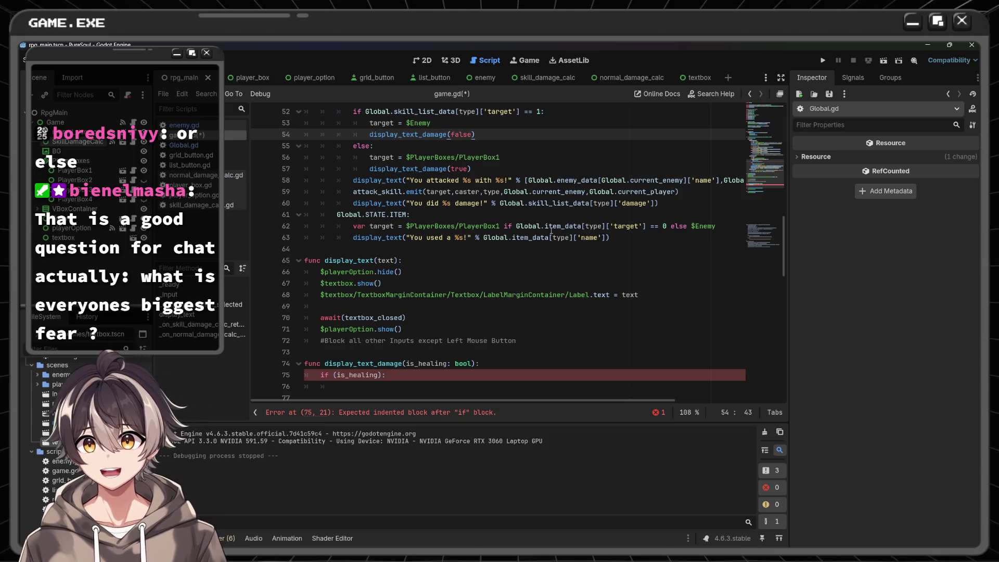
scroll(551, 231, "up", 1)
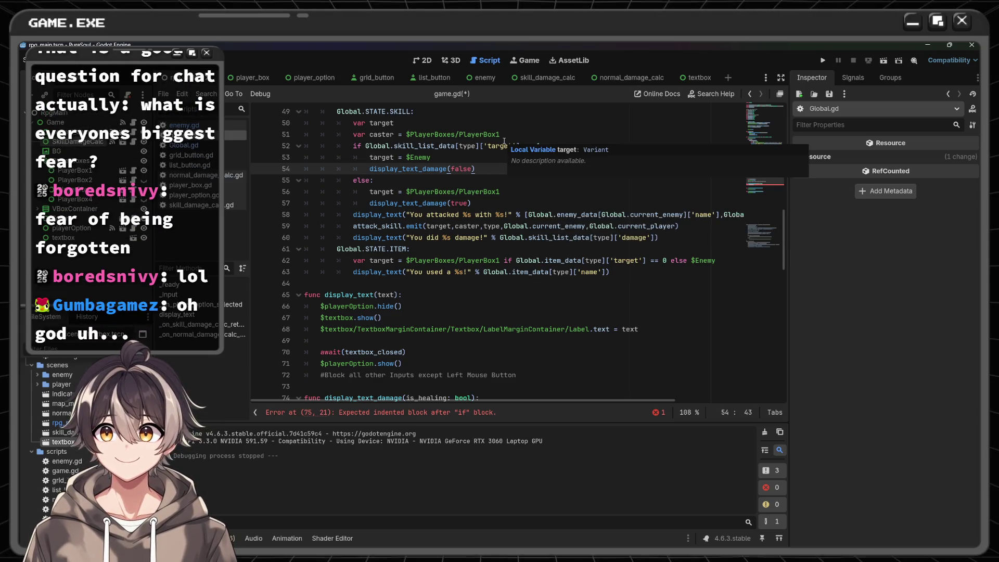
- Add an else: branch with an indented empty line after the is_healing check
scroll(491, 194, "down", 2)
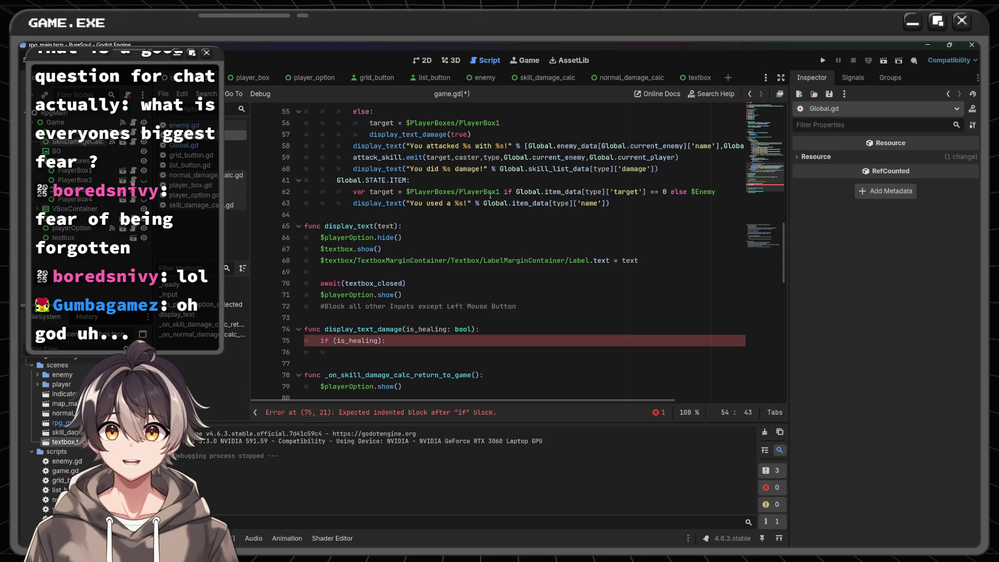
left_click(424, 341)
key("Down")
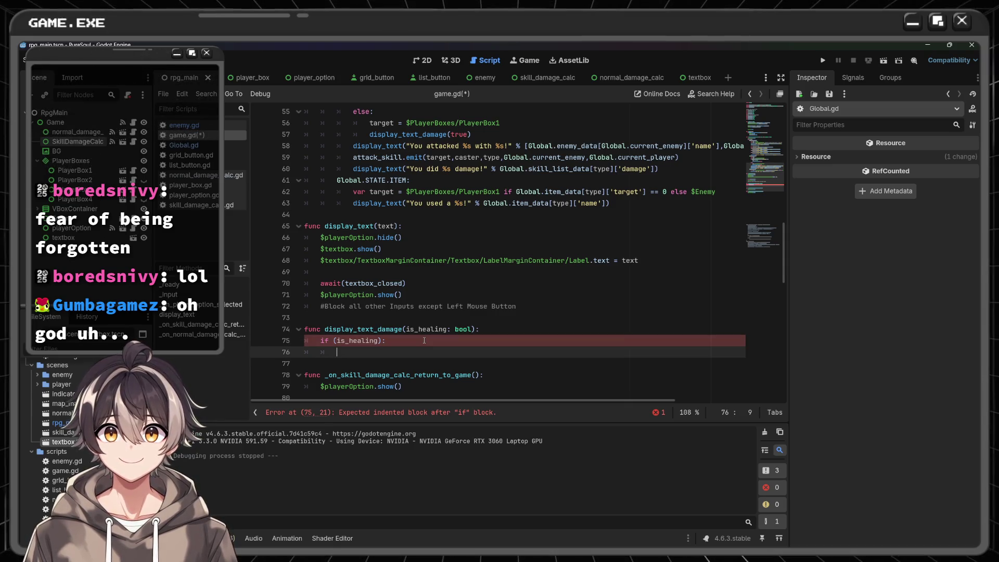
key("Return")
type("else ()")
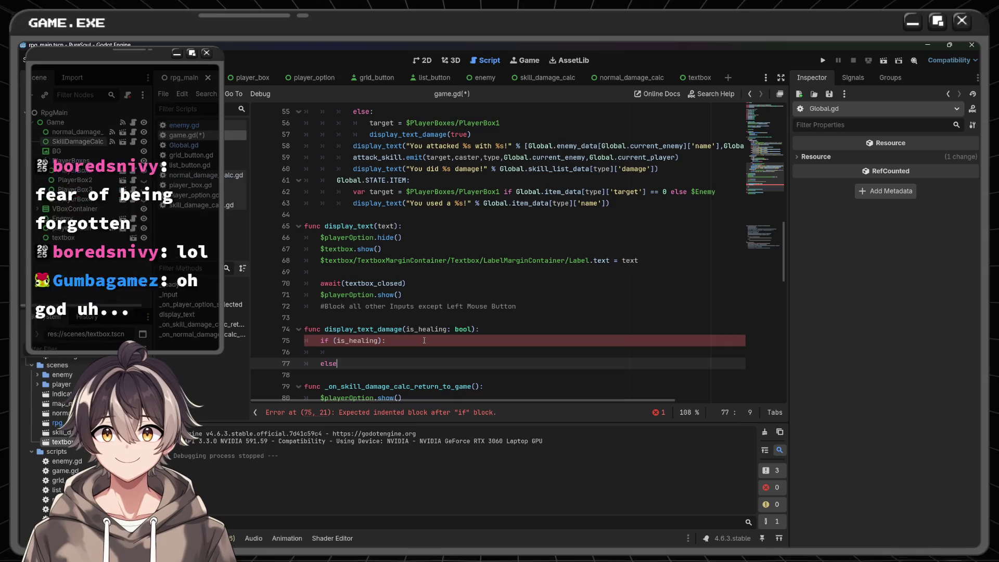
key("Left")
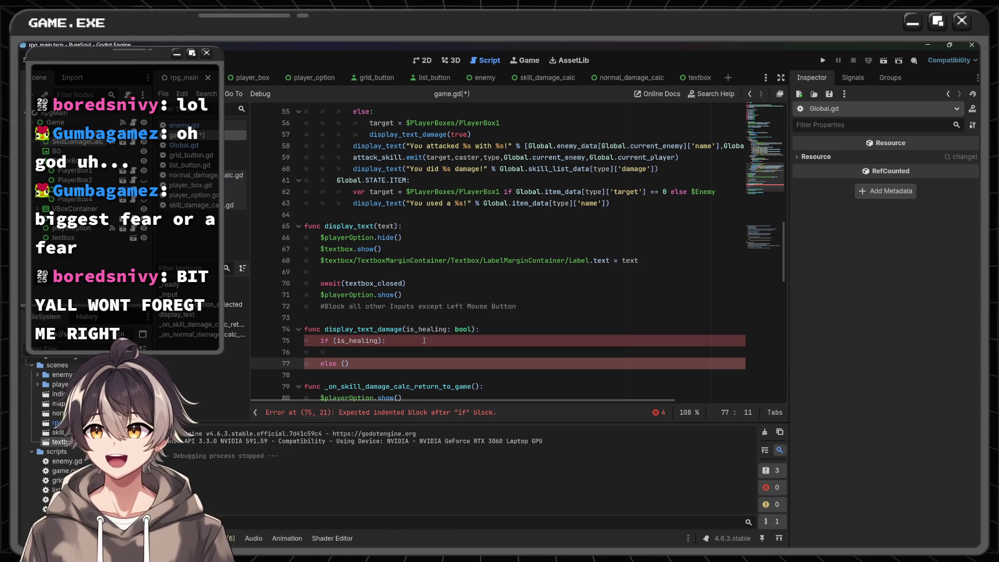
key("BackSpace")
key("BackSpace")
type(":")
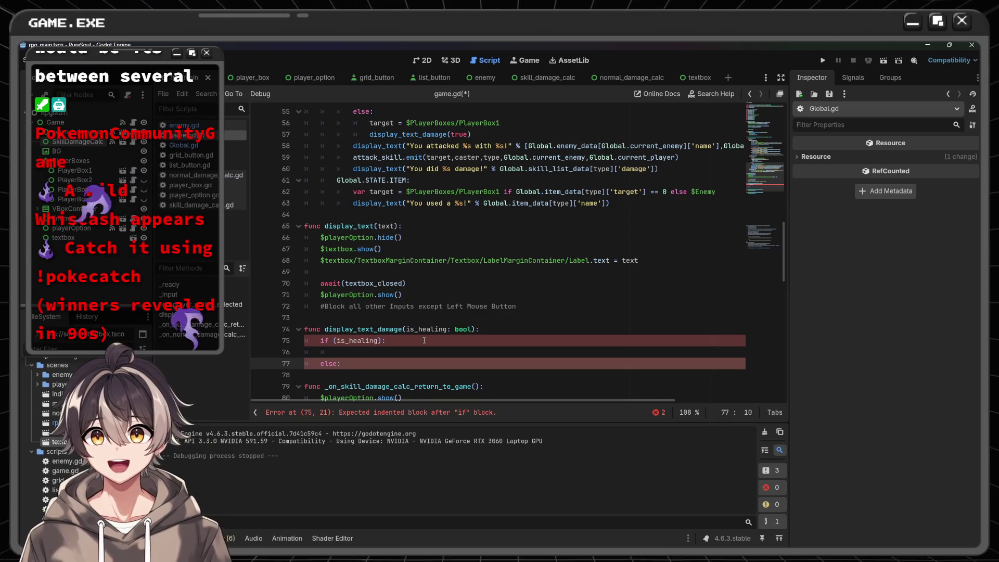
key("Return")
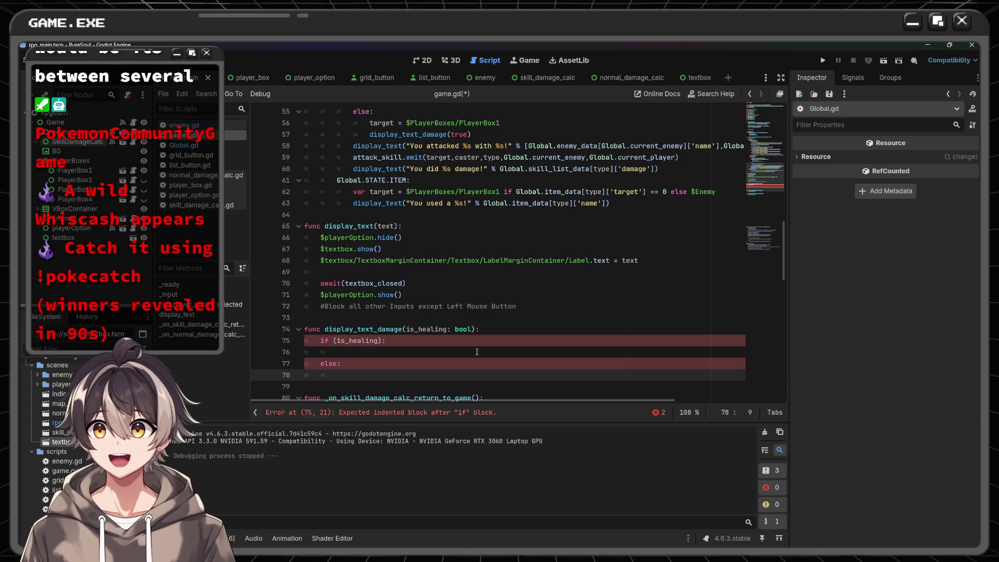
- Rewrite the check as if(is_healing): and select the attack_skill.emit line
left_click(333, 339)
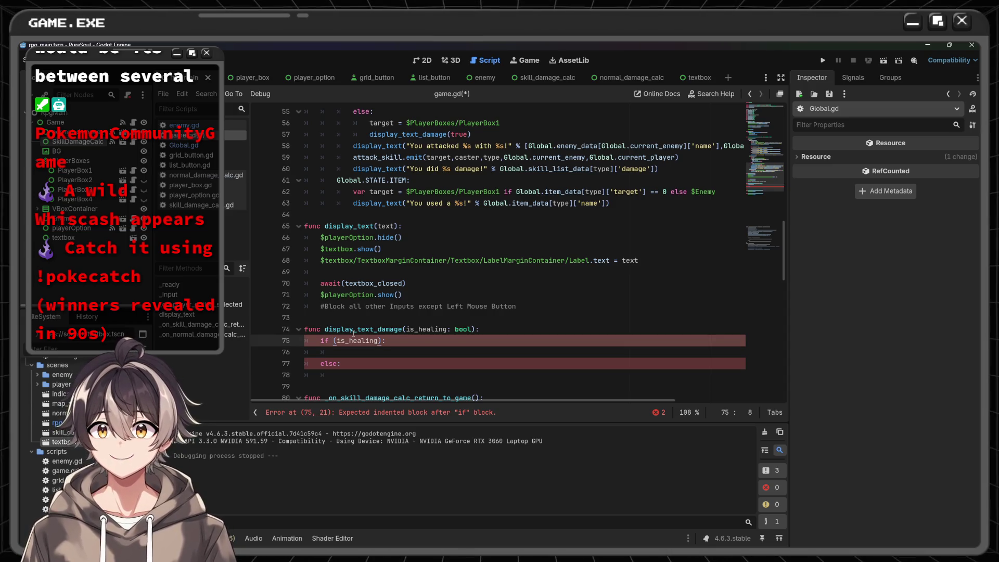
key("BackSpace")
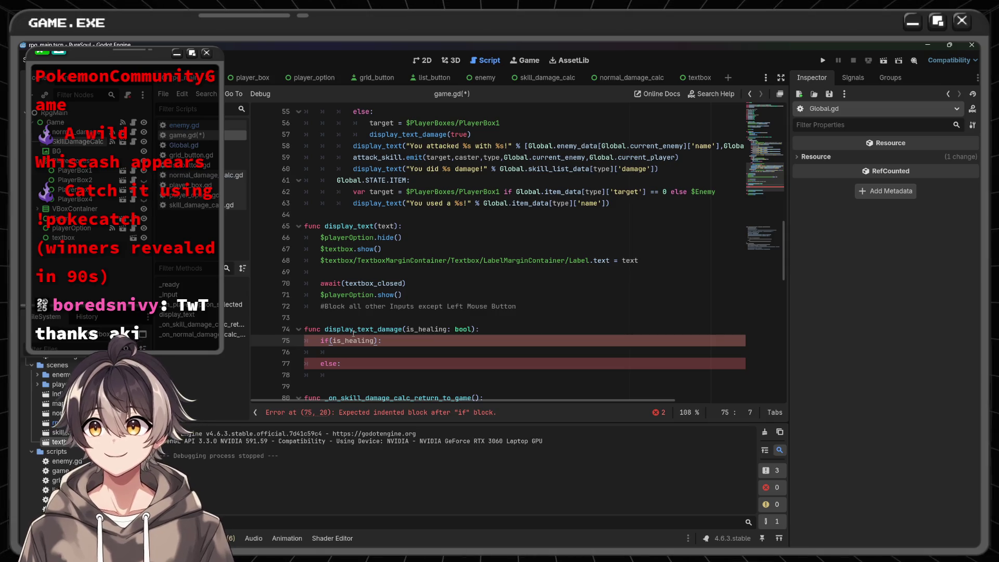
scroll(466, 337, "up", 2)
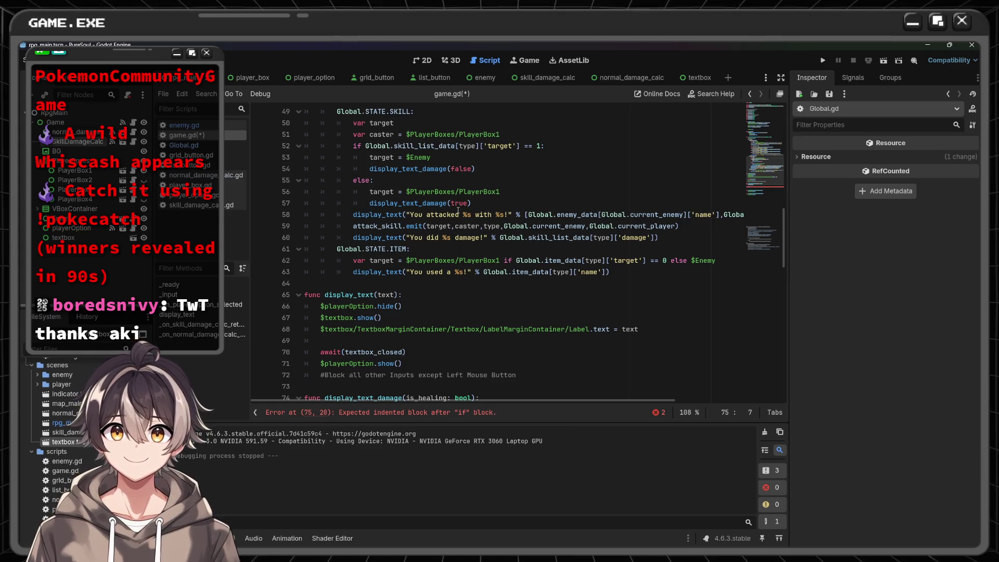
scroll(458, 210, "down", 1)
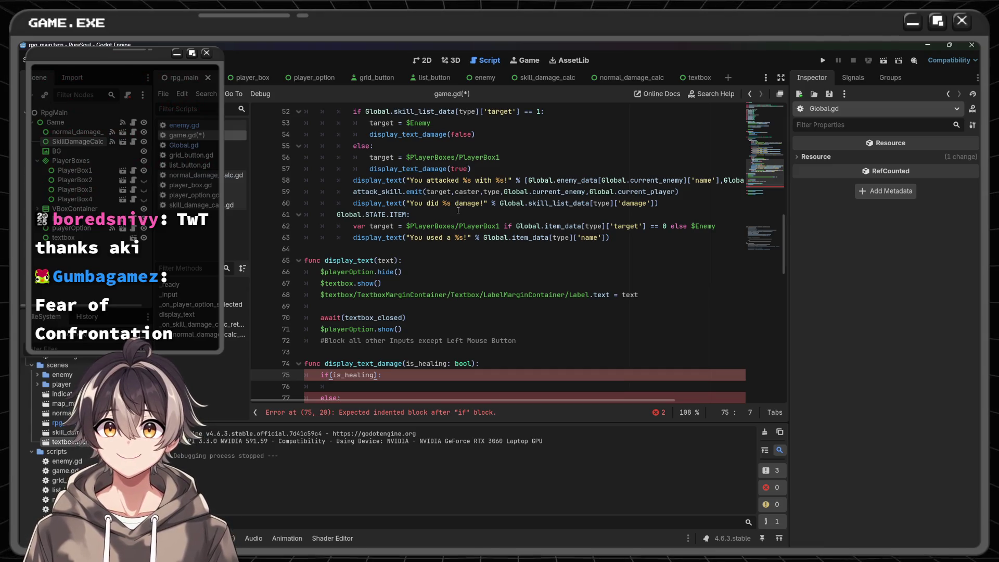
left_click_drag(353, 191, 681, 192)
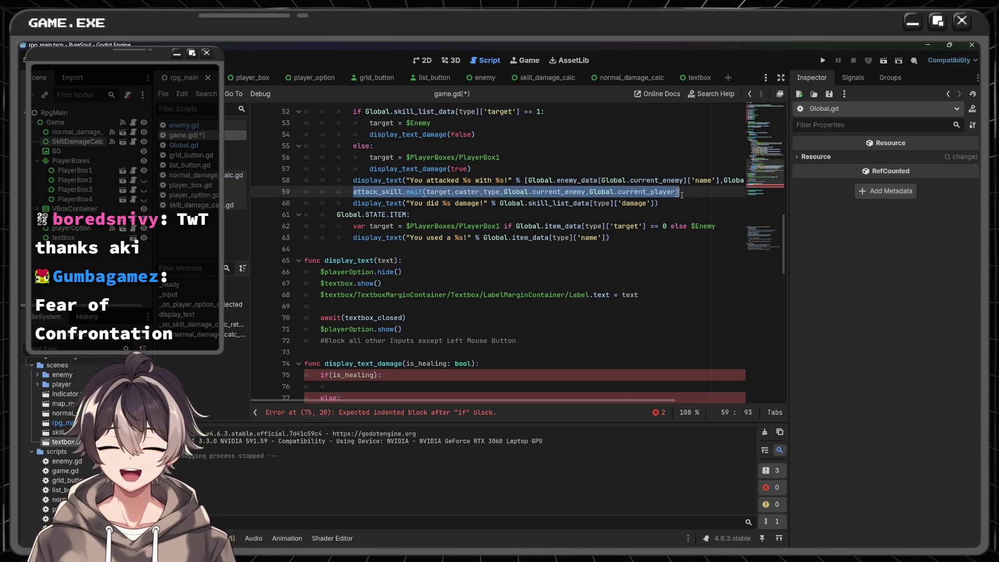
- Cut the attack_skill.emit call from line 59 and paste it into both the if(is_healing) and else branches
key("ctrl+x")
key("BackSpace")
key("BackSpace")
key("BackSpace")
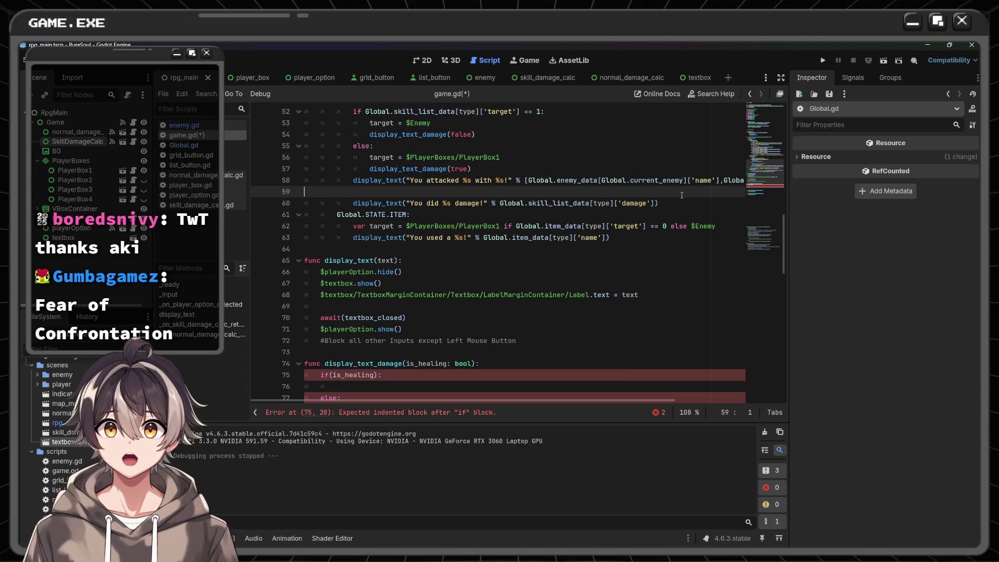
scroll(665, 190, "left", 5)
scroll(520, 249, "down", 2)
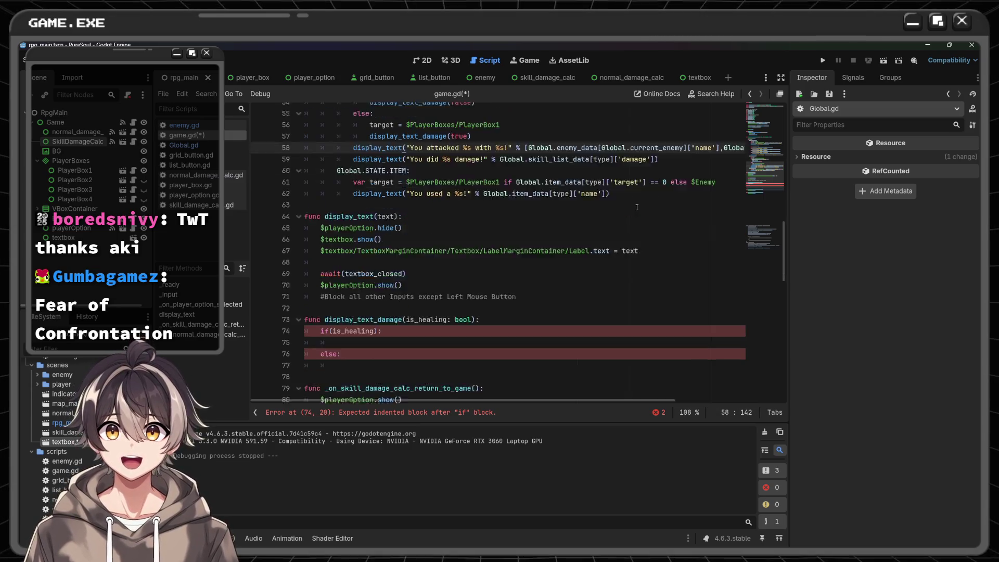
left_click(473, 303)
left_click(473, 299)
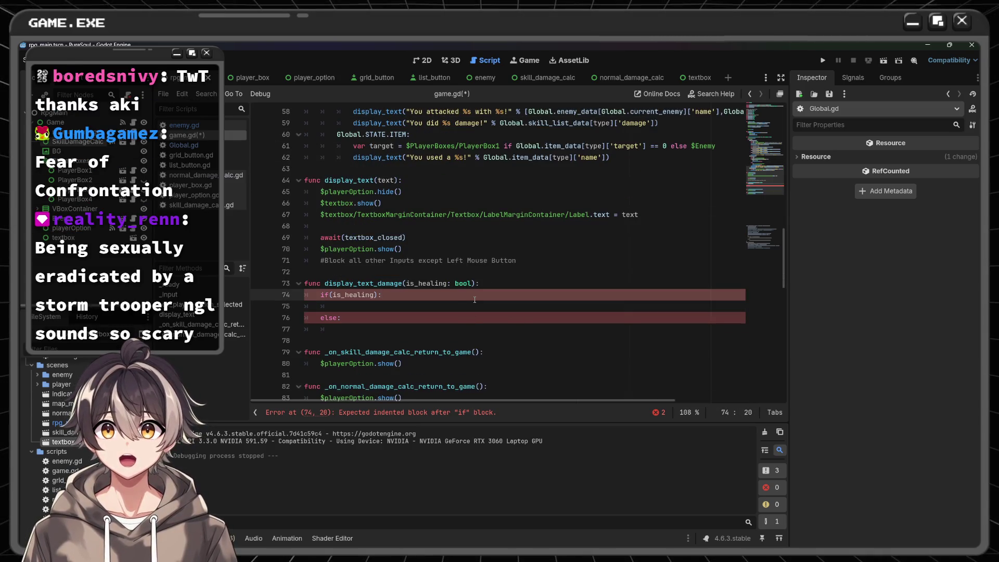
key("Down")
key("ctrl+v")
key("Down")
key("Down")
key("ctrl+v")
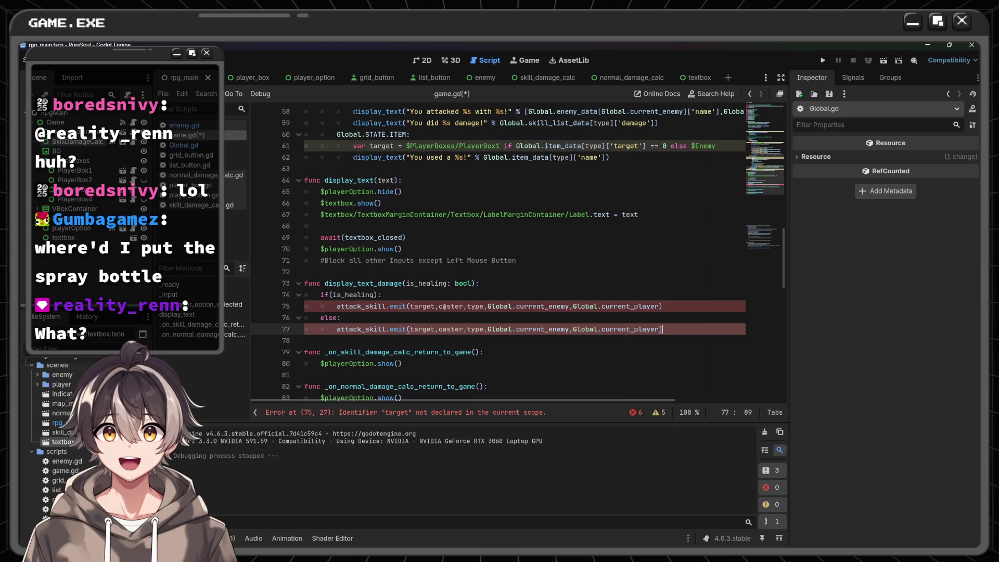
- Add a target parameter to display_text_damage and pass target in the calls on lines 54 and 57
left_click(471, 283)
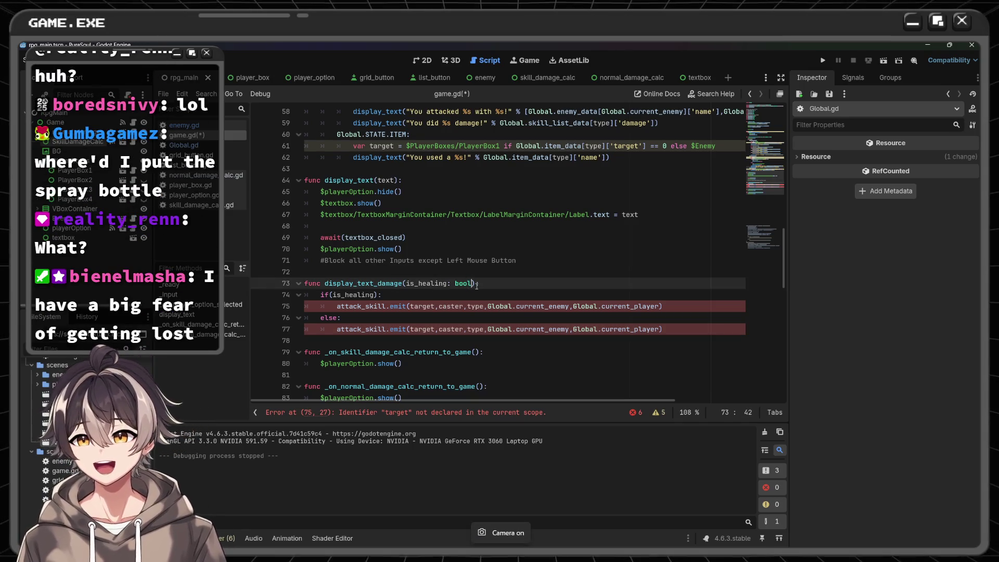
type(",")
type("target")
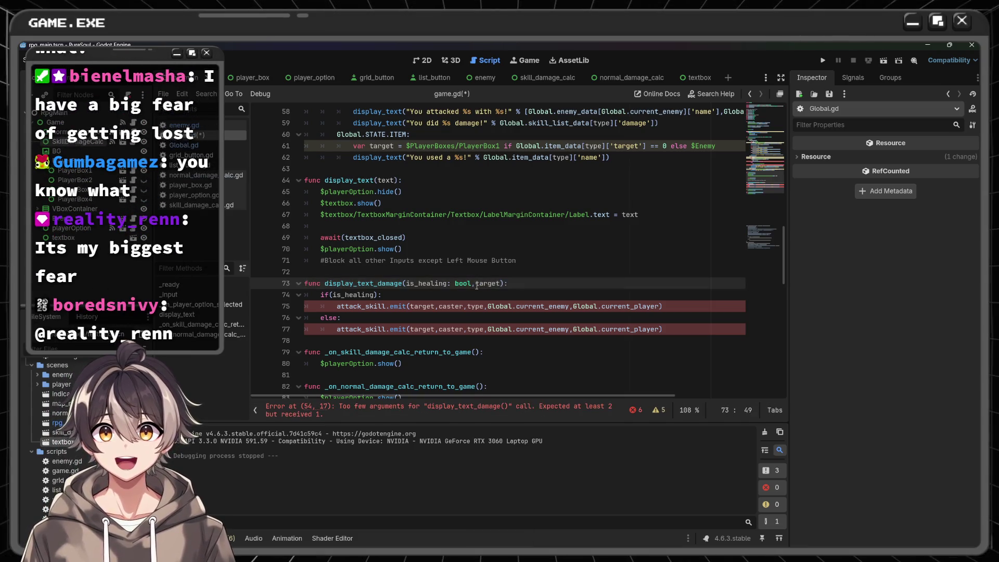
scroll(476, 286, "up", 7)
scroll(476, 286, "down", 1)
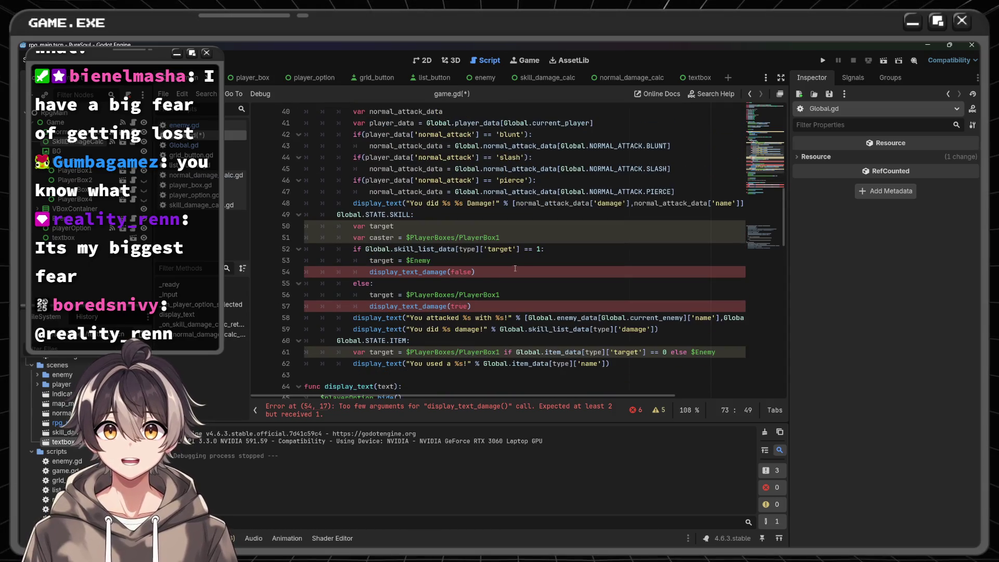
left_click(473, 272)
type(",ta")
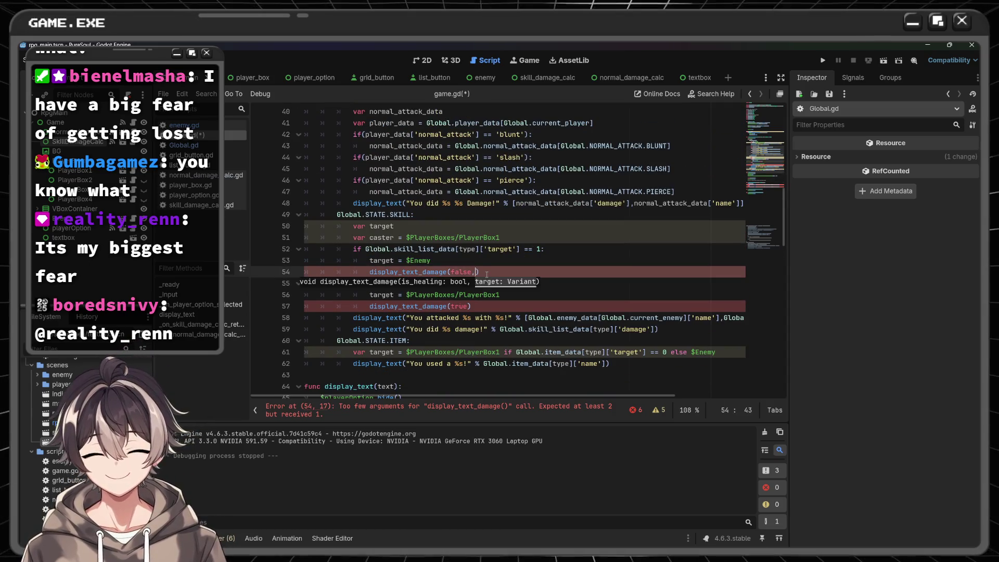
type("rget")
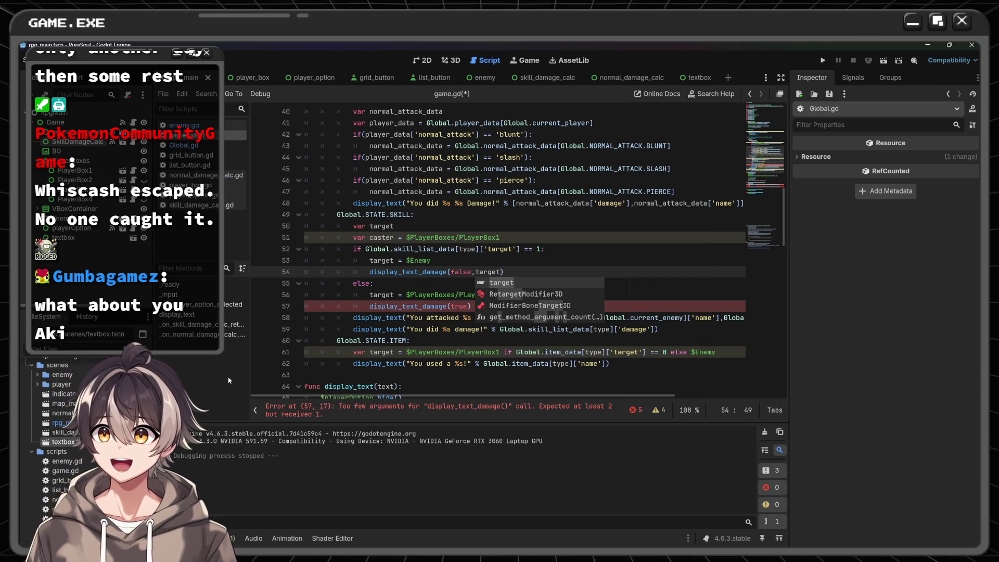
left_click(535, 270)
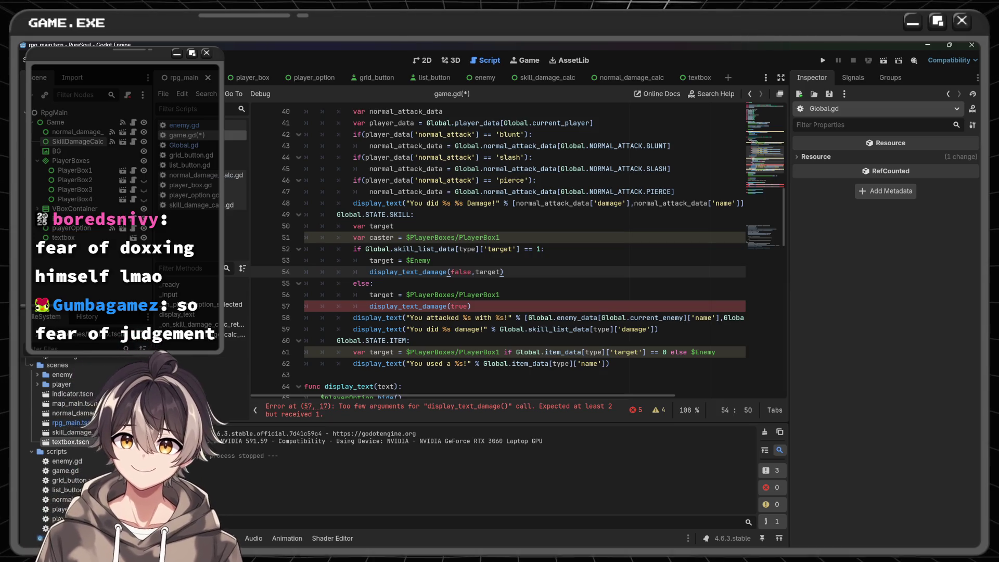
left_click(468, 307)
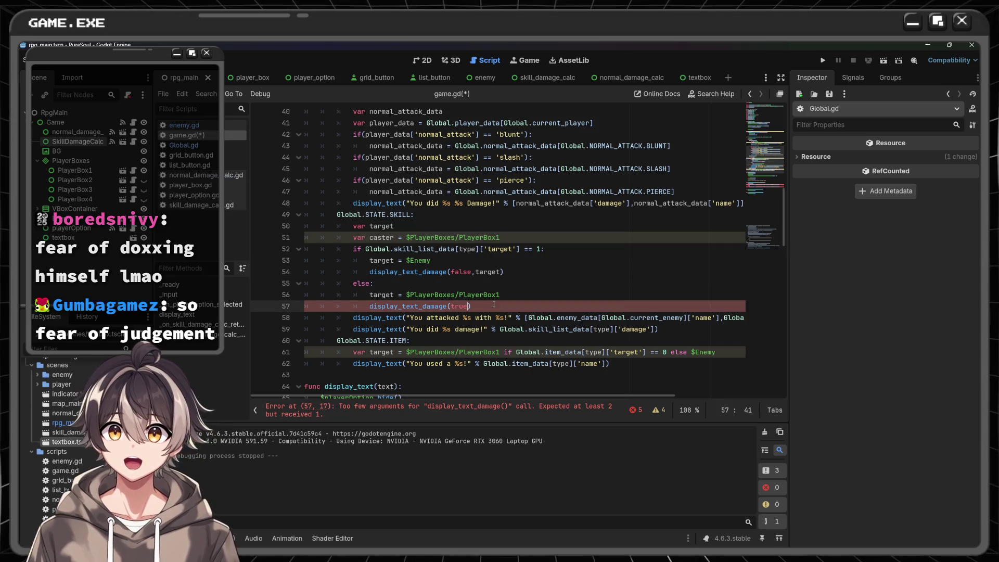
type(",target")
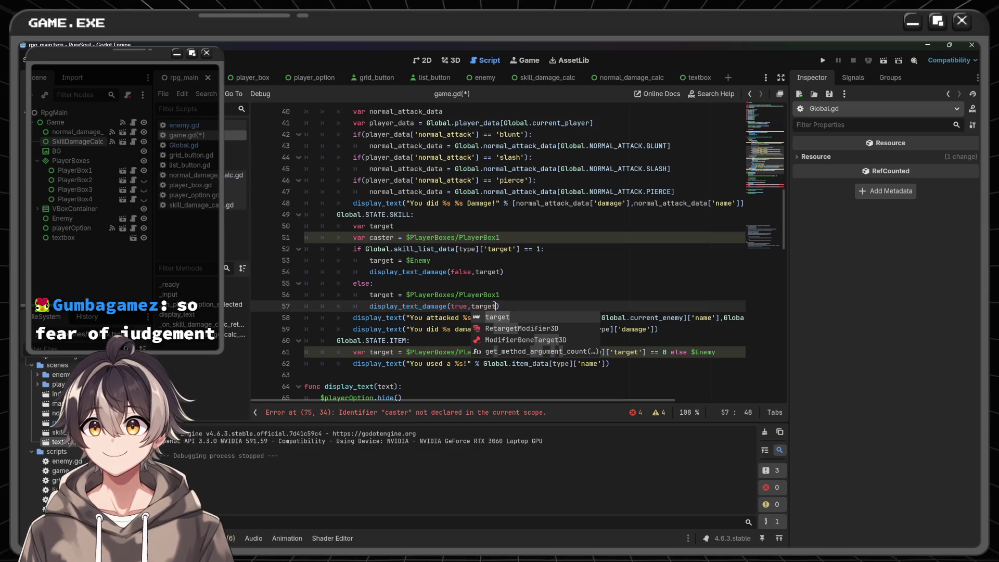
left_click(509, 304)
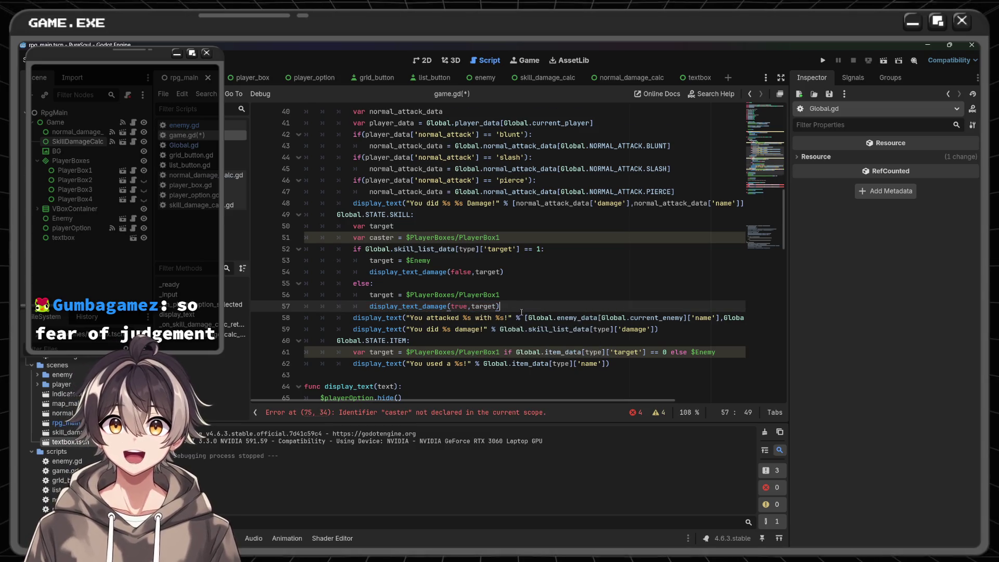
- Add a caster argument, renaming cringe to caster on line 54 and in the line 73 signature
scroll(517, 309, "down", 5)
scroll(521, 312, "up", 2)
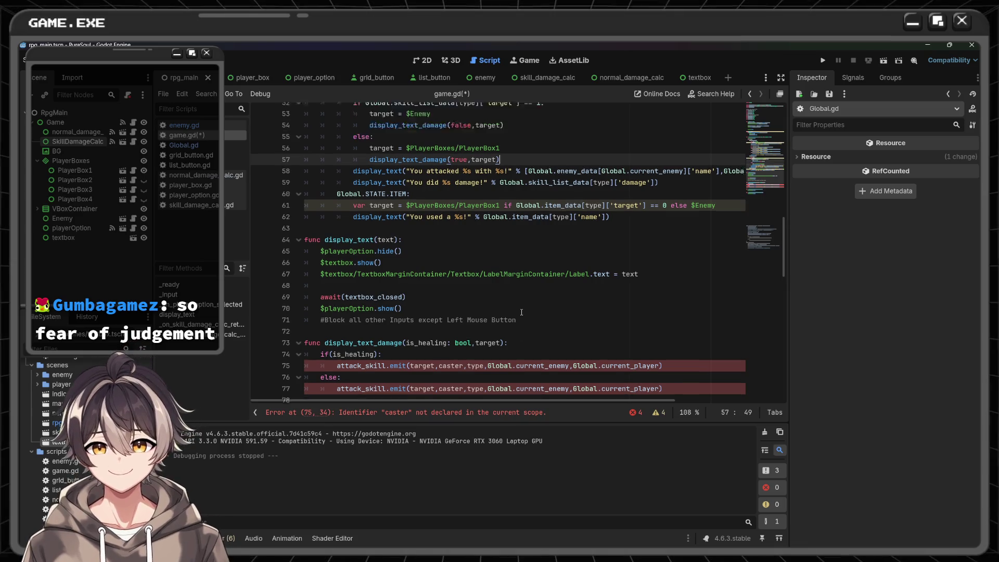
type(",cast")
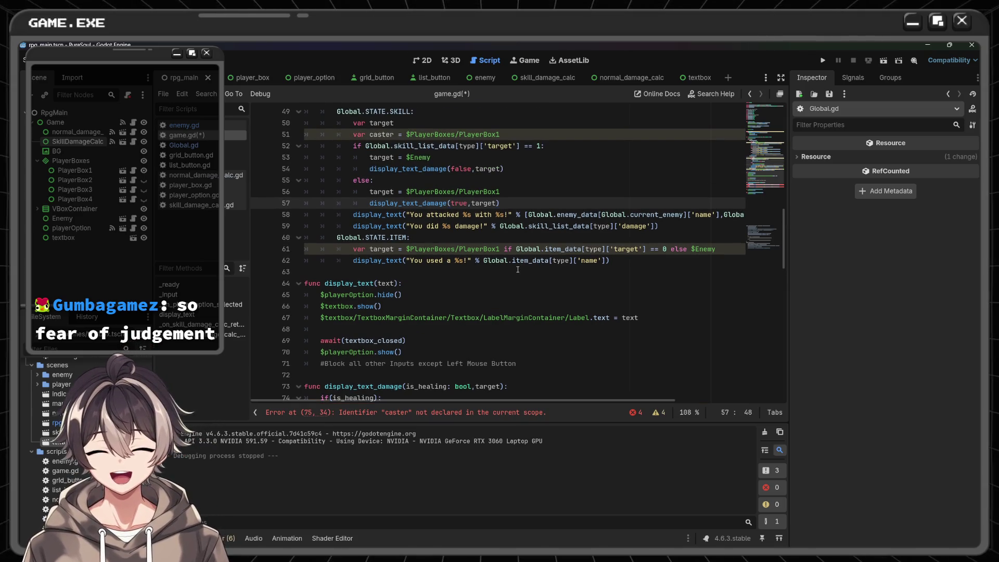
type("er")
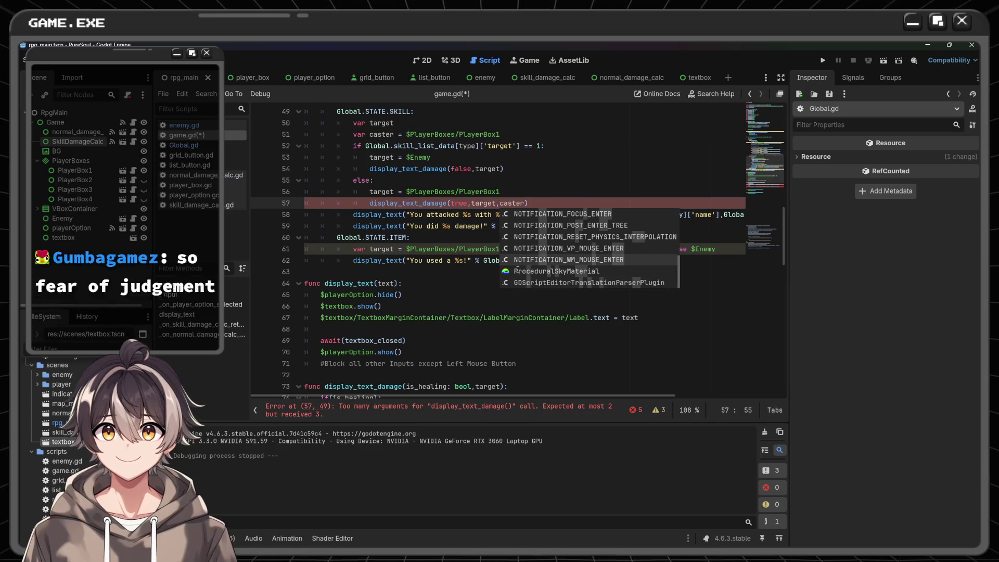
left_click(541, 167)
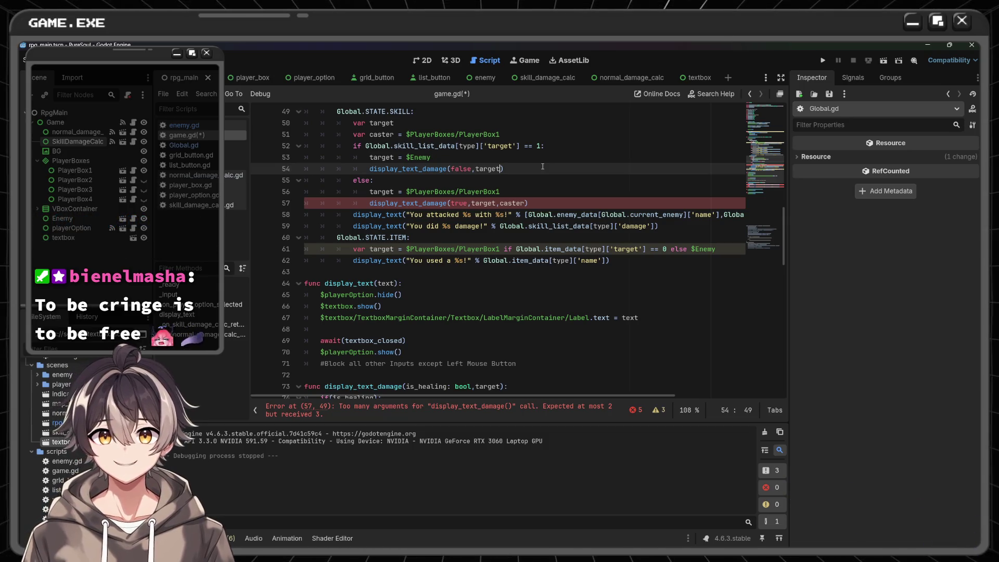
type(",cringe")
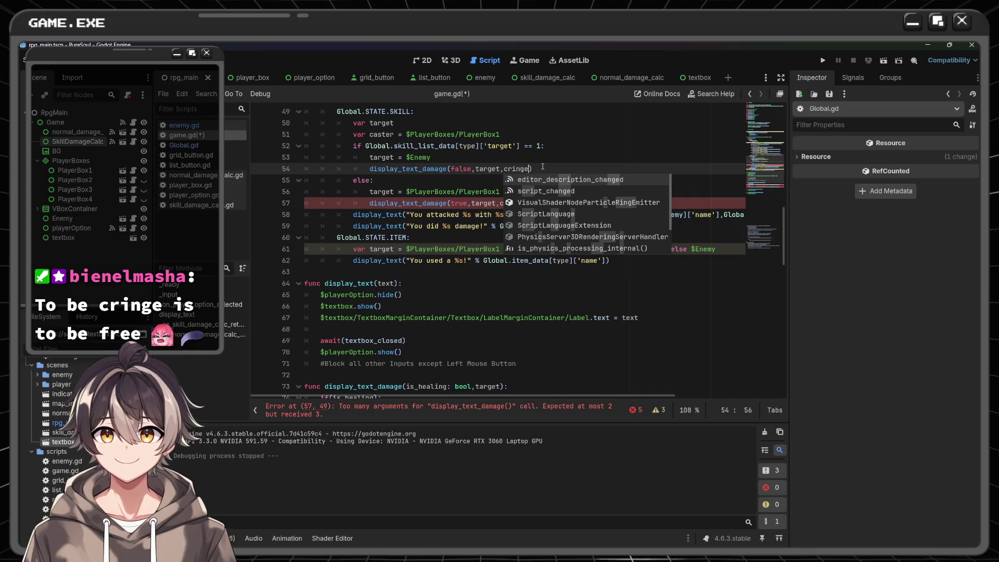
scroll(420, 338, "down", 1)
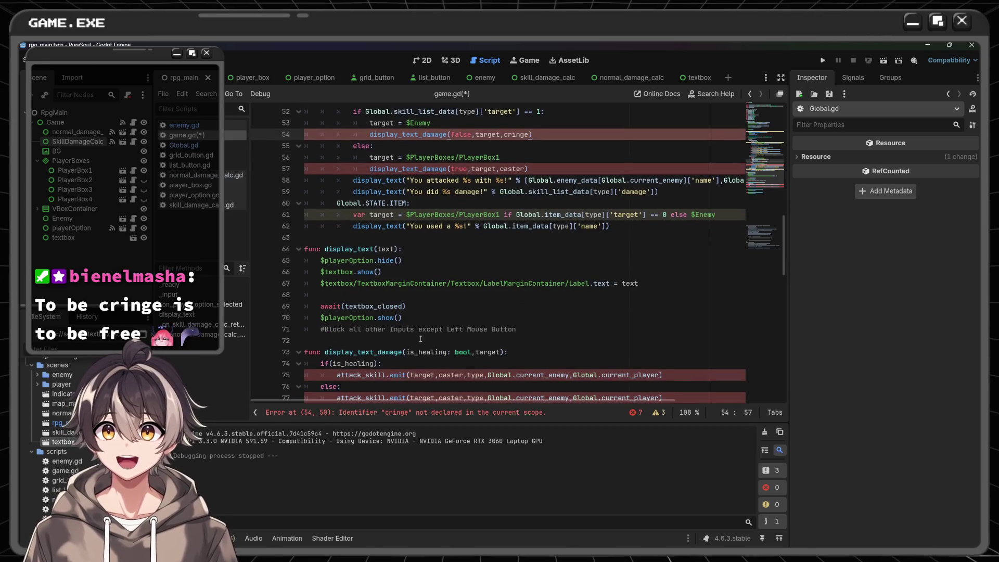
left_click(497, 352)
type(",cringe")
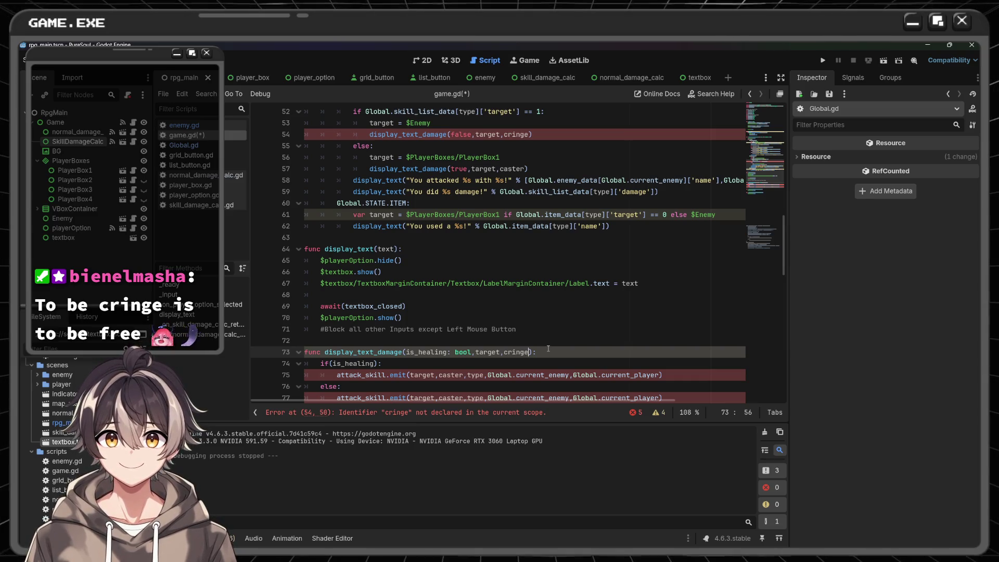
double_click(516, 134)
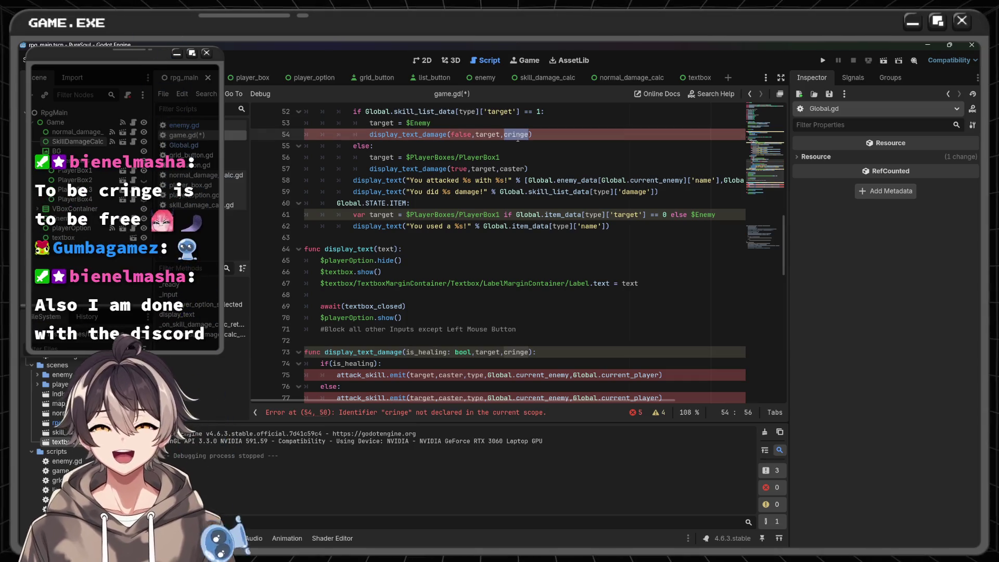
type("c")
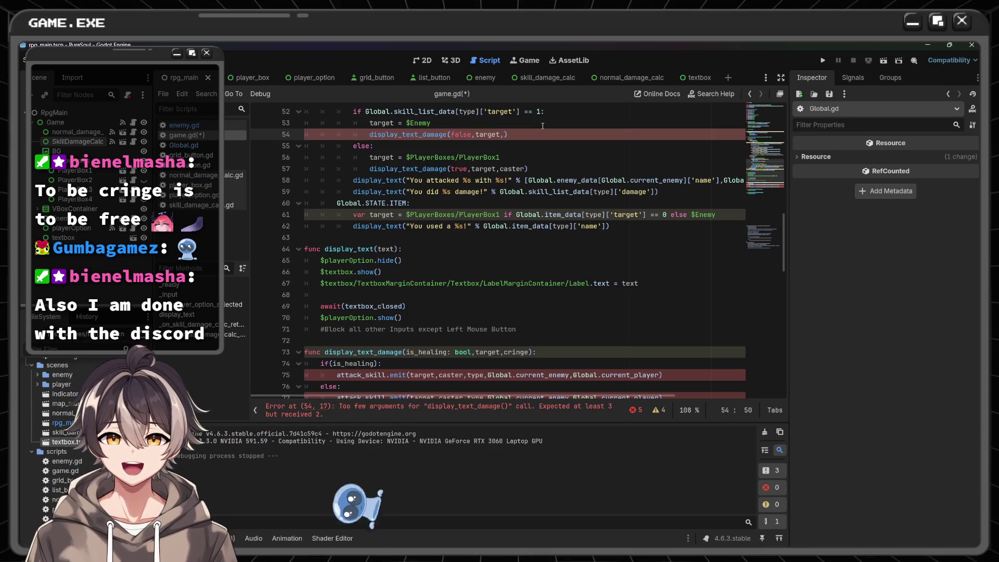
type("astr")
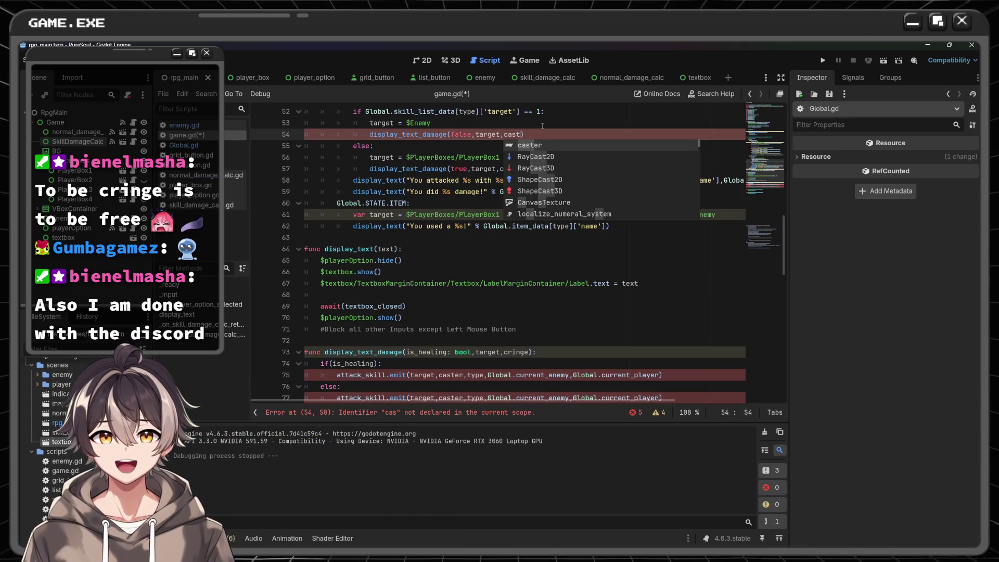
type("e")
key("BackSpace")
key("BackSpace")
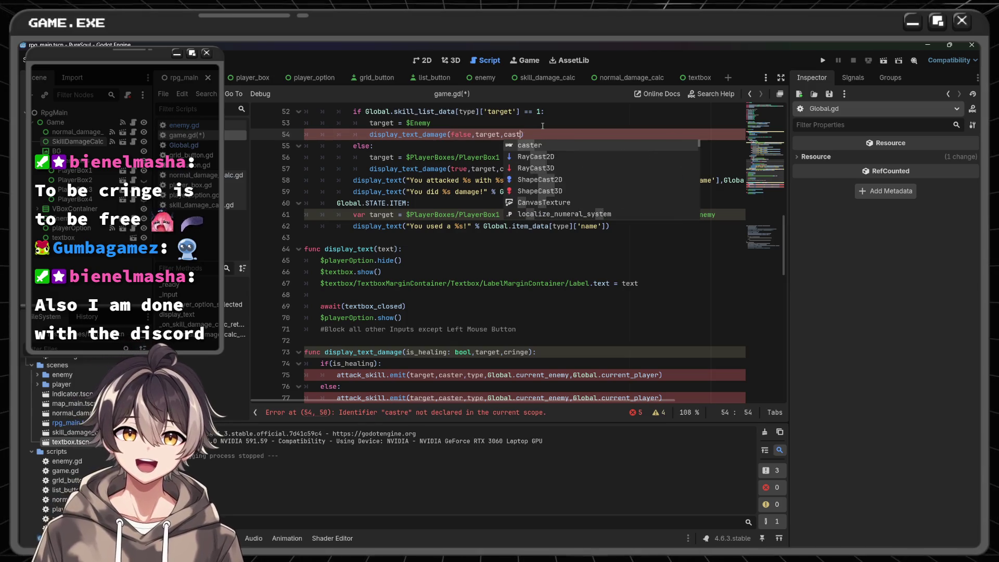
type("er")
key("Escape")
double_click(516, 352)
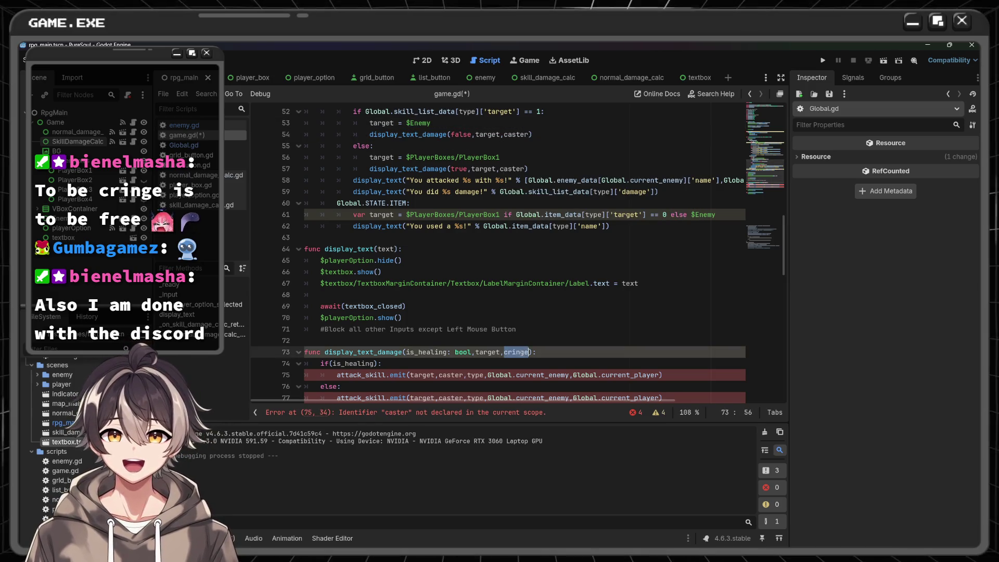
type("aster")
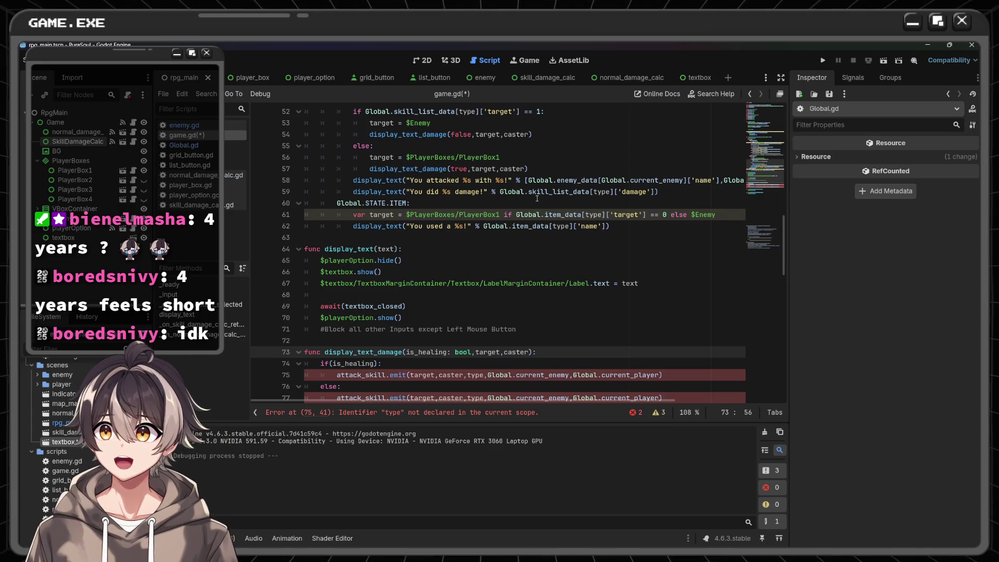
- Pan the 2D battle scene into view, then run the project
left_click(425, 56)
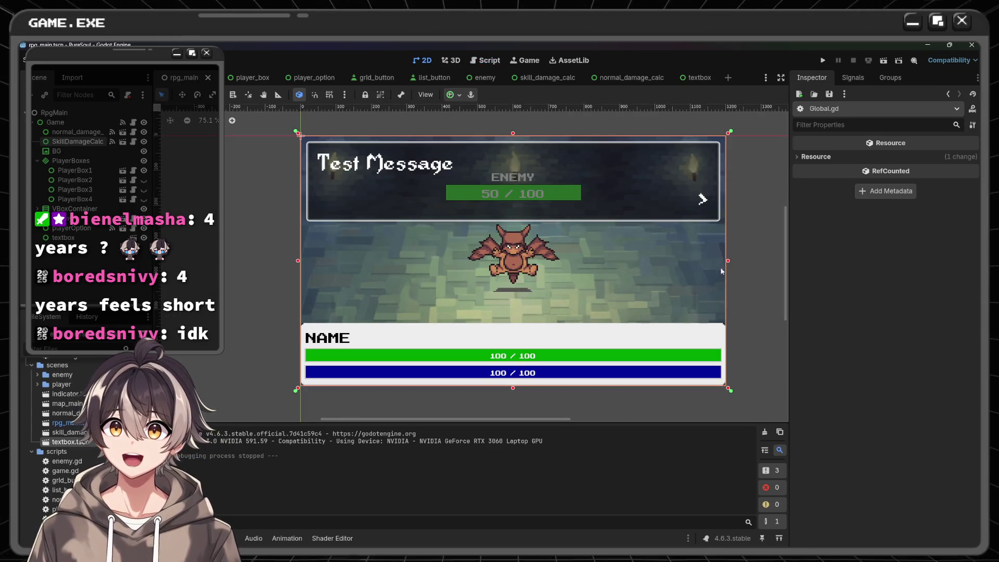
scroll(745, 261, "down", 6)
mouse_move(745, 261)
left_mouse_down()
mouse_move(689, 240)
mouse_move(589, 276)
mouse_move(589, 265)
left_mouse_up()
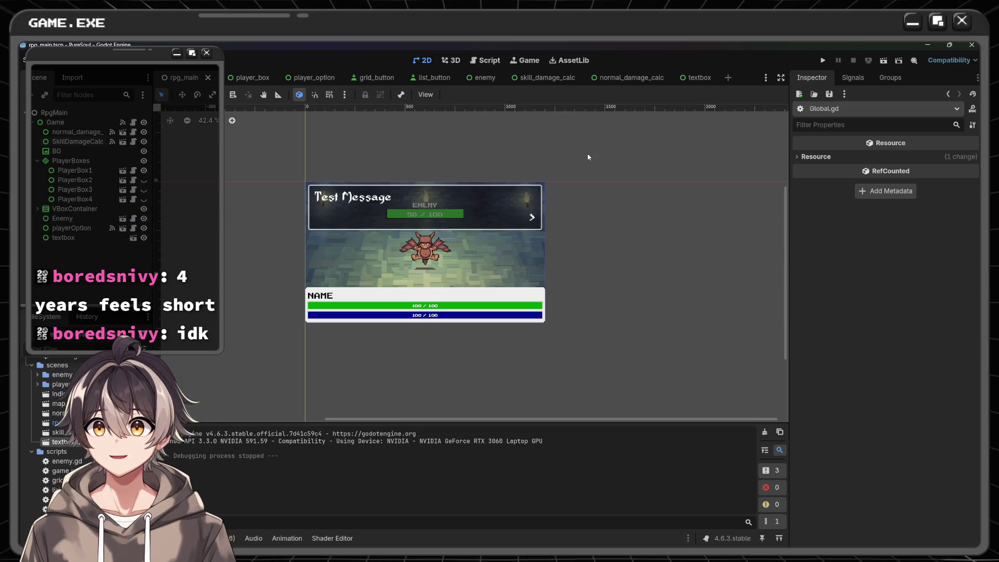
mouse_move(237, 145)
left_mouse_down()
mouse_move(281, 195)
mouse_move(587, 356)
left_mouse_up()
left_click(649, 324)
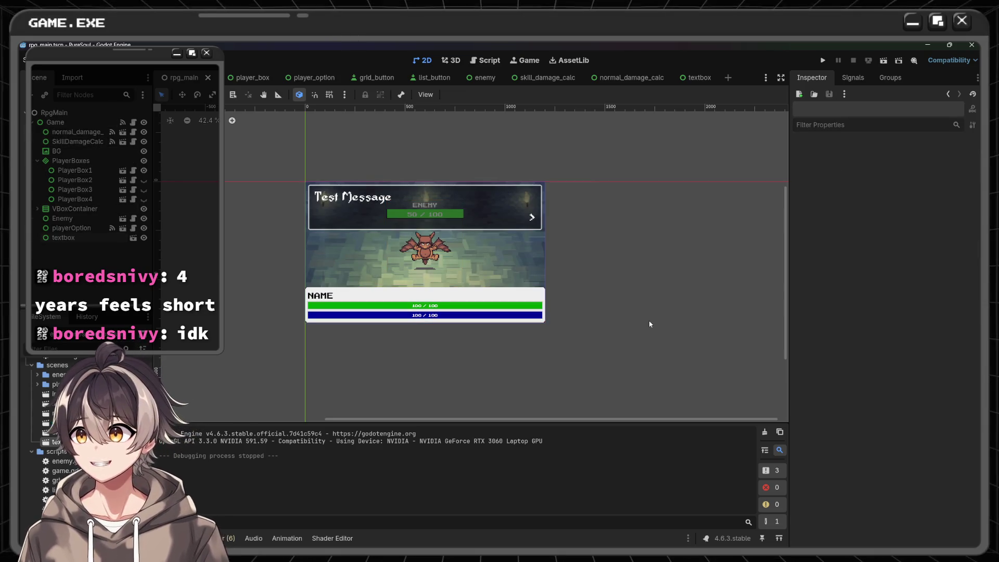
left_click(820, 61)
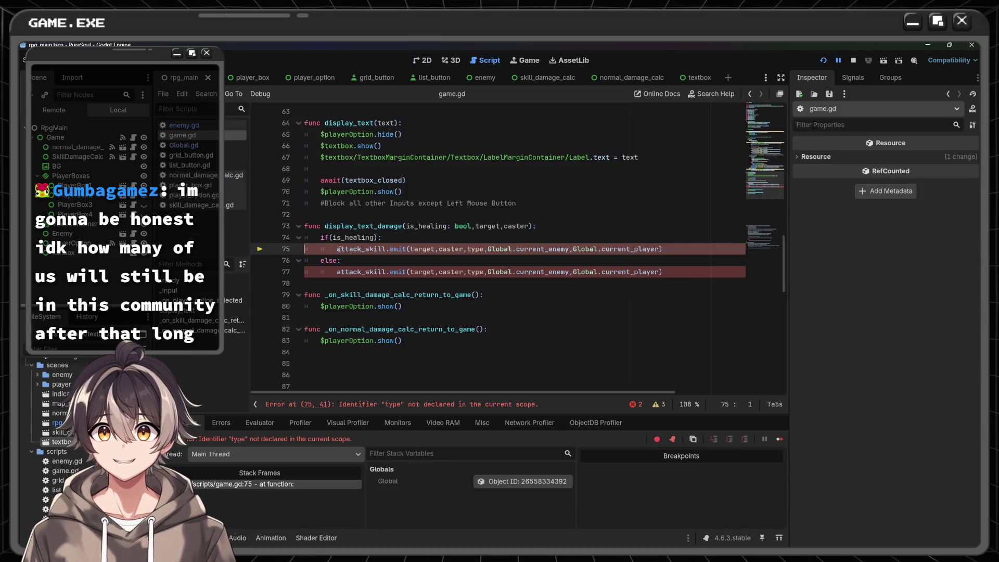
- Comment out the display_text_damage function on lines 73–77 and its calls on lines 54 and 57
scroll(334, 241, "up", 2)
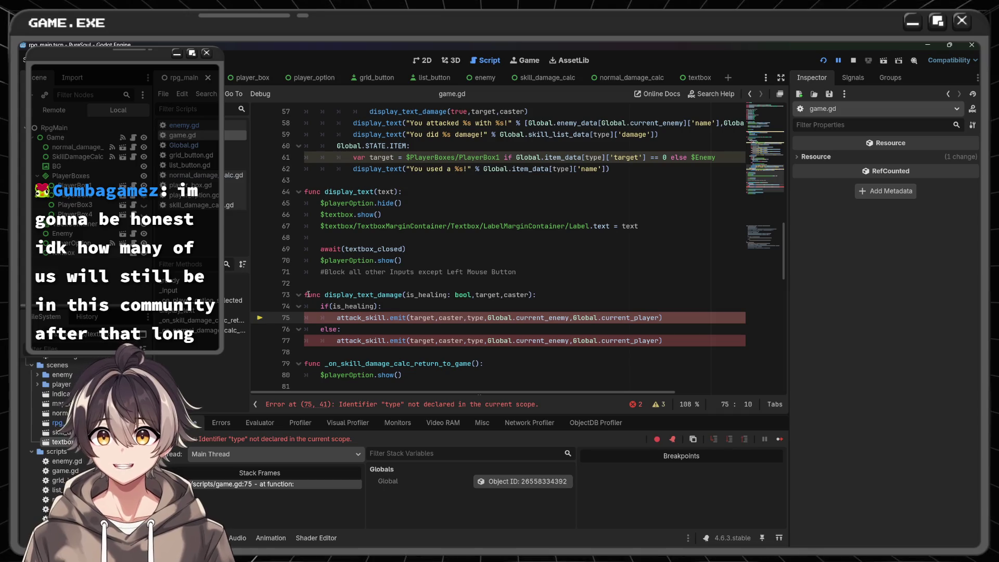
left_click(307, 294)
type("#")
scroll(355, 293, "down", 1)
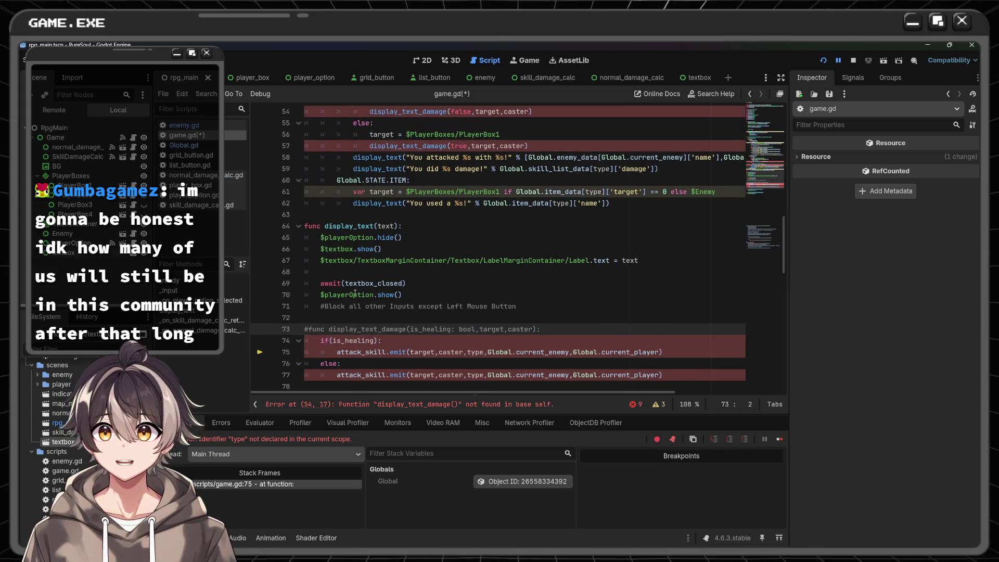
mouse_move(307, 272)
left_mouse_down()
mouse_move(437, 306)
mouse_move(677, 303)
left_mouse_up()
key("ctrl+k")
scroll(461, 288, "up", 5)
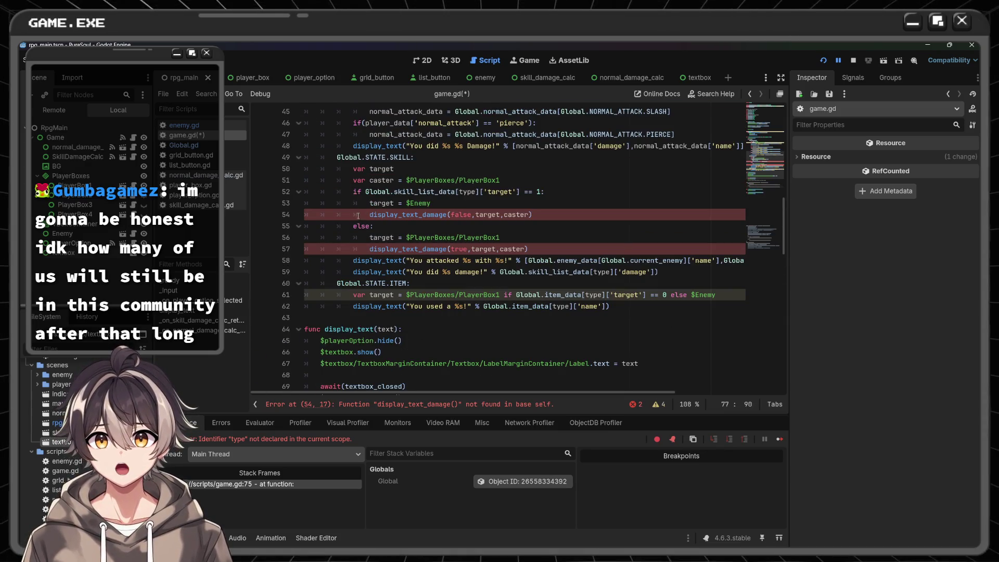
left_click(371, 215)
type("#")
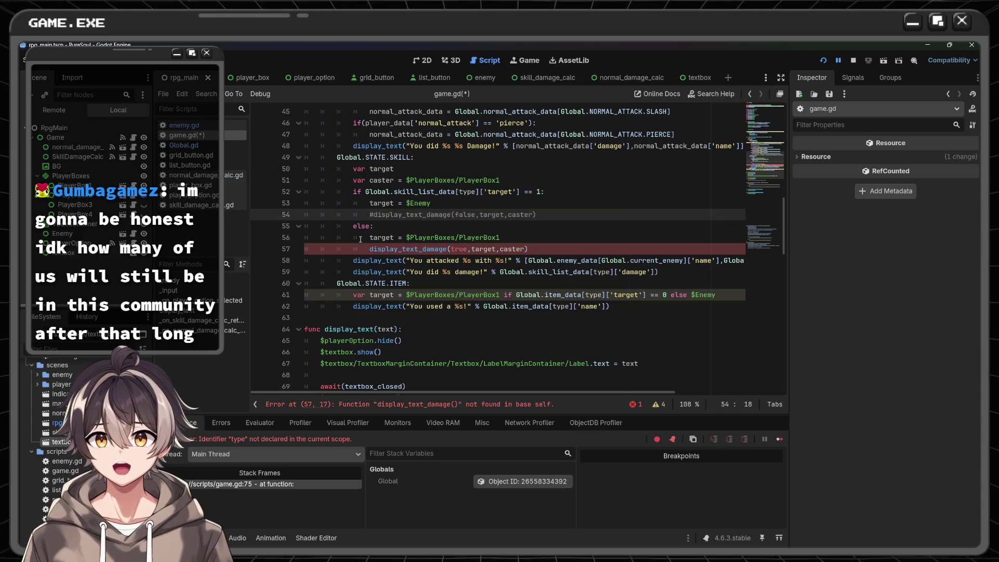
left_click(370, 248)
type("#")
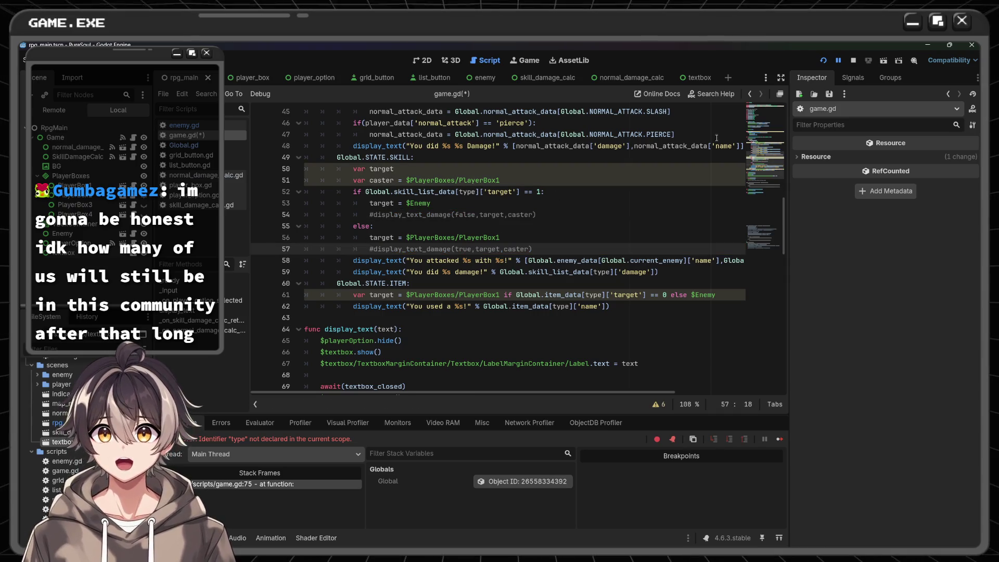
- Run the project, use a damage skill on the bird twice, then close the game window
left_click(823, 58)
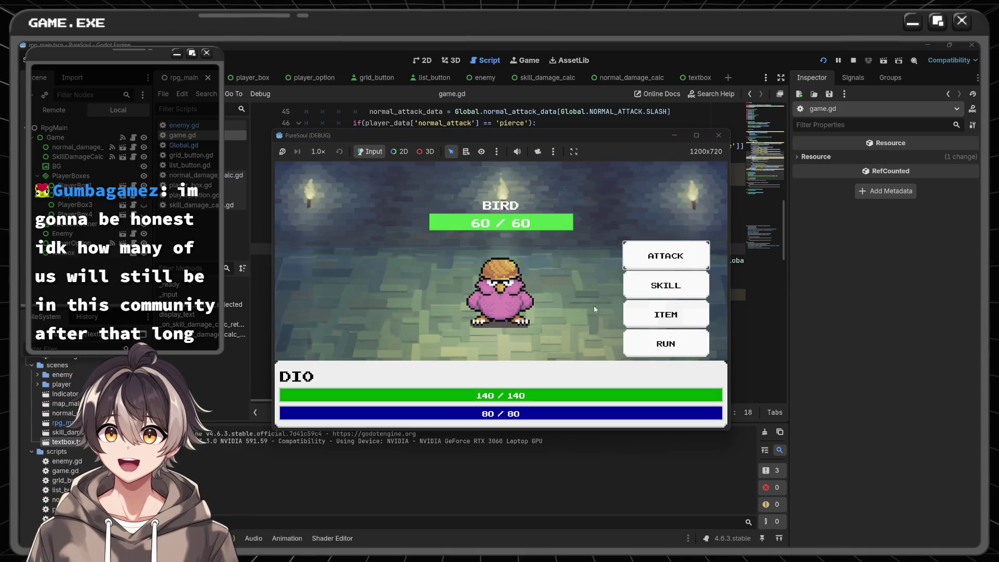
left_click(665, 285)
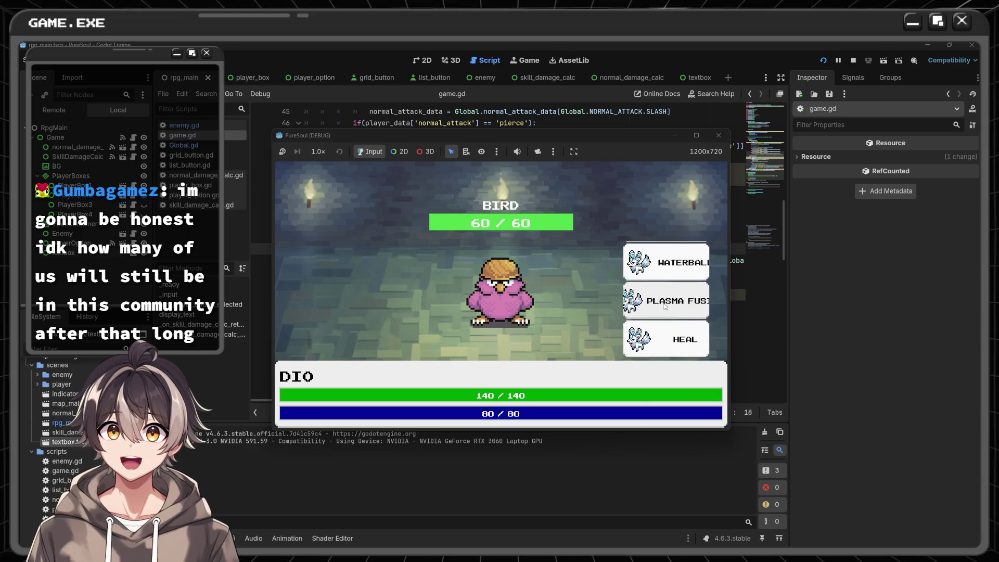
left_click(664, 306)
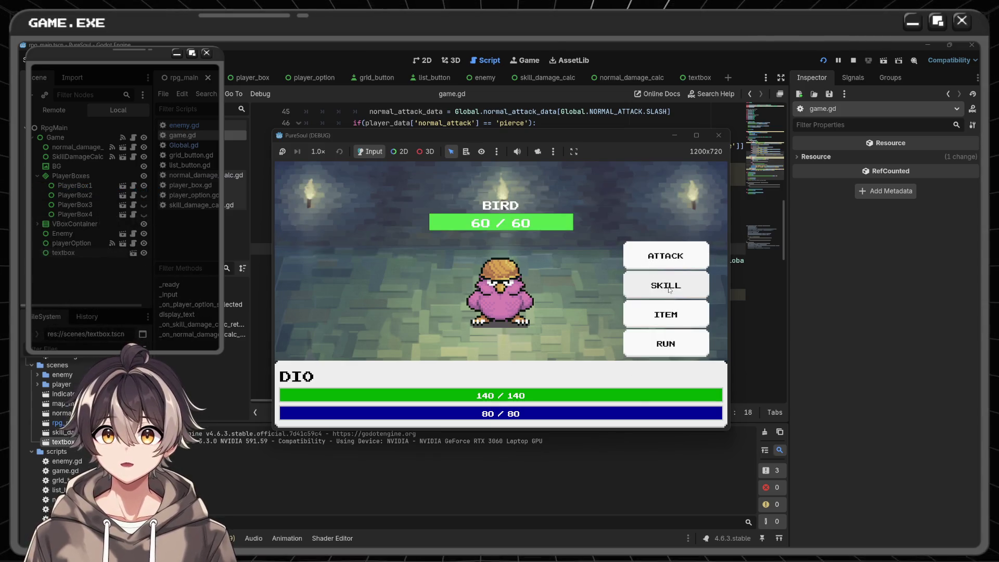
left_click(669, 290)
left_click(676, 309)
left_click(577, 315)
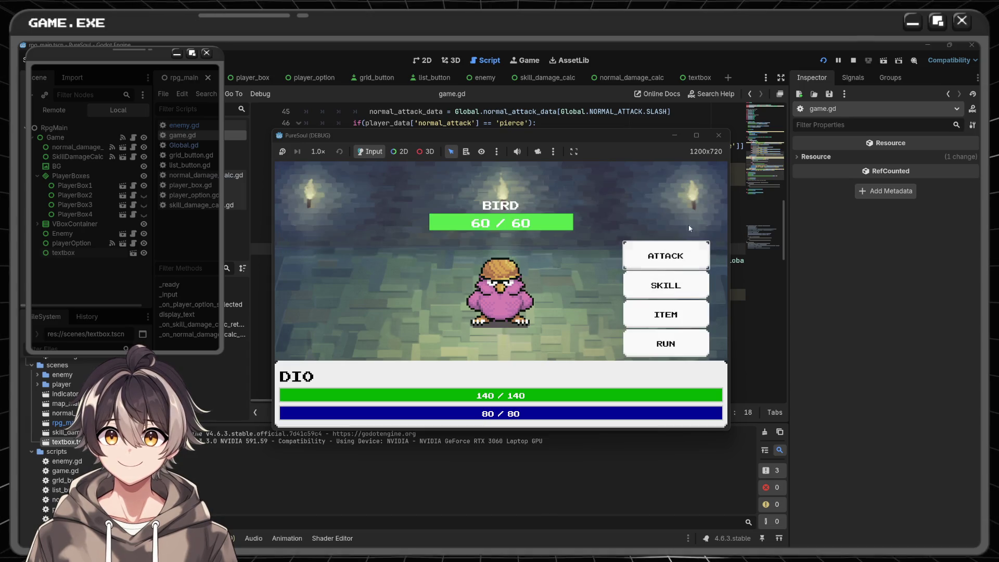
left_click(718, 135)
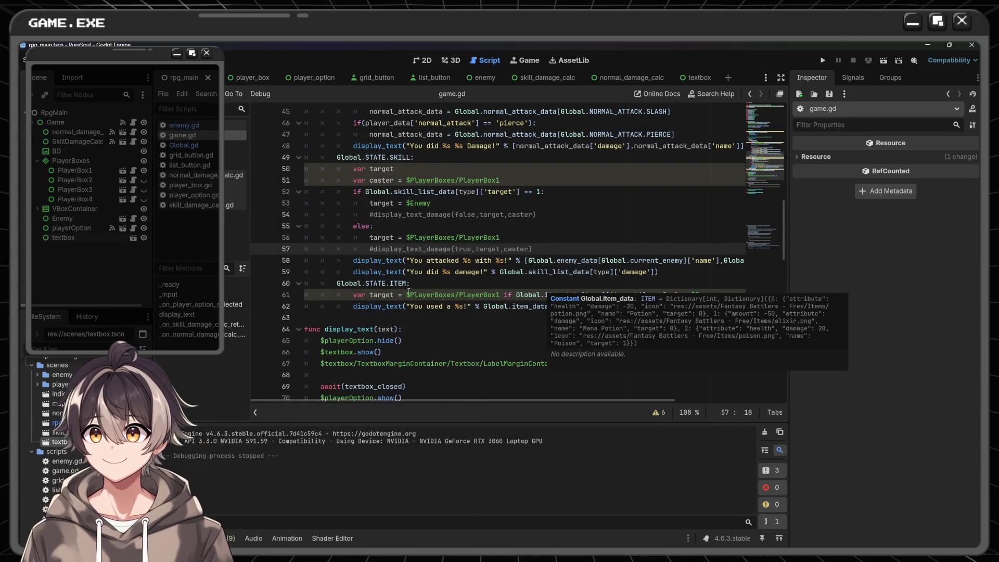
- Undo the last three edits to game.gd, including the commented-out calls, and save the script
scroll(380, 317, "down", 4)
scroll(561, 276, "up", 4)
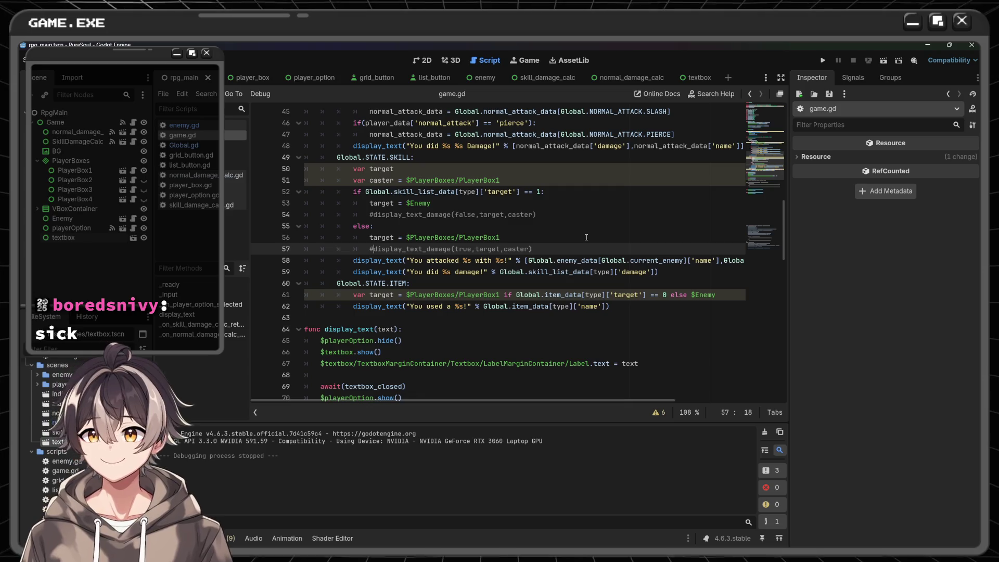
key("ctrl+z")
key("ctrl+z")
key("ctrl+z")
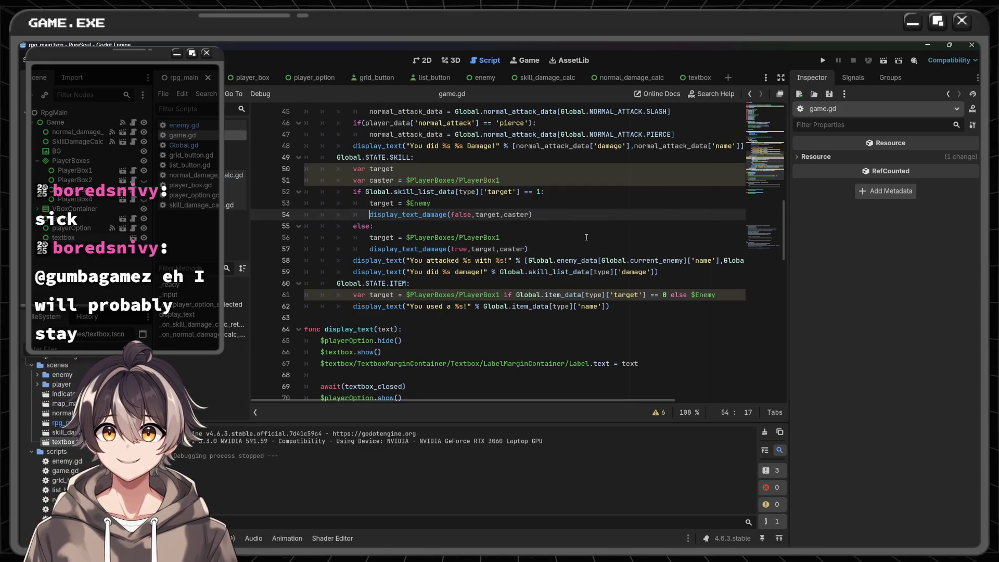
key("ctrl+z")
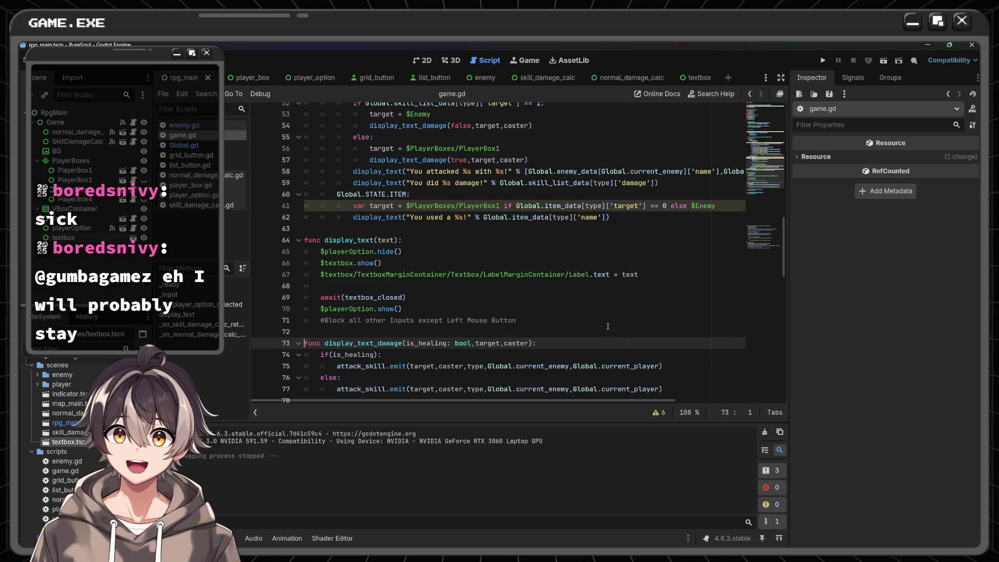
key("ctrl+z")
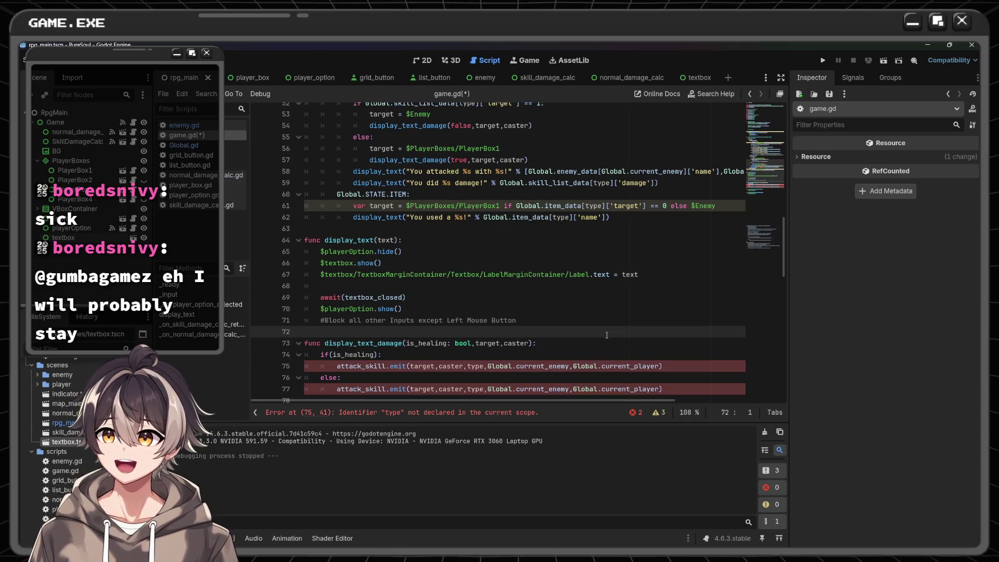
key("ctrl+s")
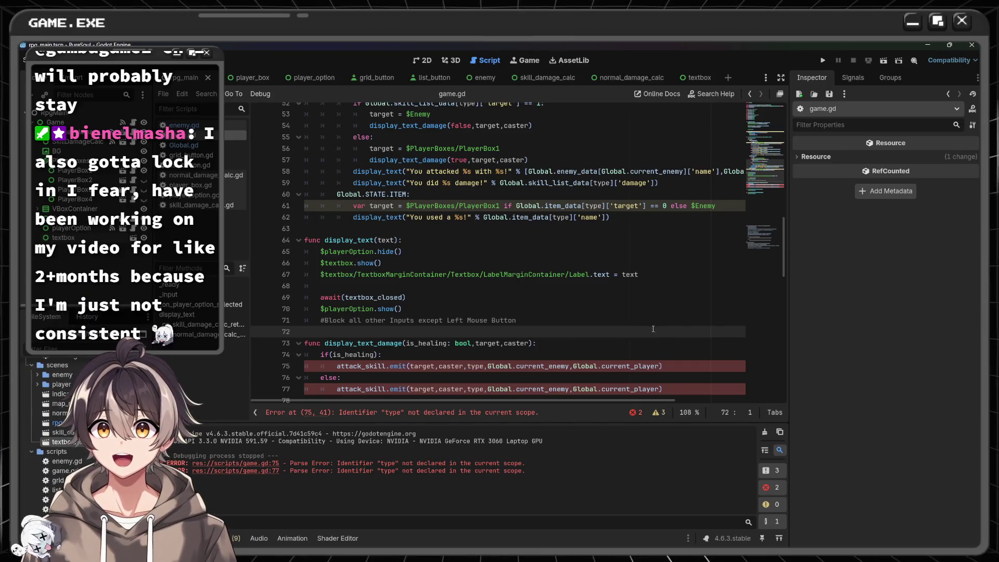
- Append ',type' to the display_text_damage calls on lines 57 and 54
scroll(653, 328, "up", 1)
left_click(526, 194)
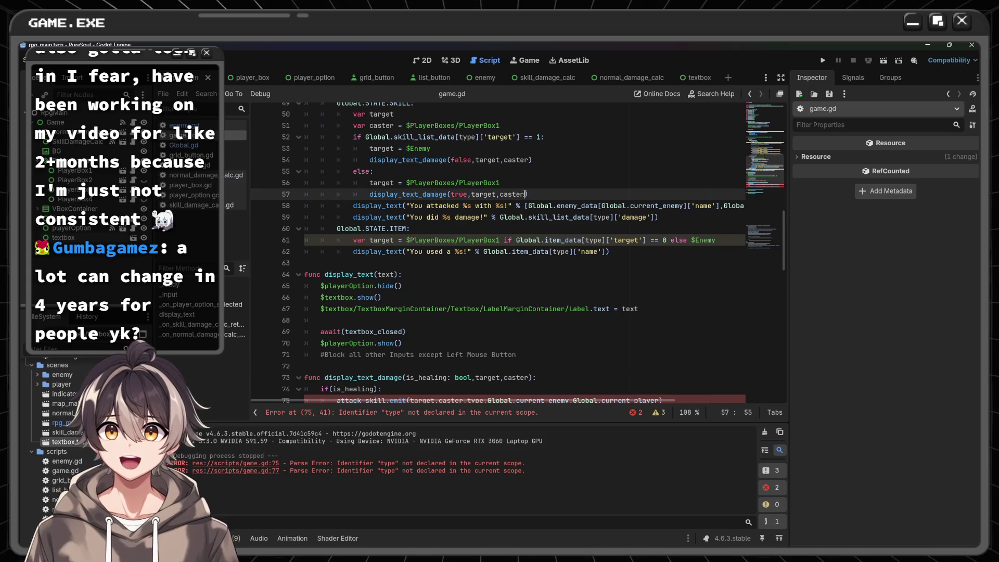
type(",type")
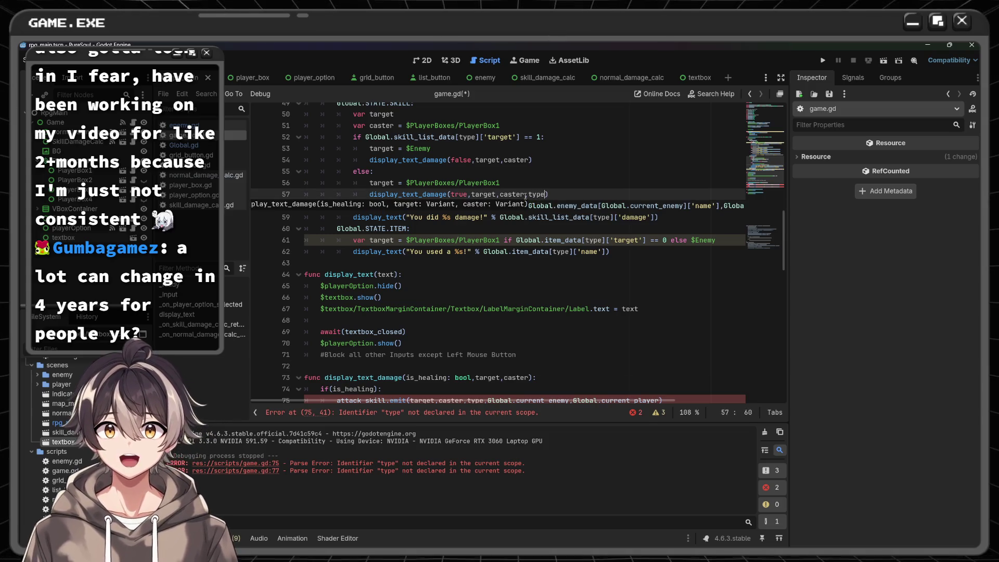
left_click(528, 169)
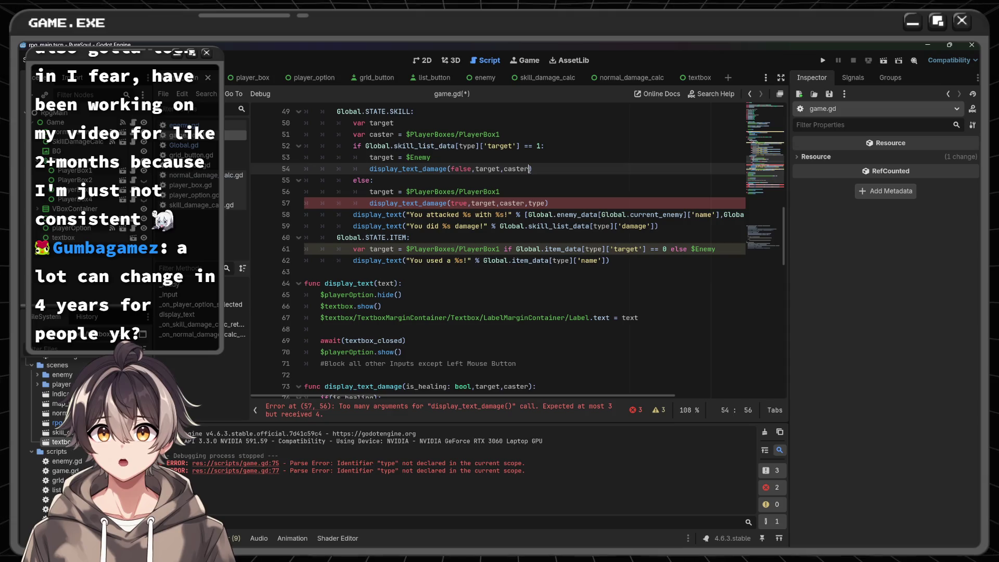
type(",type")
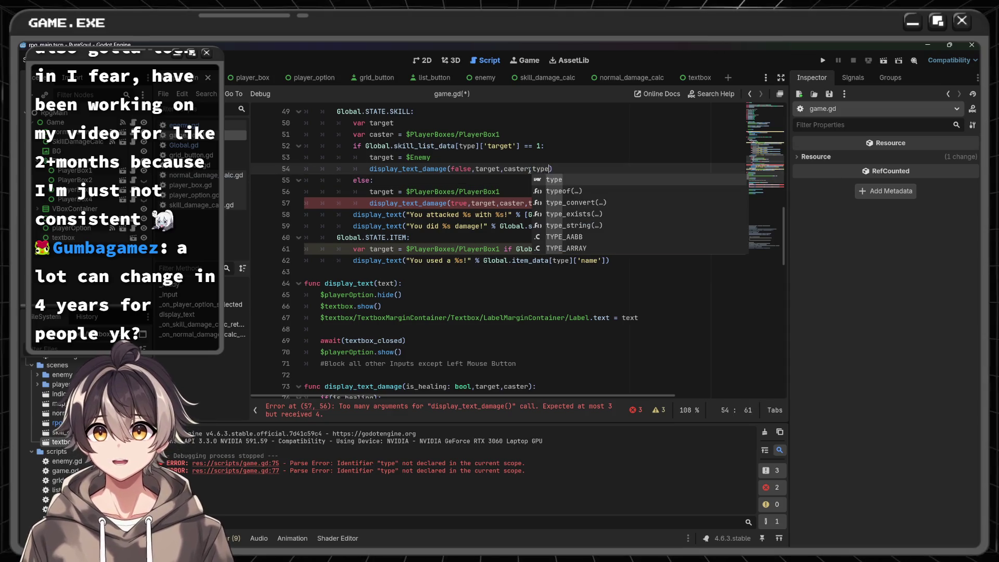
left_click(530, 169)
scroll(485, 272, "down", 4)
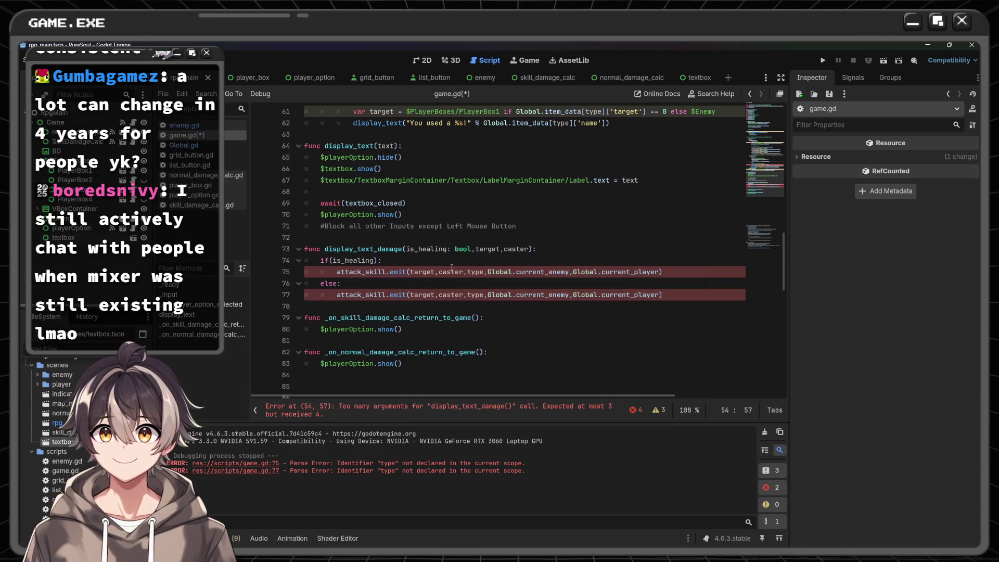
- Add ',type' to the display_text_damage parameter list on line 73
left_click(530, 248)
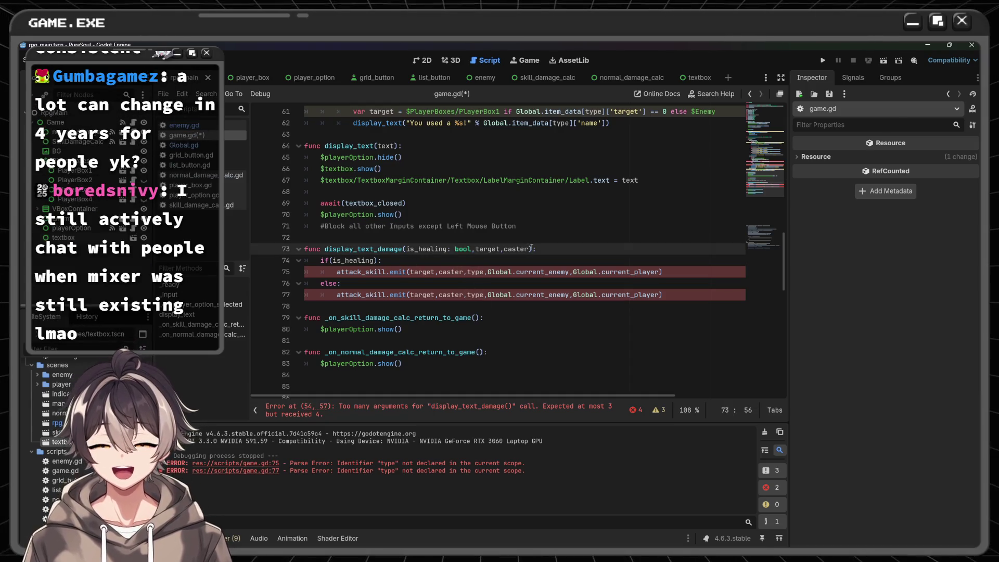
type(",type")
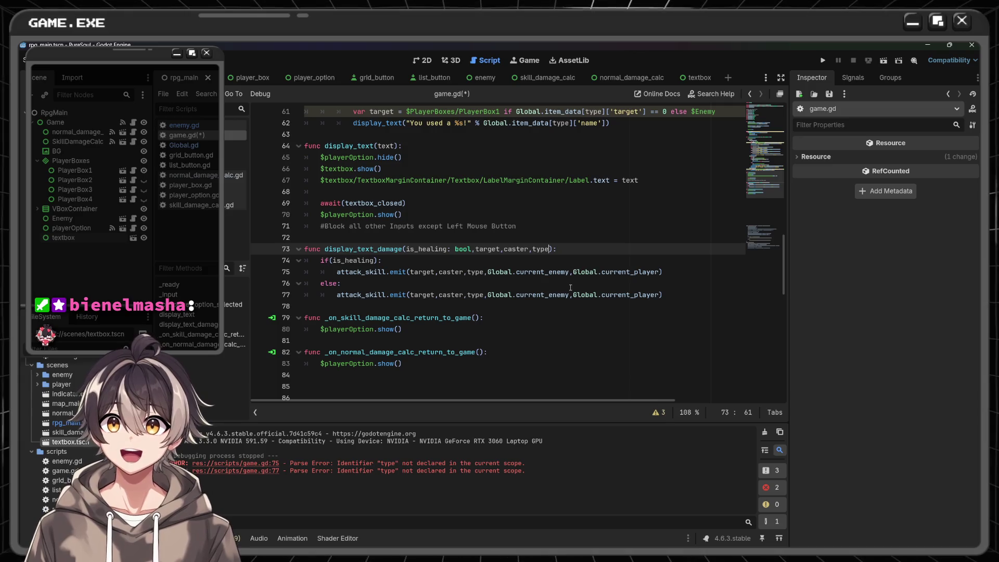
- Scroll through game.gd to review the updated display_text_damage calls and definition
scroll(565, 283, "up", 1)
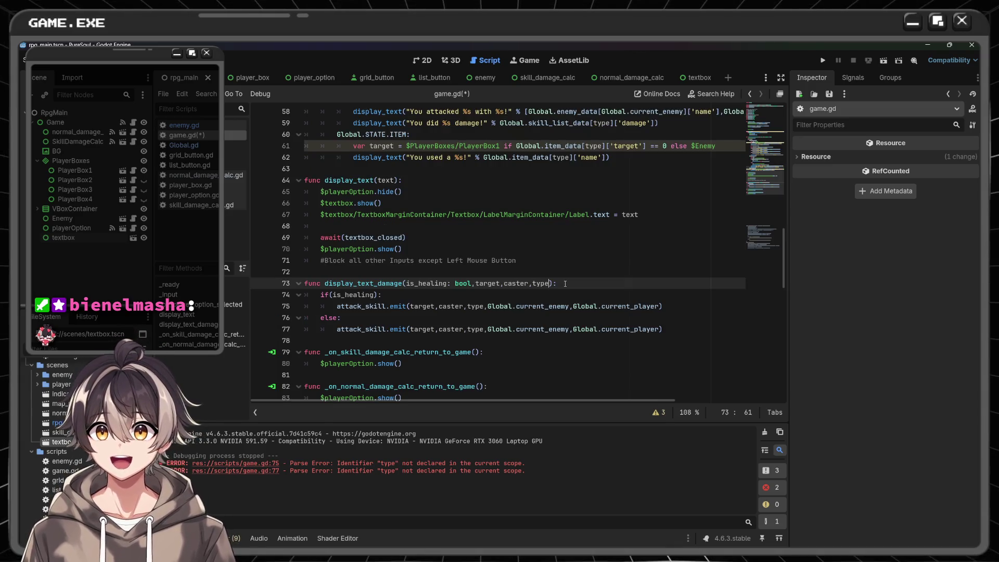
scroll(563, 239, "up", 2)
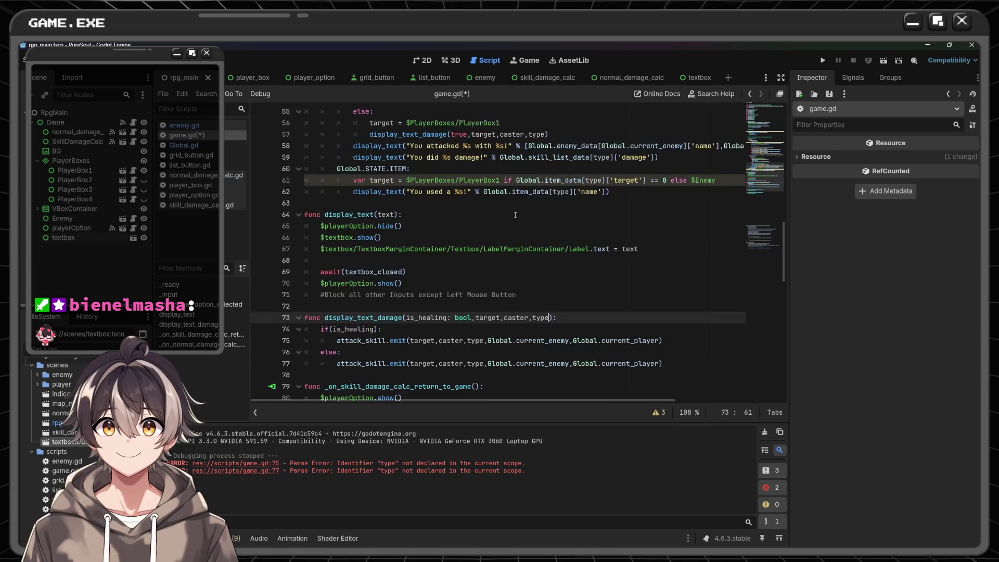
scroll(515, 214, "down", 2)
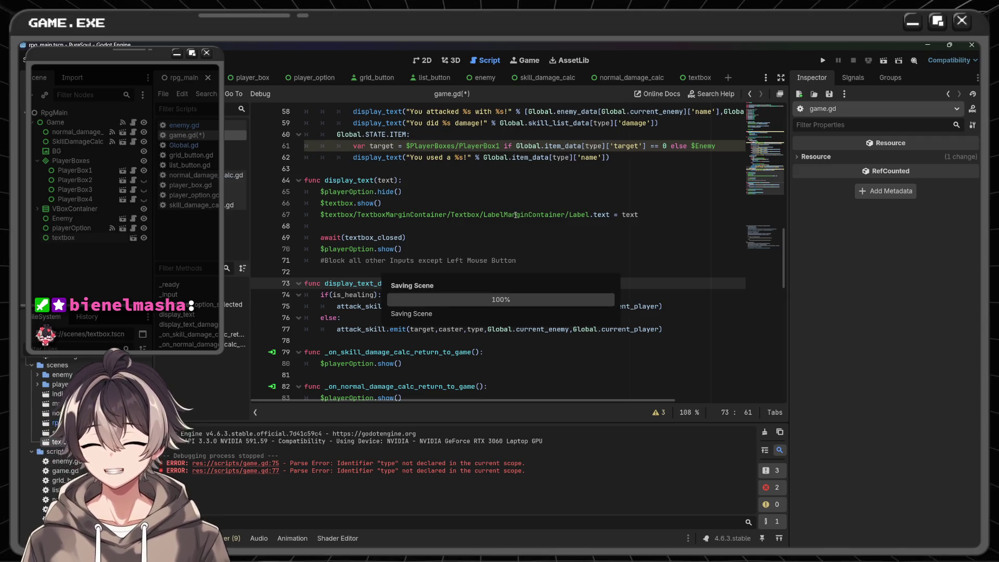
- Save game.gd, then scroll back up to the skill branch's display_text_damage calls
key("ctrl+s")
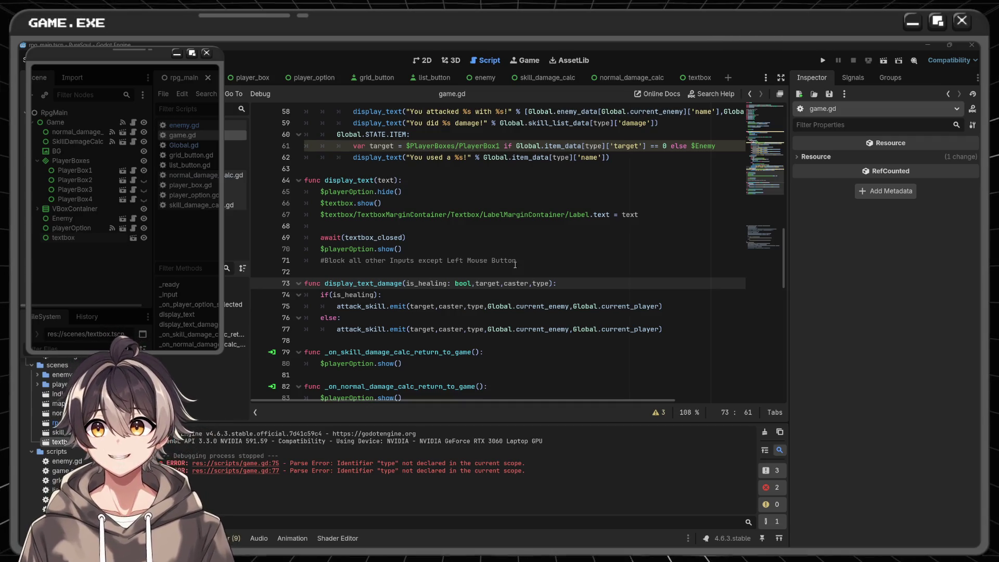
scroll(510, 258, "up", 2)
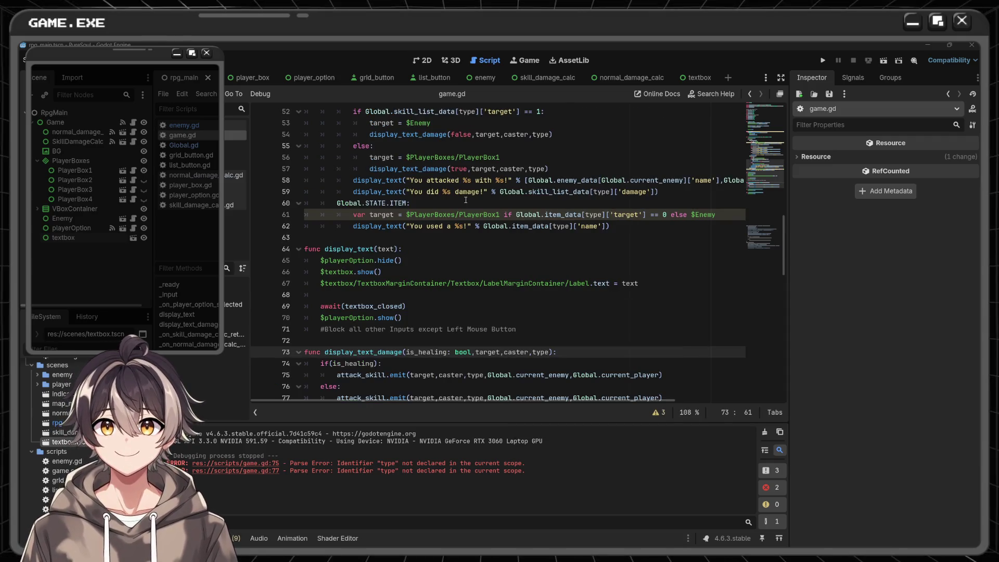
mouse_move(377, 194)
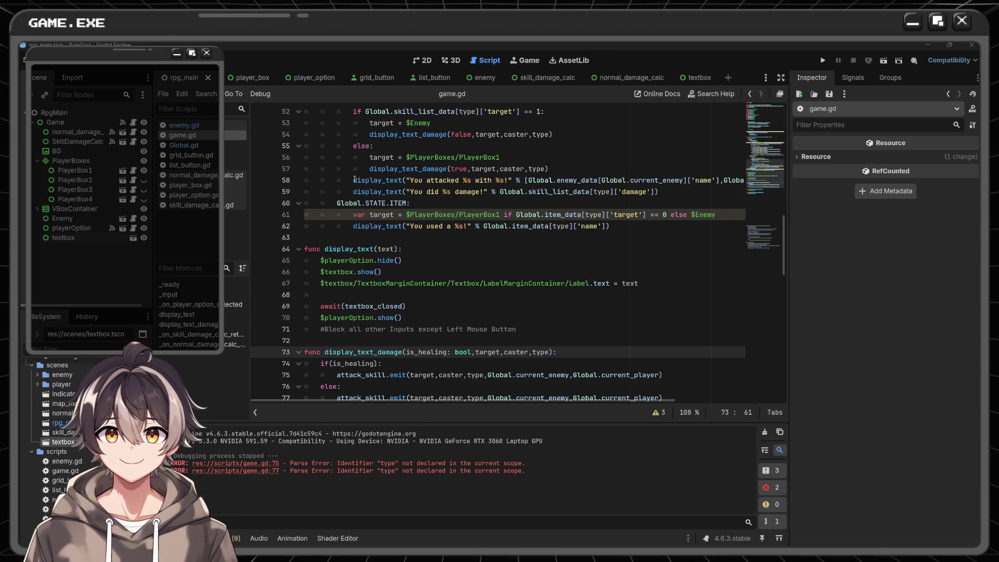
- Remove the 'You attacked %s with %s!' and 'You did %s damage!' lines from the skill branch
mouse_move(353, 180)
left_mouse_down()
mouse_move(421, 192)
mouse_move(650, 182)
mouse_move(662, 191)
left_mouse_up()
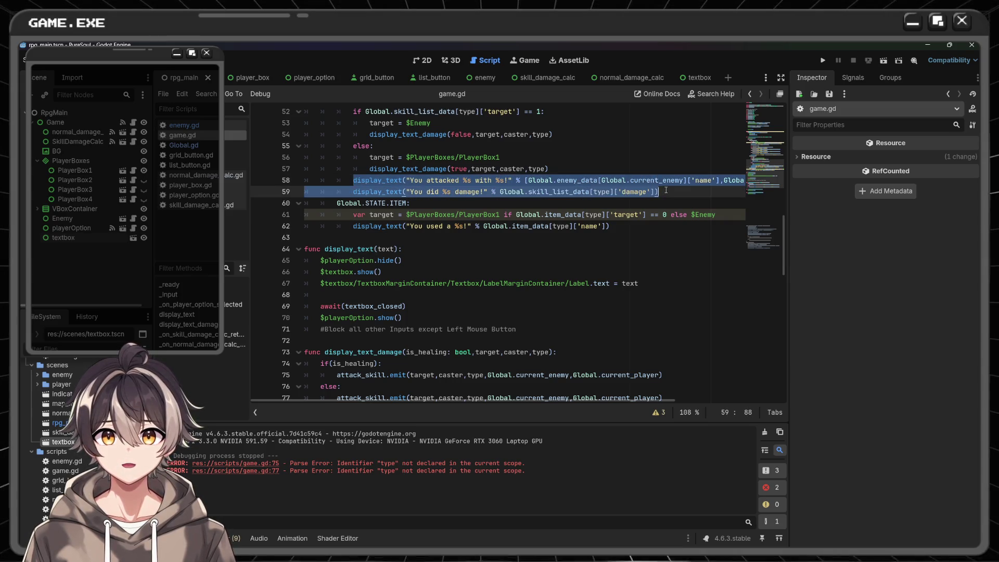
scroll(662, 192, "up", 1)
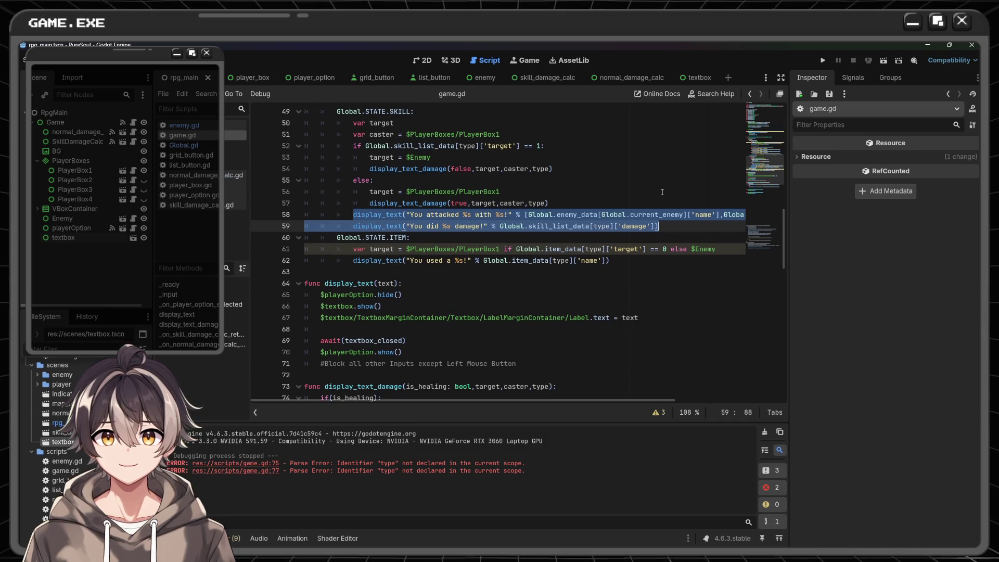
key("BackSpace")
key("BackSpace")
key("BackSpace")
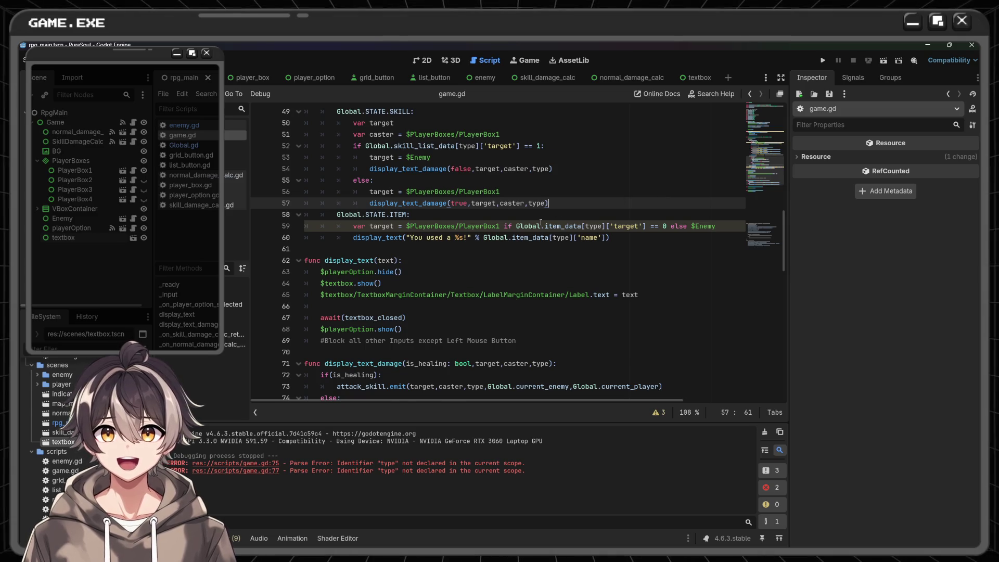
scroll(541, 222, "down", 3)
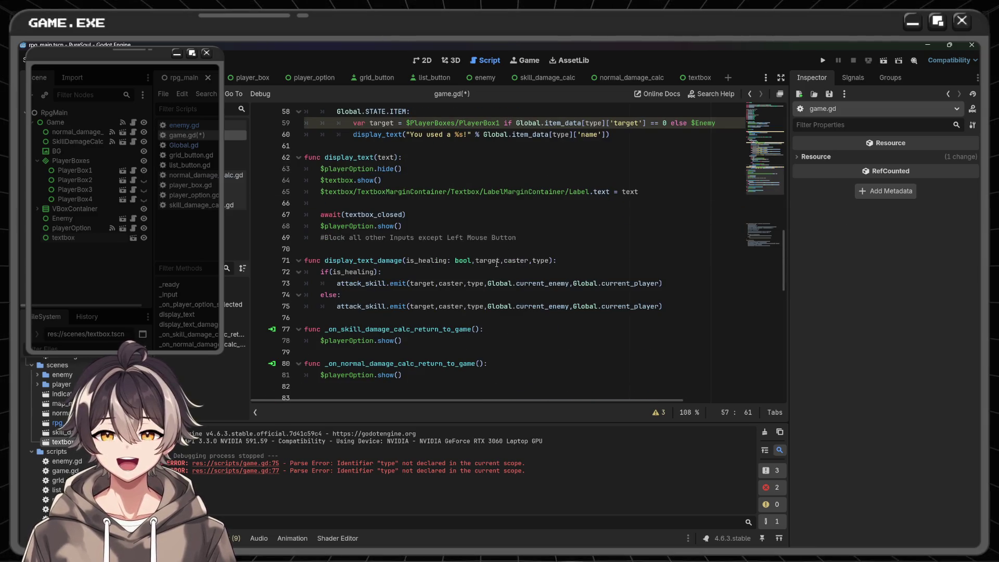
- Paste both message lines into the else branch, with the damage message after attack_skill.emit
left_click(627, 294)
key("Return")
key("ctrl+v")
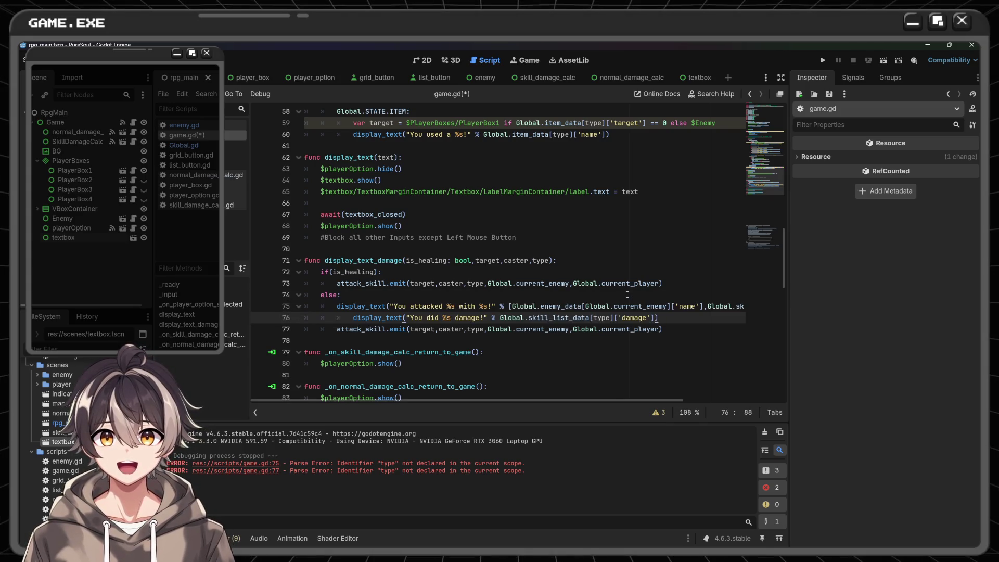
left_click_drag(353, 318, 658, 318)
key("ctrl+c")
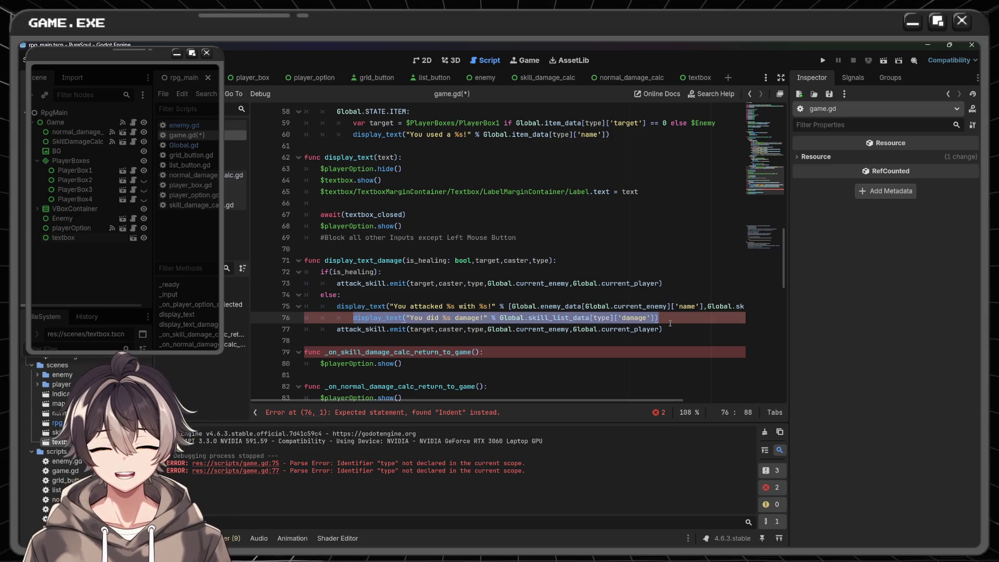
key("BackSpace")
key("BackSpace")
key("BackSpace")
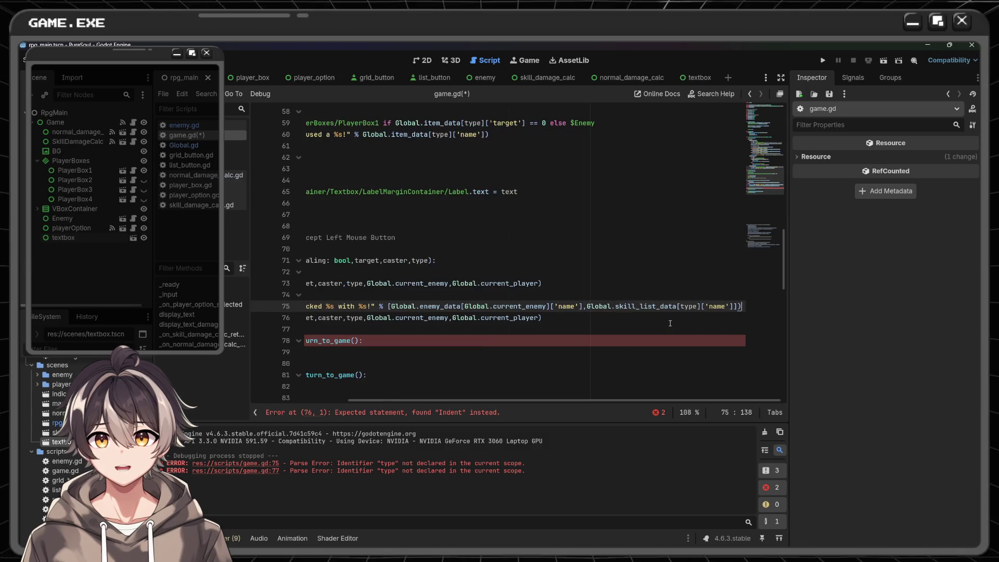
key("Down")
key("Return")
key("ctrl+v")
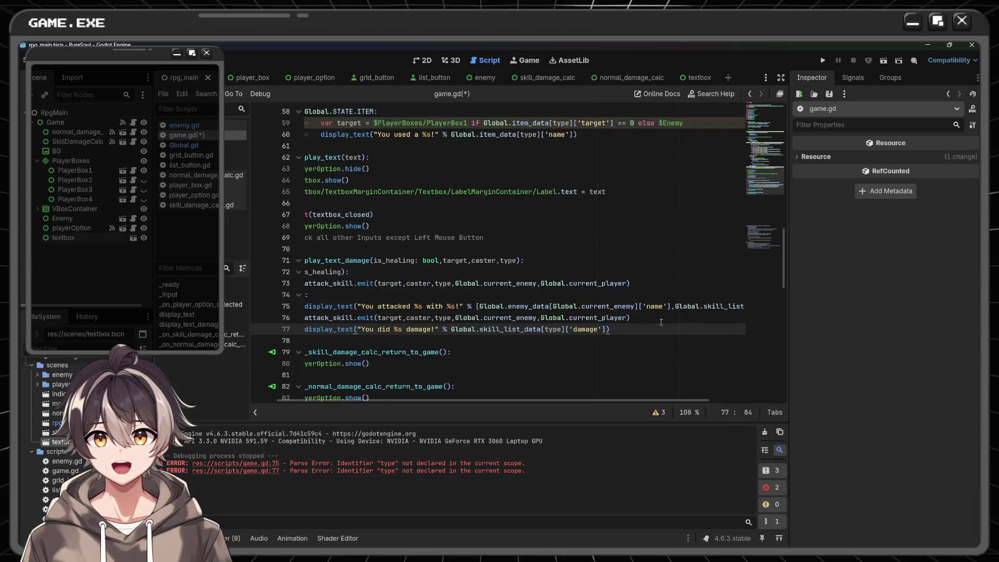
- Move 'You did %s damage!' above attack_skill.emit and correct its indentation
scroll(574, 322, "up", 5)
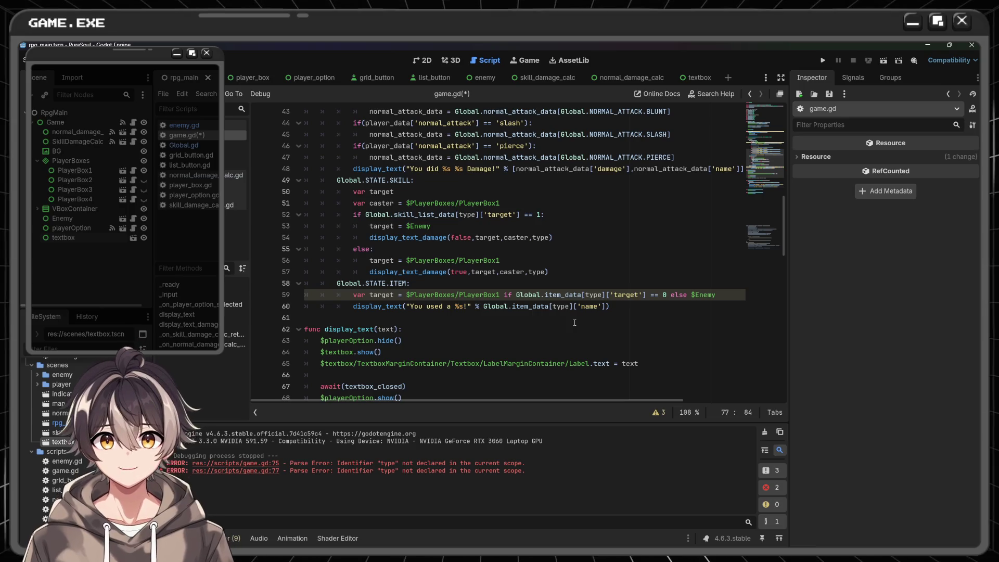
scroll(574, 322, "down", 7)
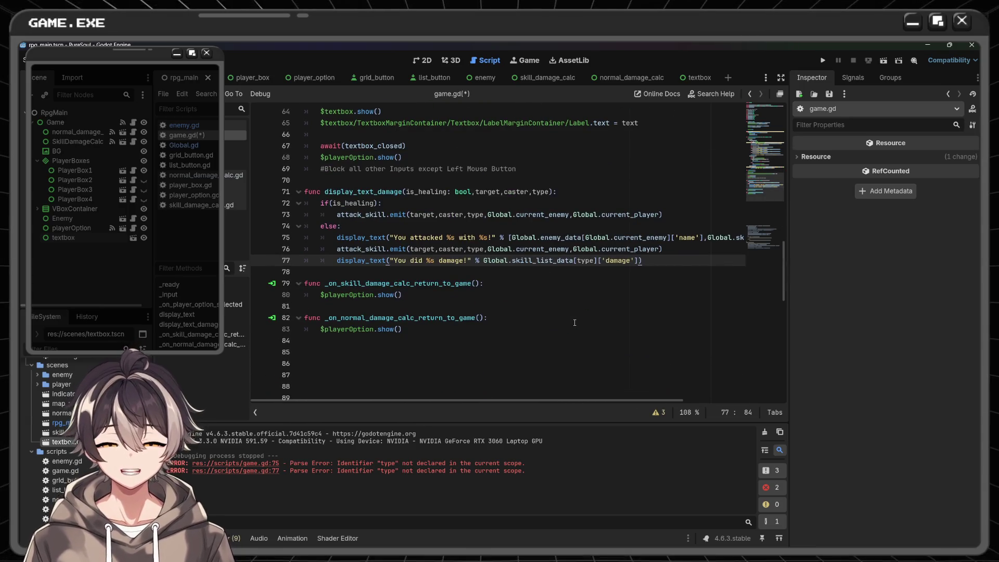
key("alt+Up")
key("Home")
key("shift+End")
key("Tab")
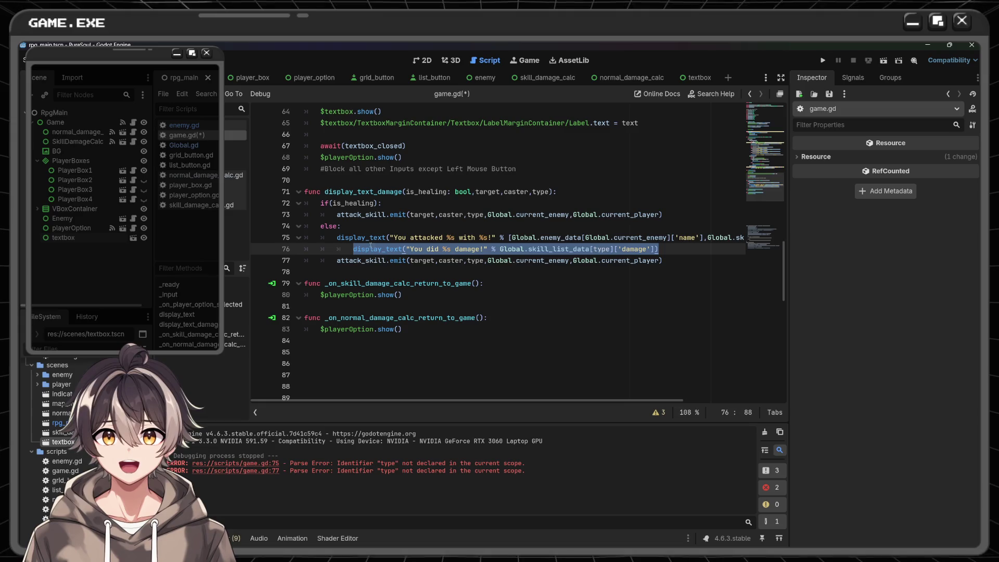
key("shift+Tab")
left_click(358, 250)
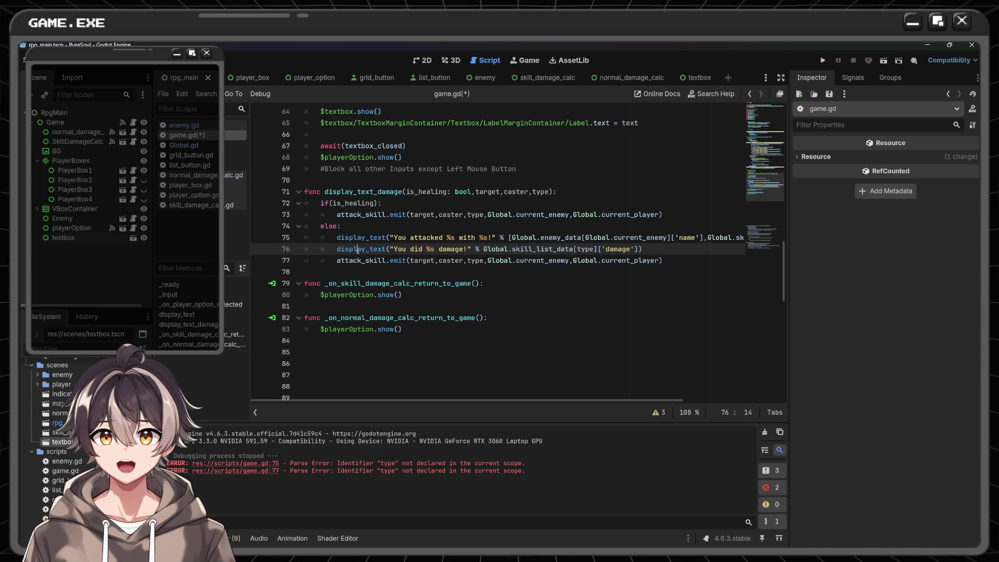
scroll(358, 249, "up", 6)
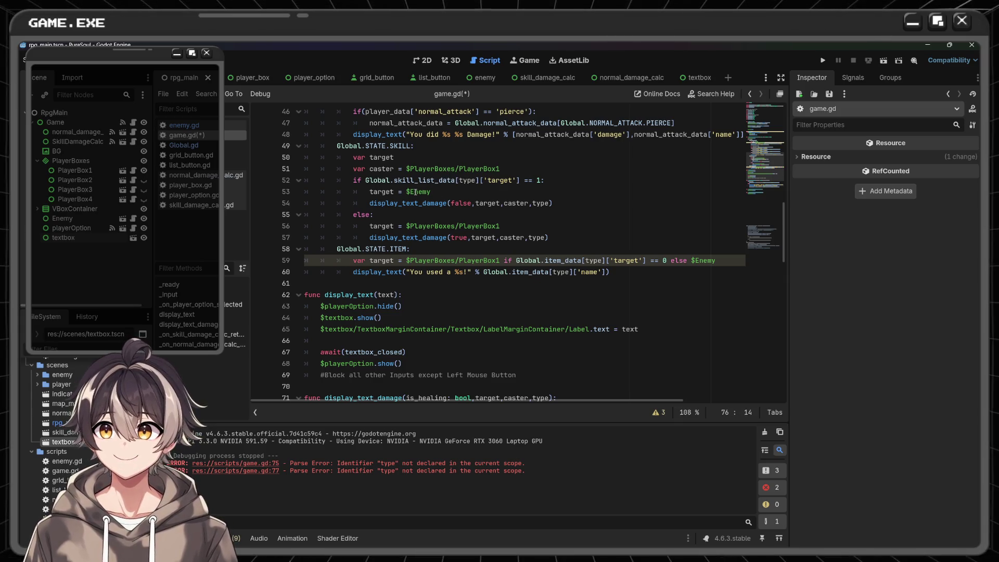
left_click_drag(369, 202, 556, 203)
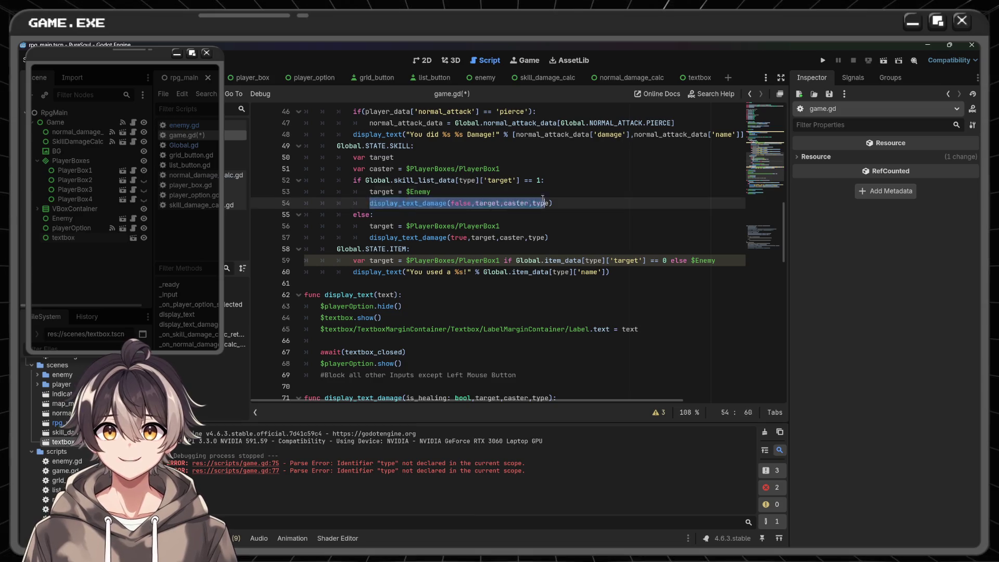
left_click(623, 205)
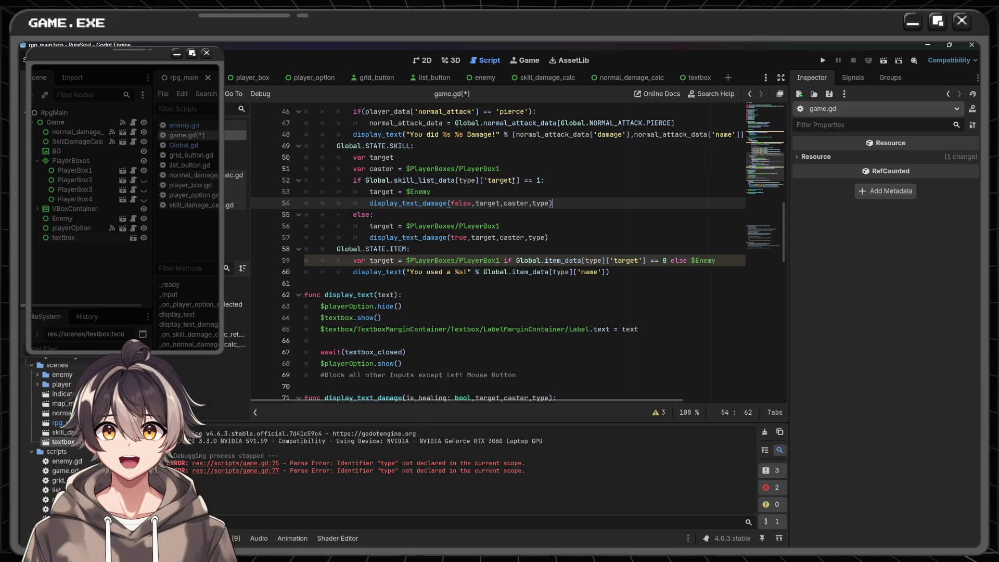
left_click_drag(370, 226, 501, 226)
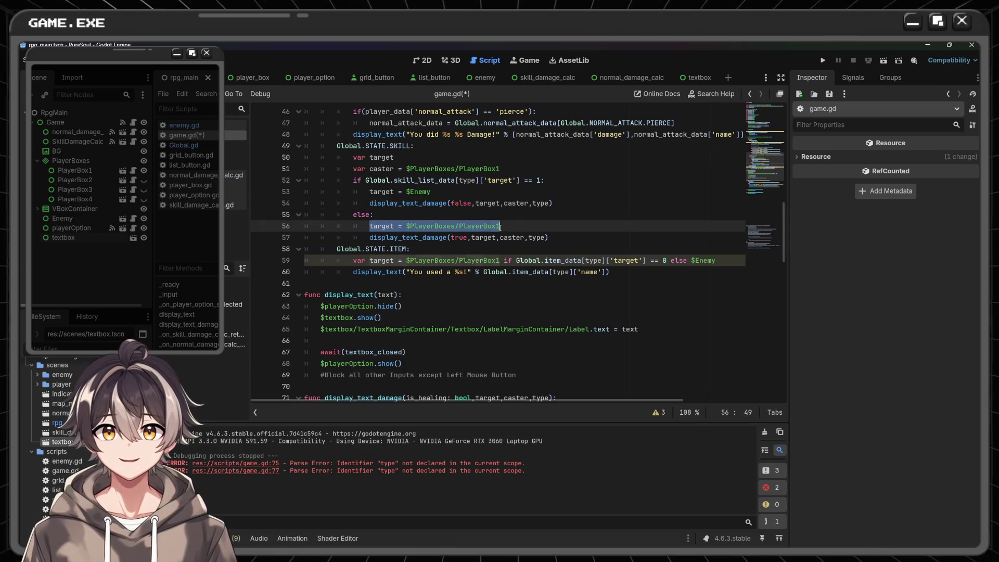
left_click(518, 229)
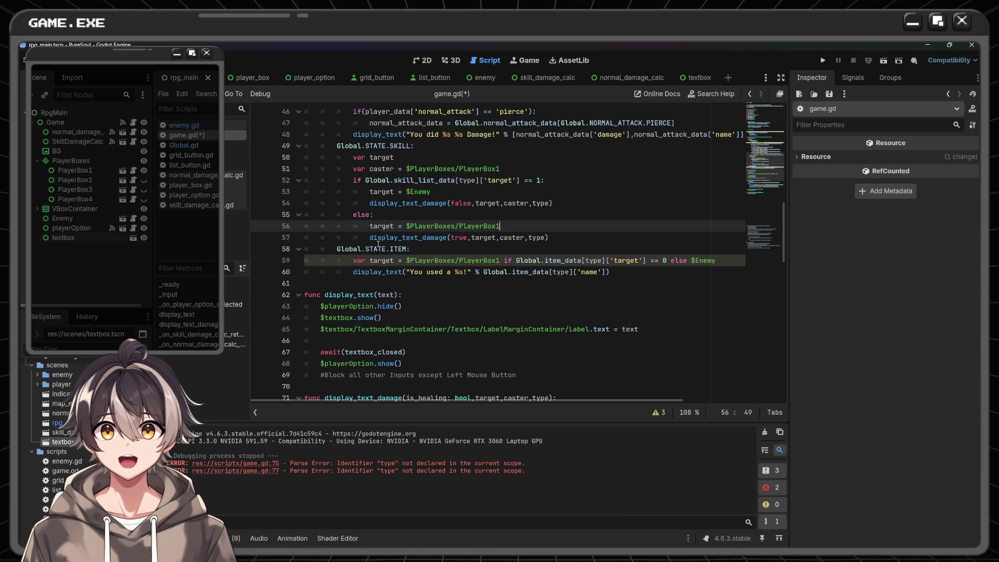
left_click_drag(374, 237, 562, 237)
scroll(561, 237, "down", 3)
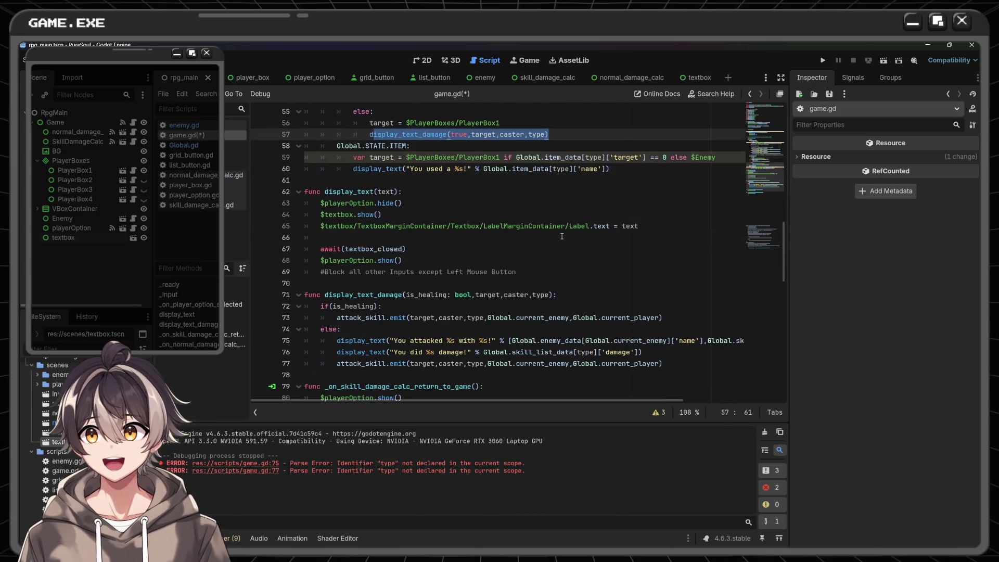
scroll(434, 247, "down", 3)
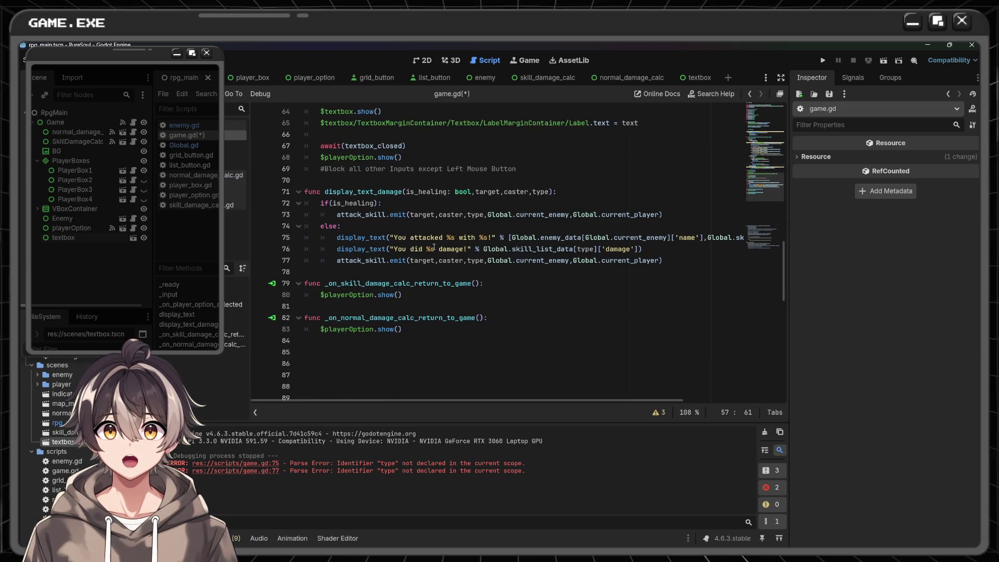
mouse_move(338, 239)
left_mouse_down()
mouse_move(572, 241)
mouse_move(660, 254)
left_mouse_up()
key("ctrl+c")
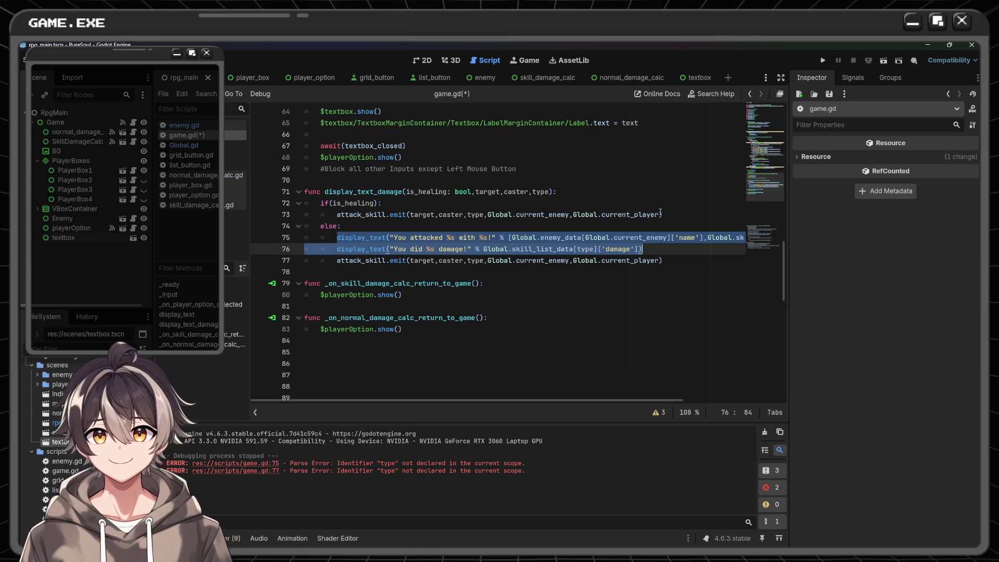
- Paste both message lines under if(is_healing) and change 'attacked' to 'healed'
left_click(594, 207)
key("Return")
key("ctrl+v")
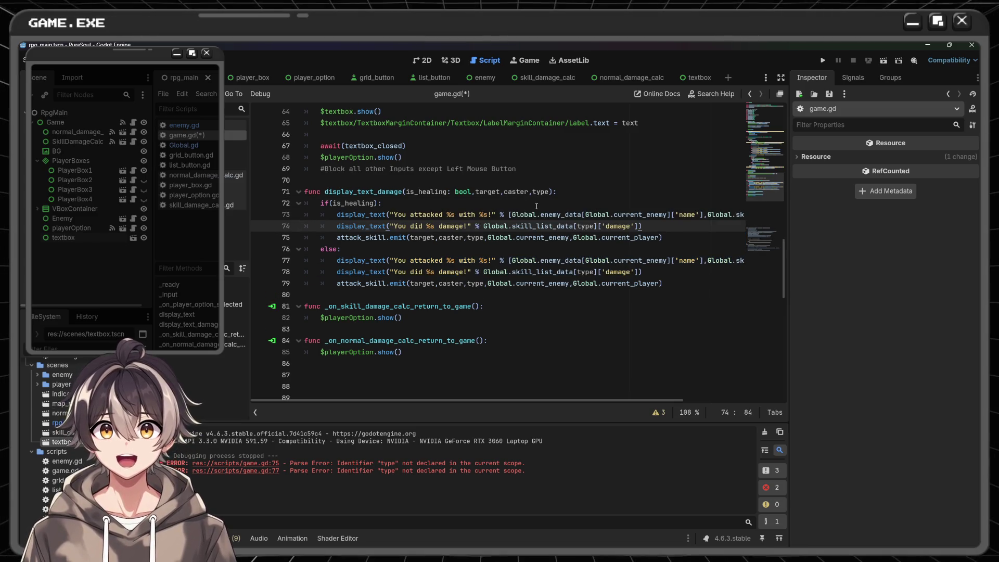
double_click(431, 213)
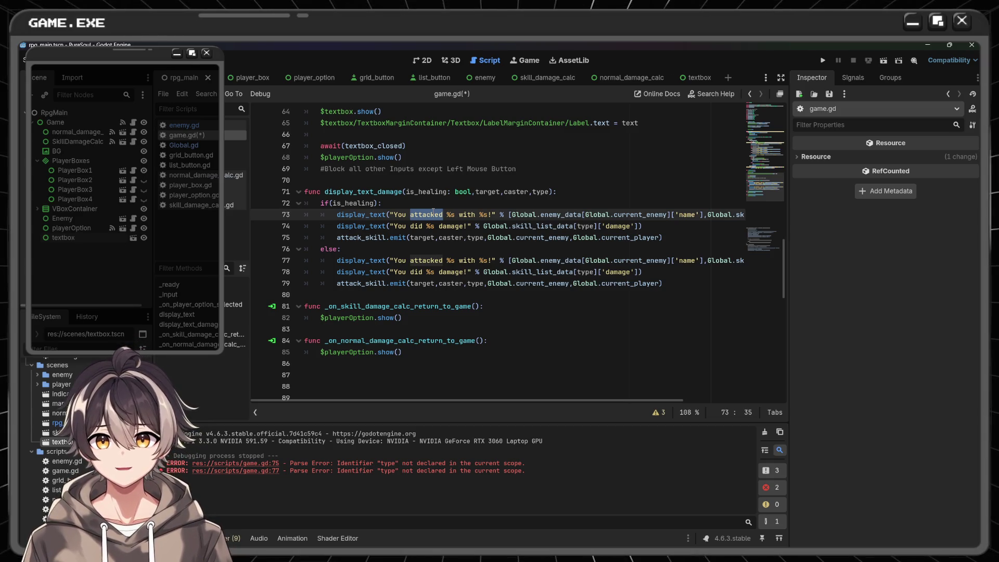
type("healed")
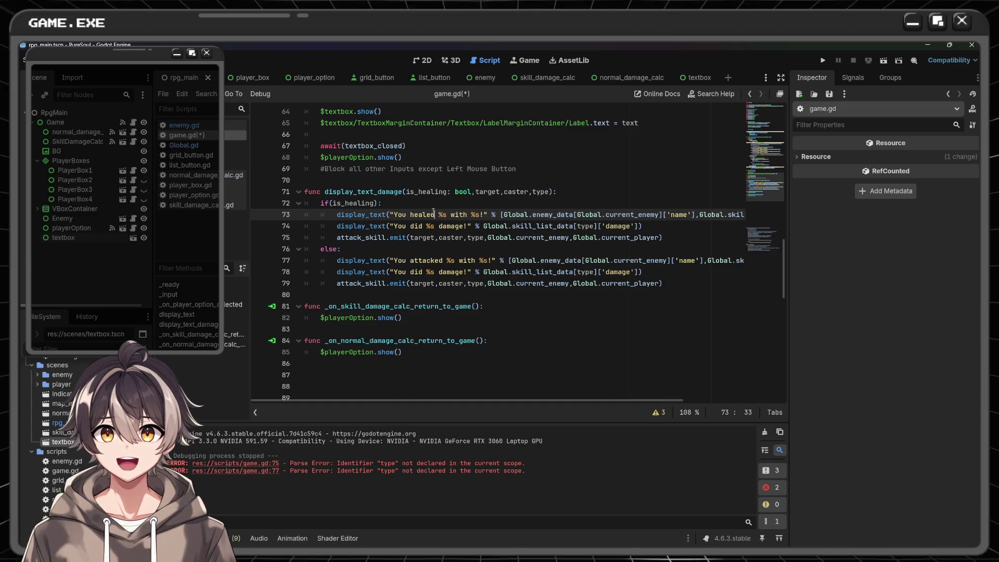
scroll(427, 210, "right", 3)
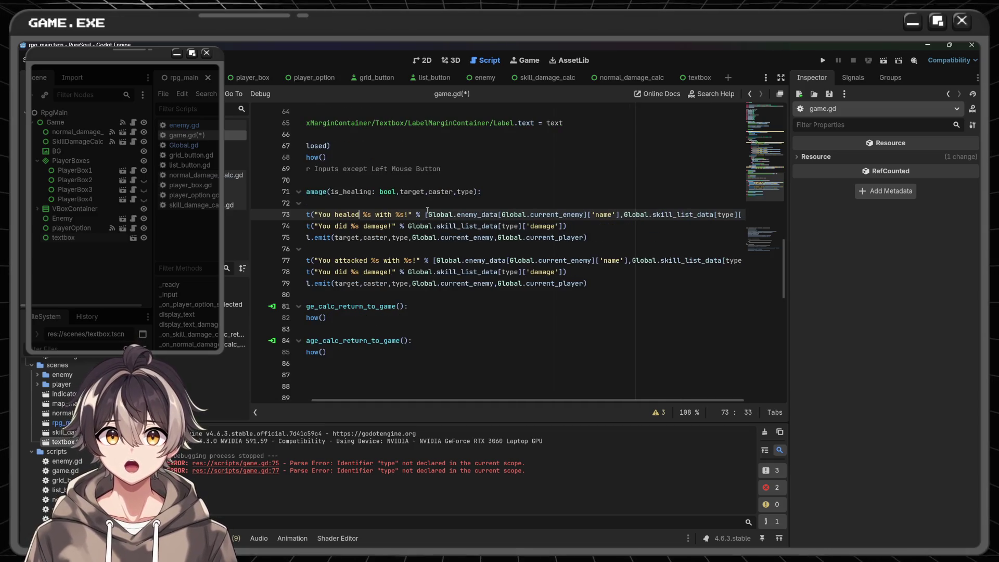
scroll(475, 206, "left", 3)
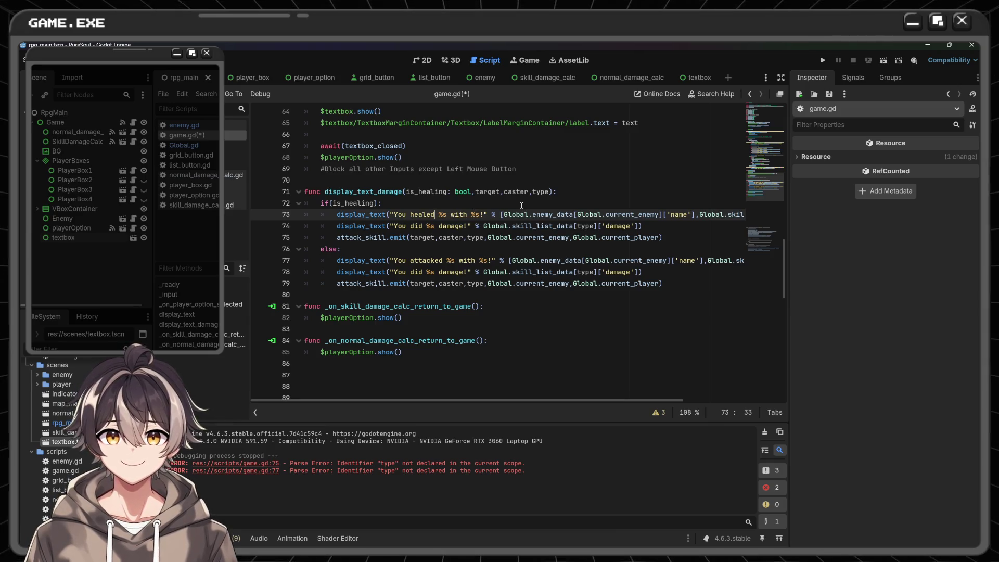
- Replace enemy_data with player_data and current_enemy with current_player in the healing message
double_click(553, 214)
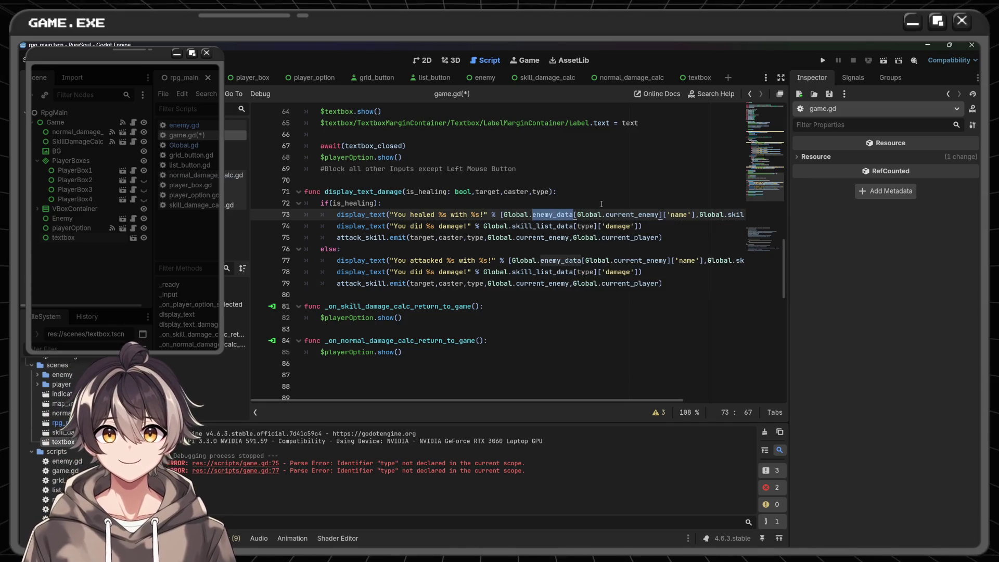
type("player")
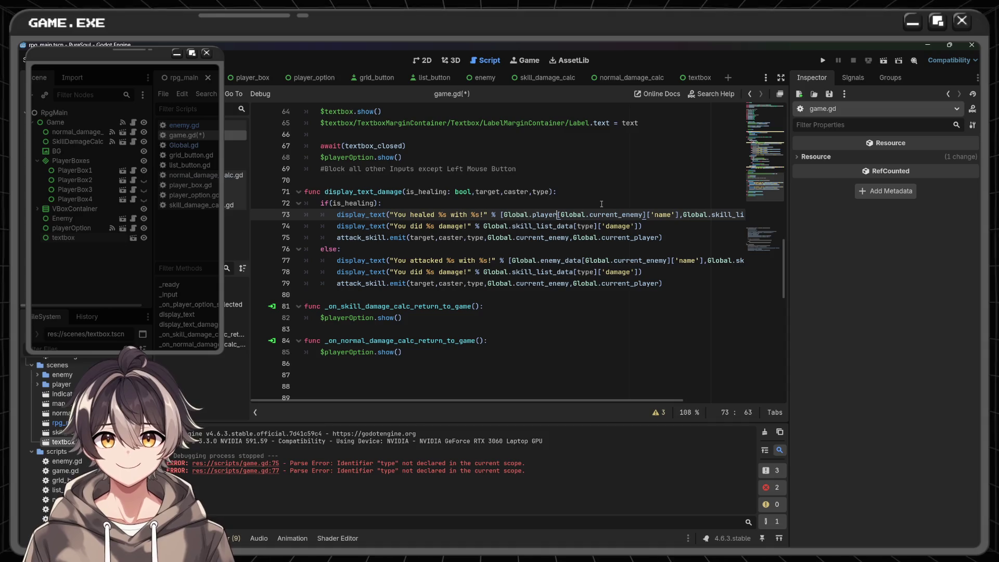
type("_data")
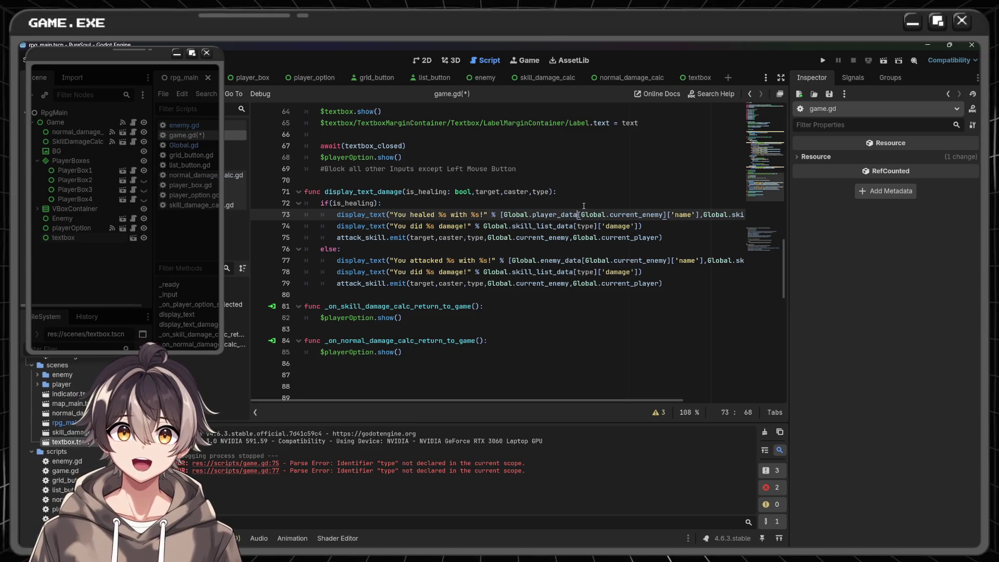
double_click(631, 214)
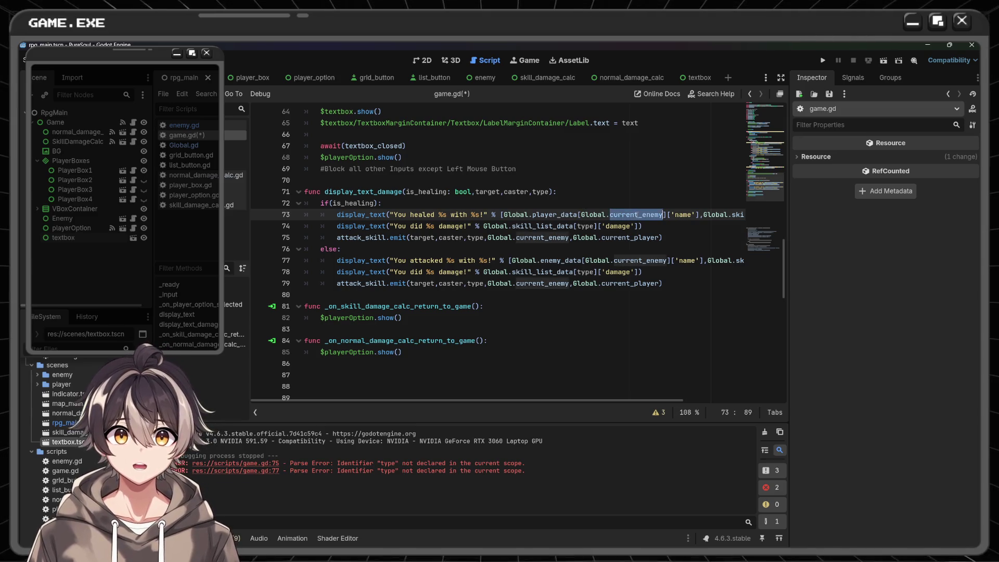
type("current_")
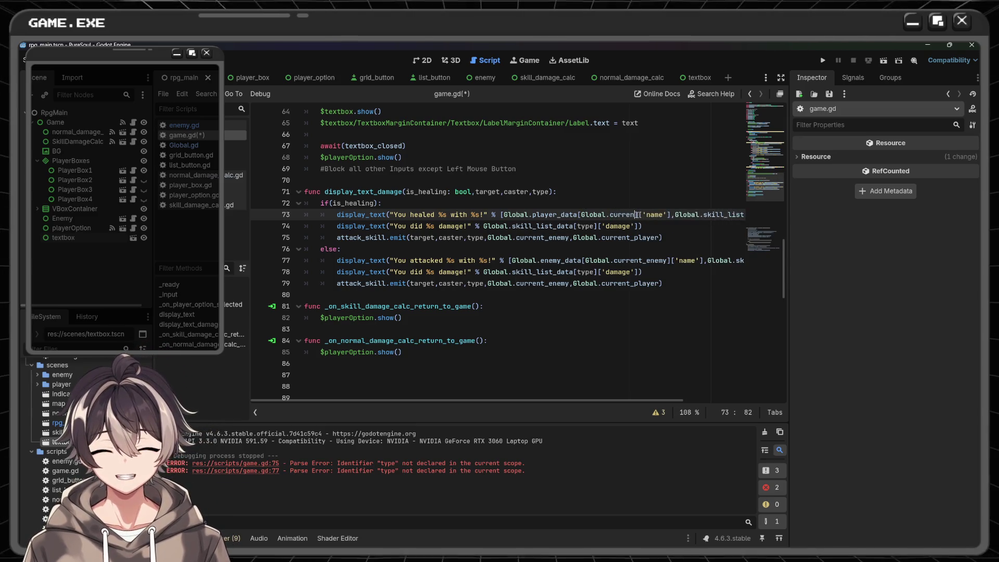
type("play")
key("Return")
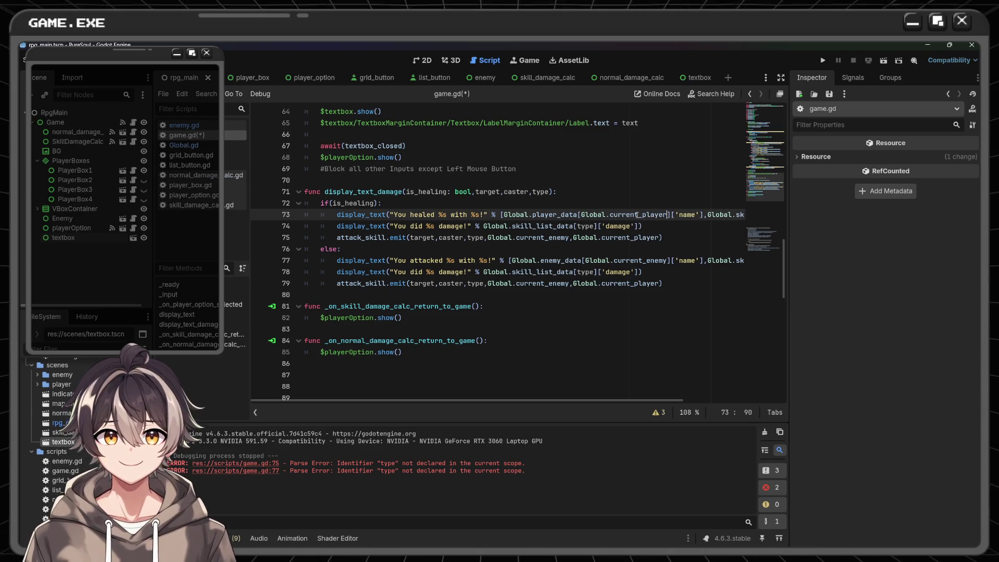
scroll(625, 214, "right", 2)
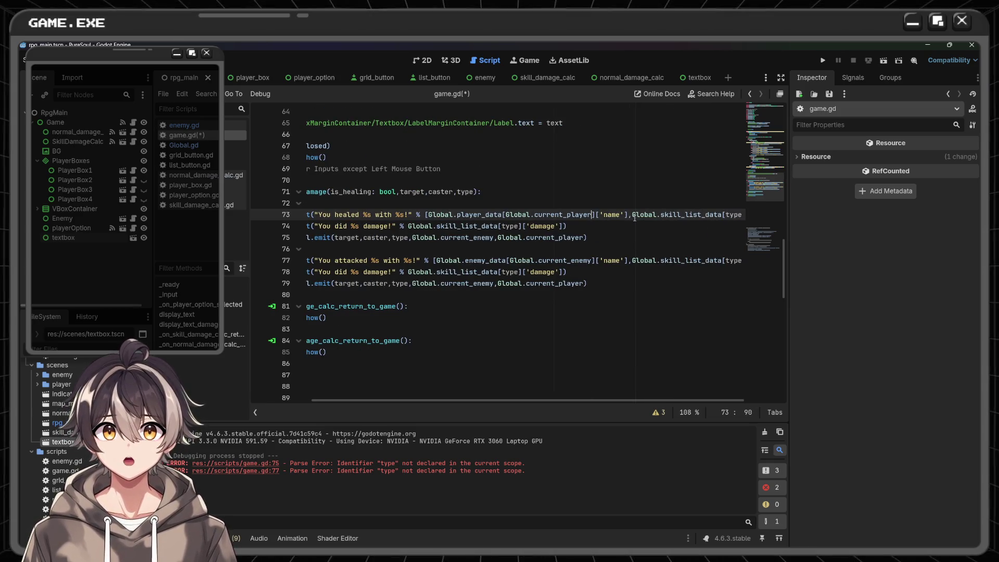
scroll(644, 214, "right", 2)
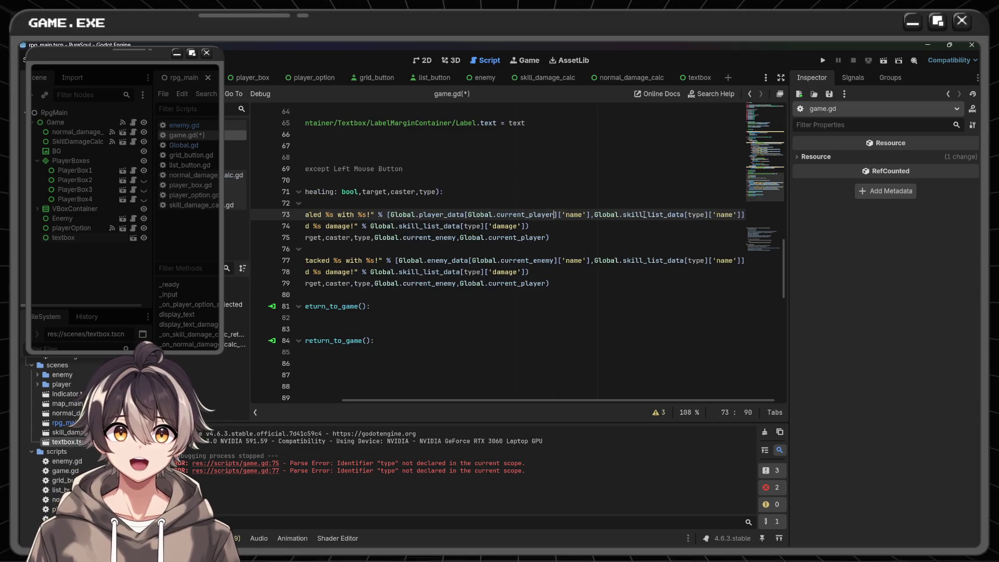
scroll(625, 223, "right", 1)
scroll(658, 217, "left", 6)
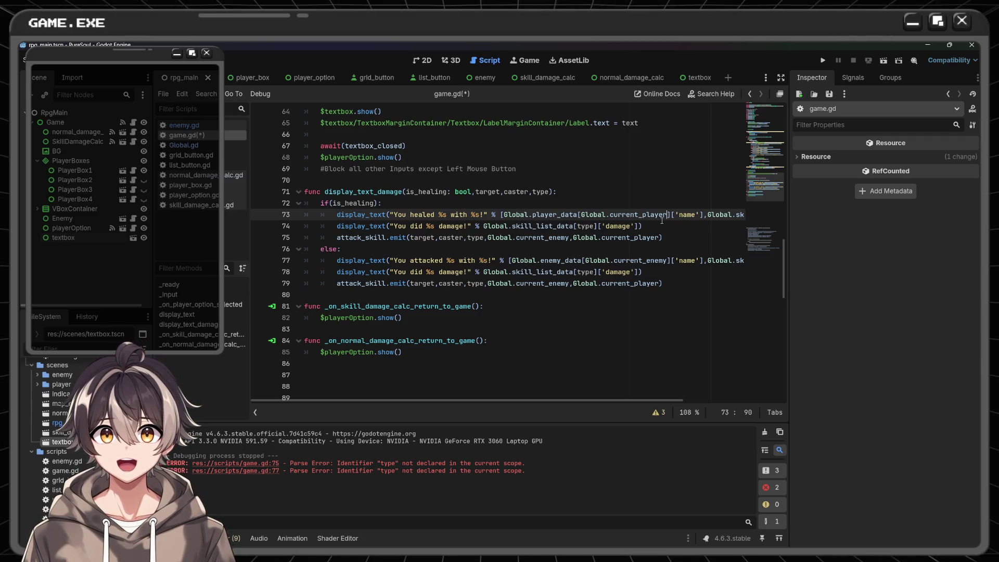
mouse_move(661, 220)
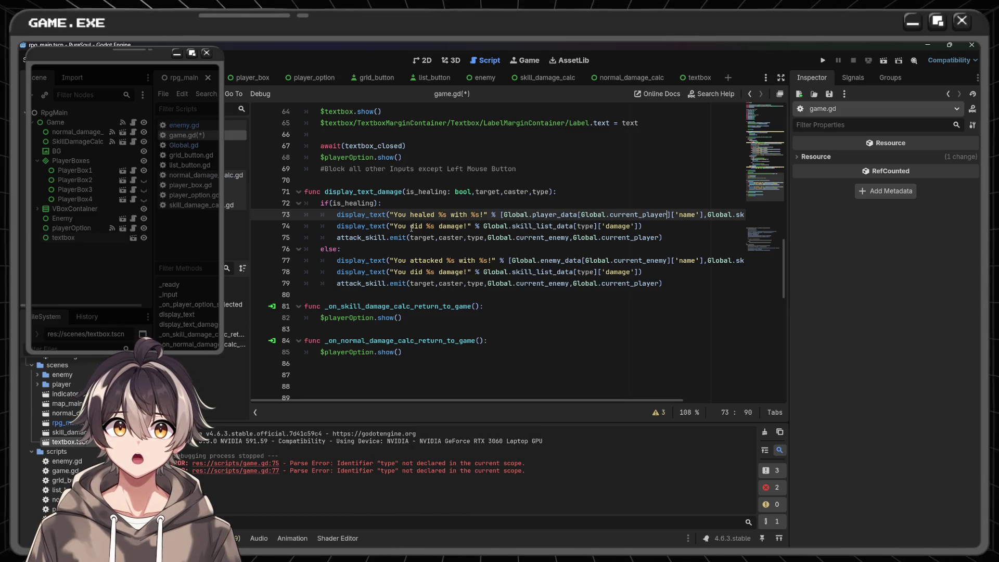
left_click(410, 227)
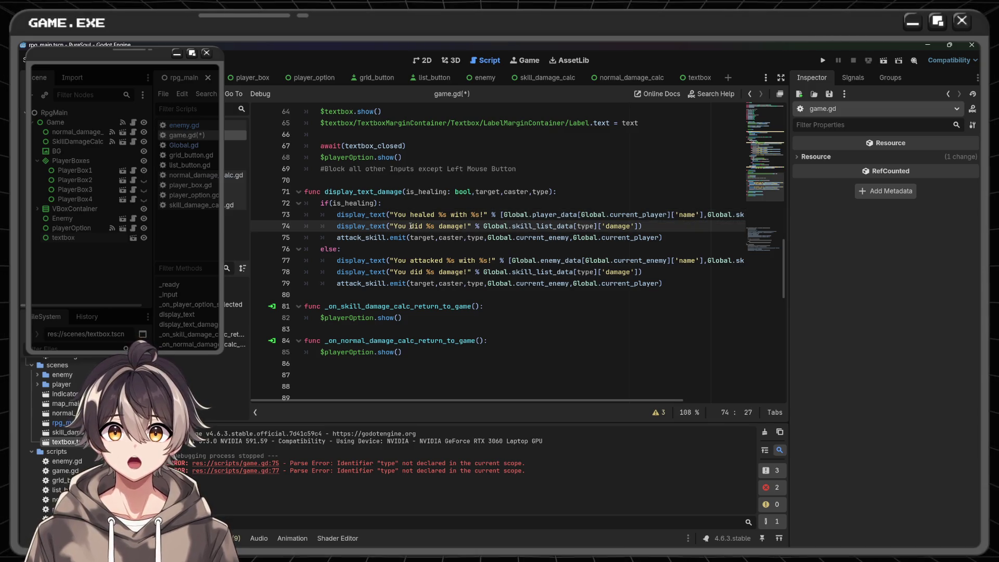
- Change 'did' to 'healed' in the second healing message and add a new line after line 73
double_click(411, 225)
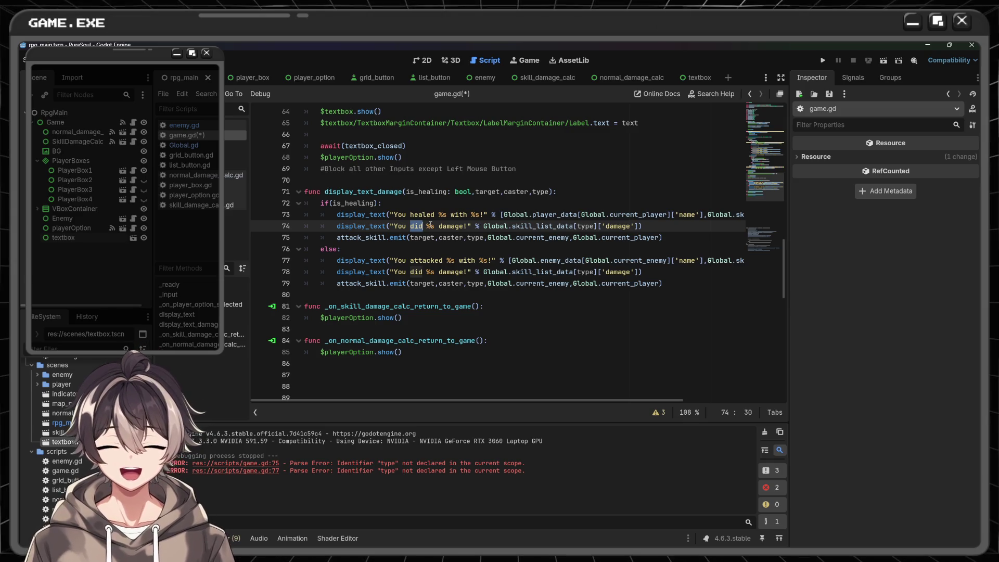
type("healed")
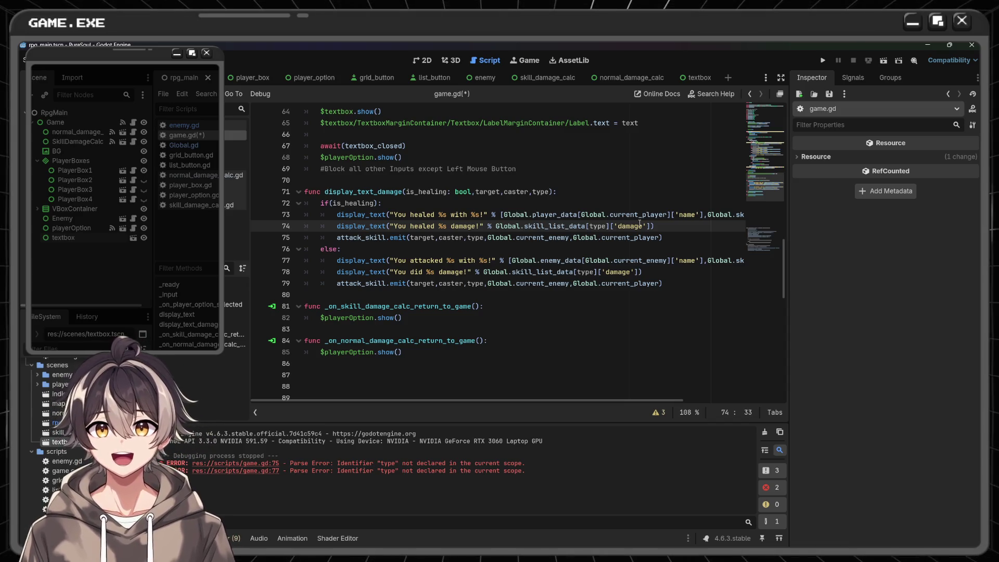
scroll(614, 223, "right", 5)
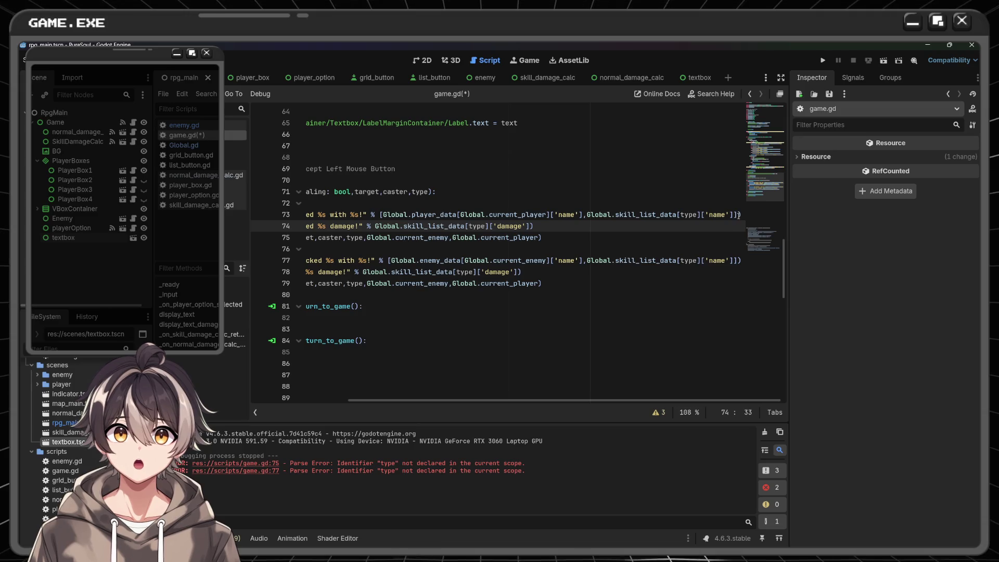
left_click(743, 215)
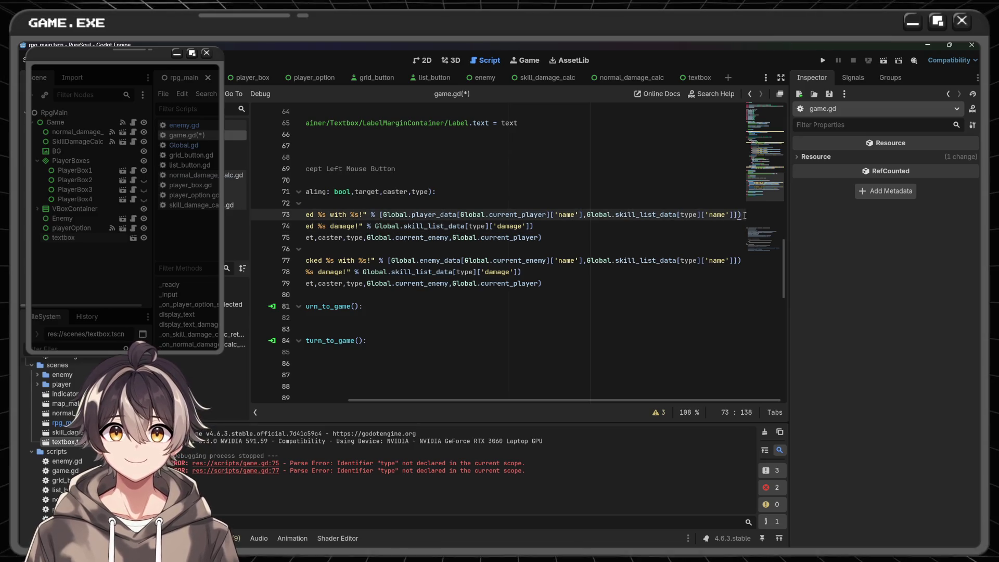
key("Return")
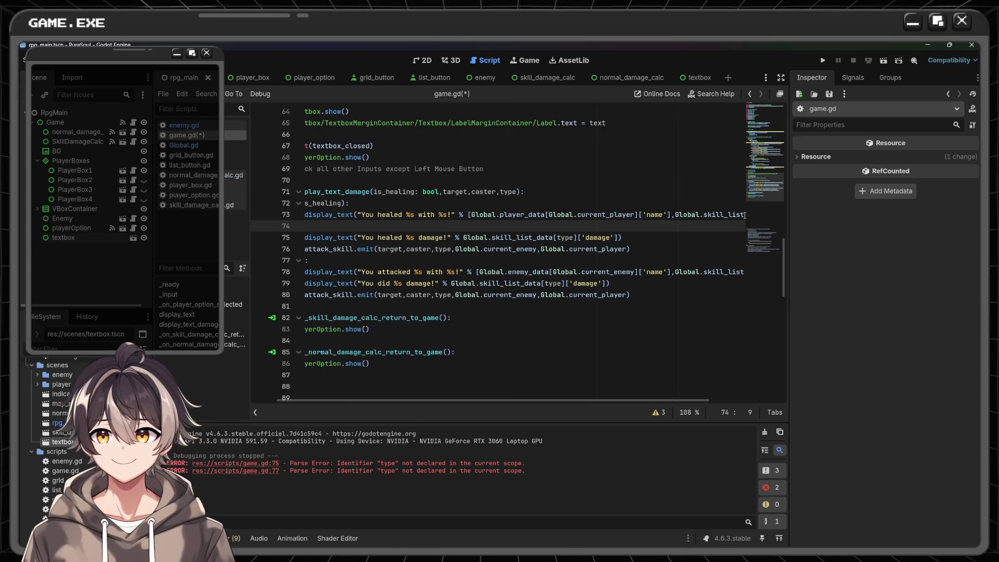
- Add 'if Global.skill_list_data[type]['damage'] < 0:' with an indented line beneath it
type("if")
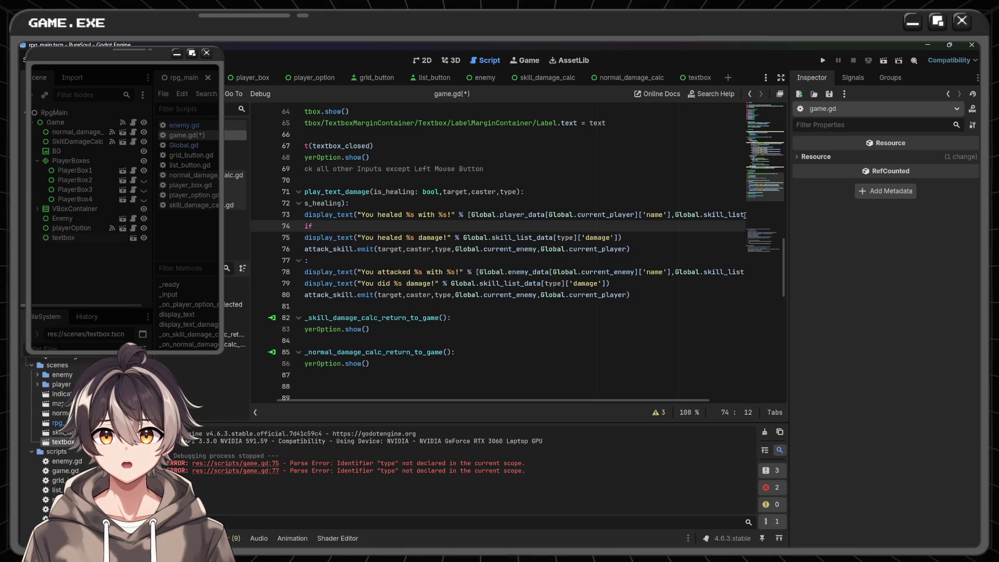
scroll(523, 265, "left", 2)
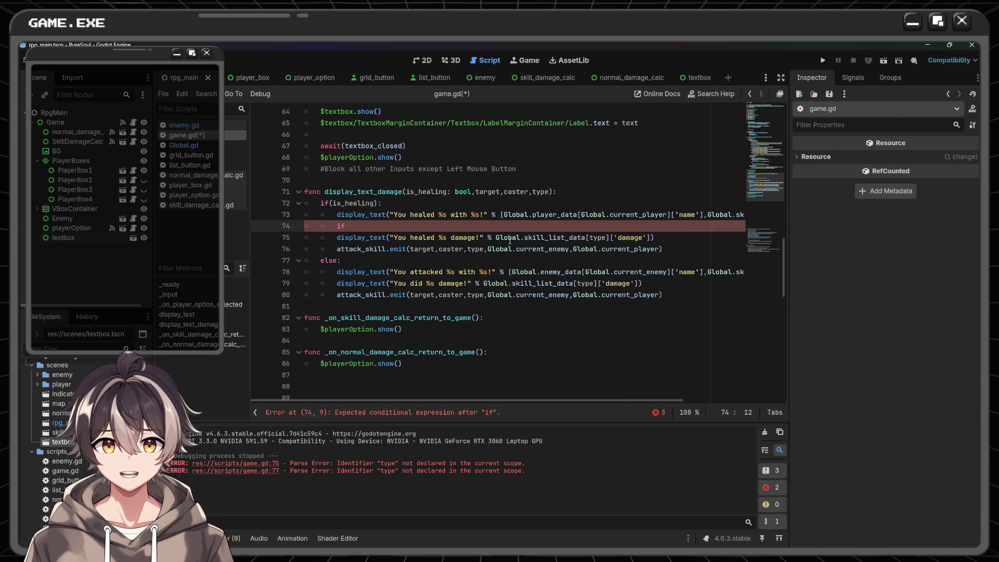
left_click_drag(495, 237, 651, 236)
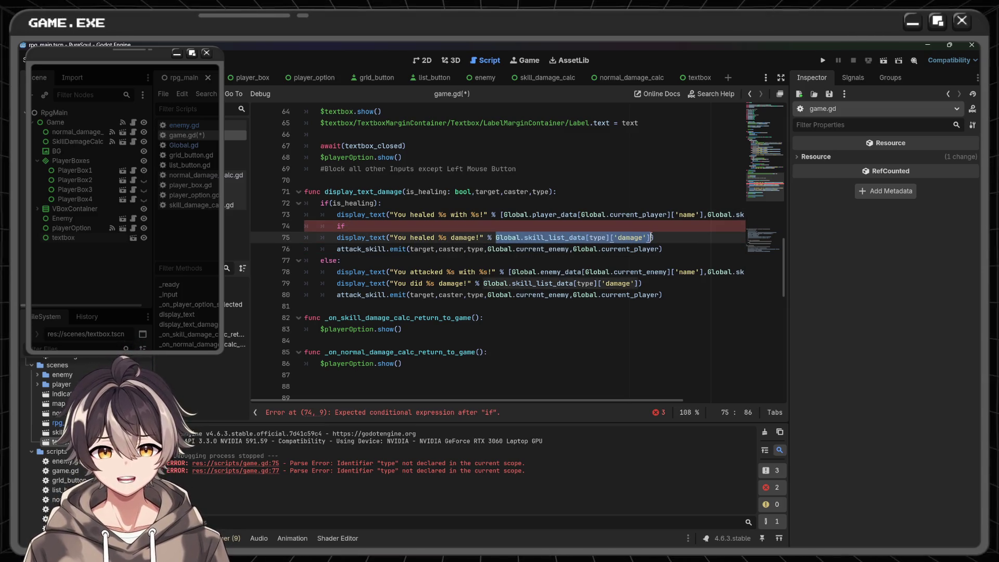
key("ctrl+c")
left_click(347, 225)
key("ctrl+v")
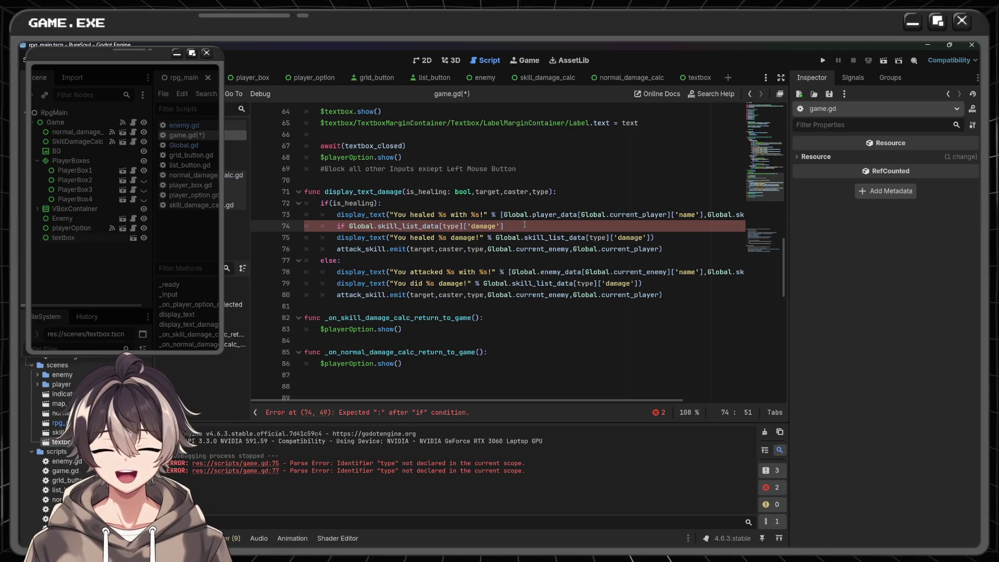
type(">")
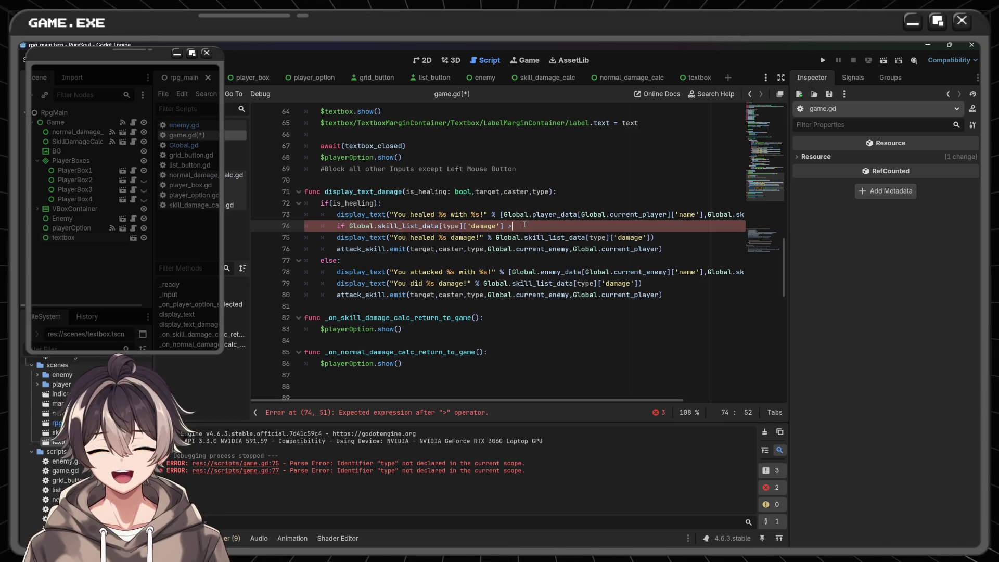
key("BackSpace")
type("< 0")
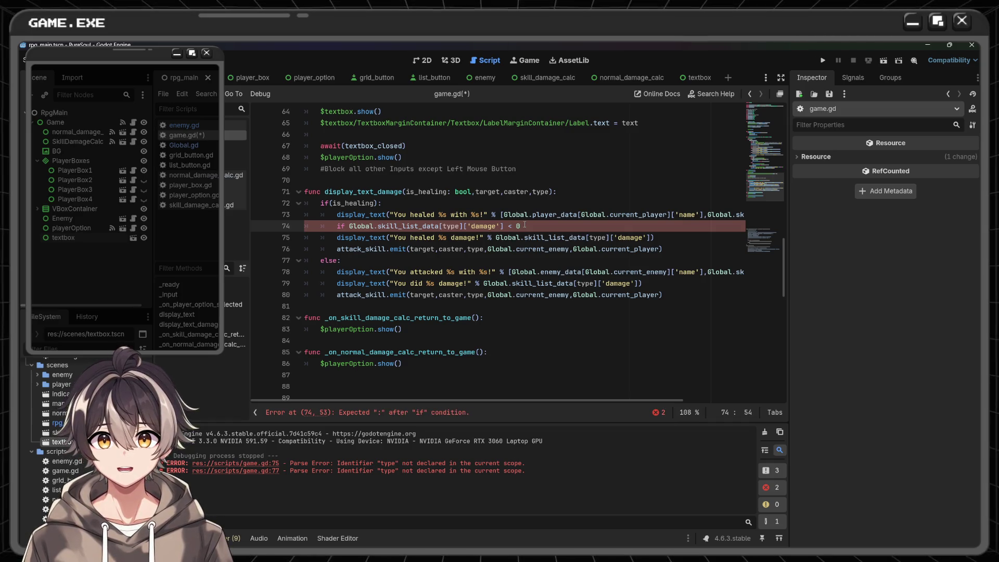
type(":")
key("Return")
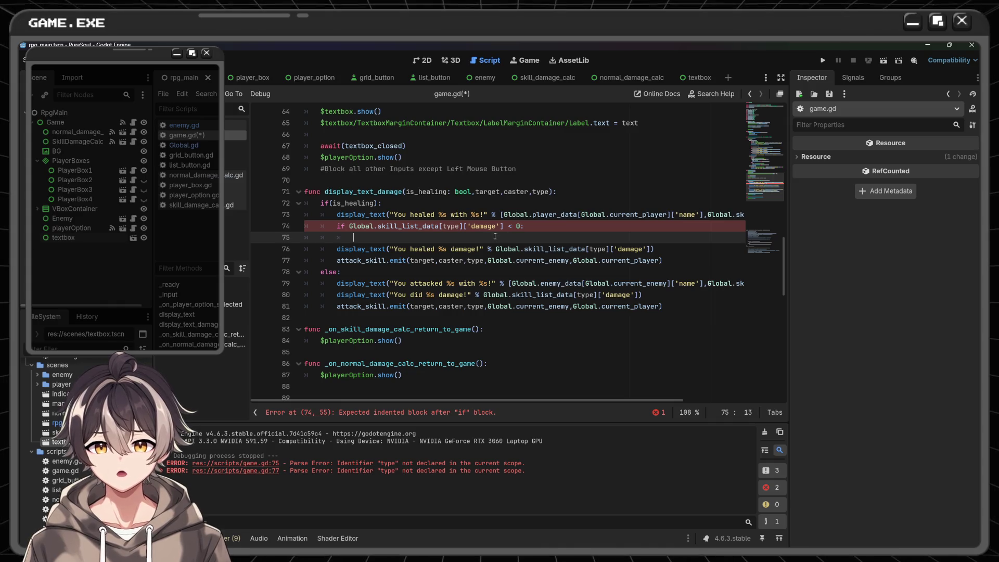
- Insert a print() call inside the negative-damage check using autocomplete
type("print")
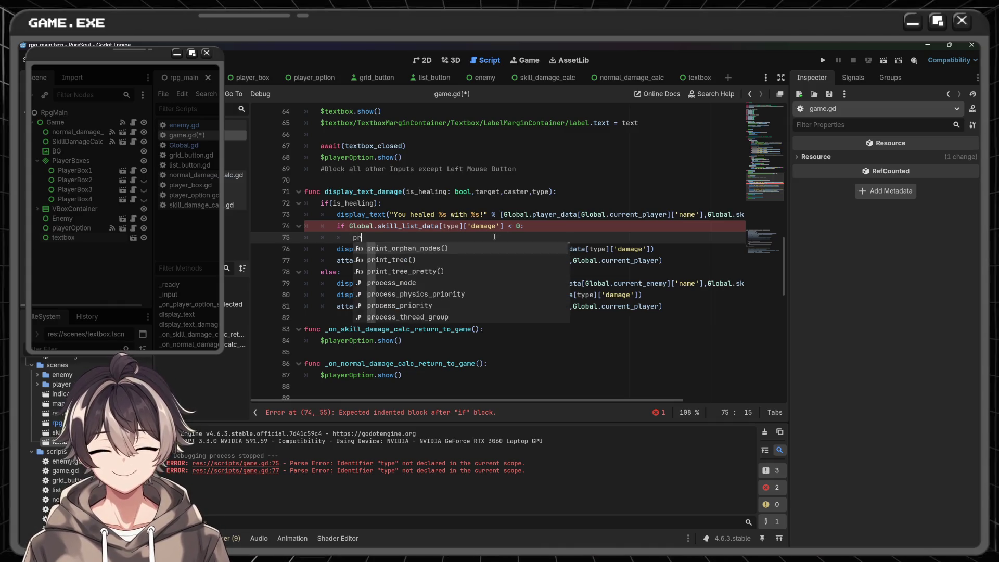
key("BackSpace")
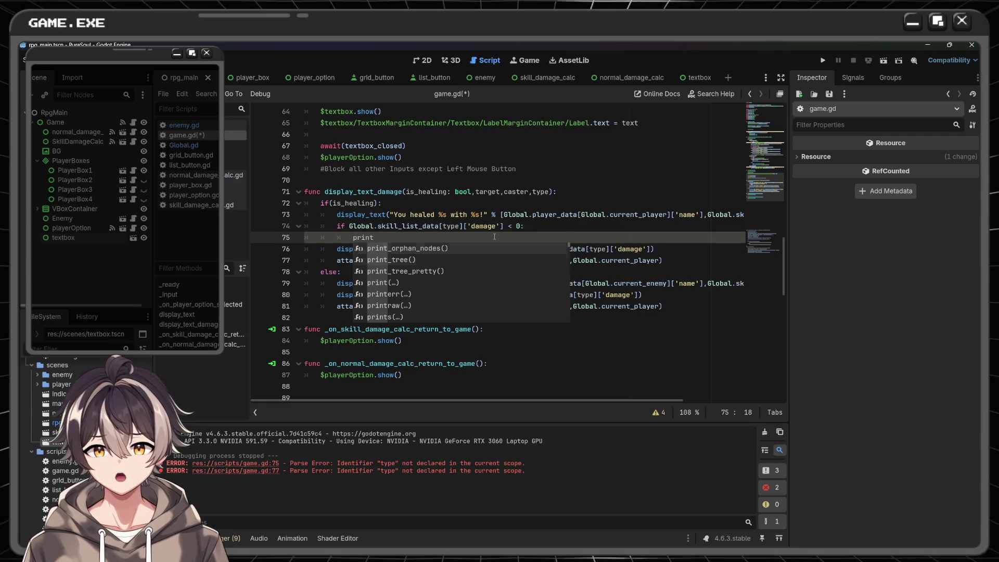
key("Down")
key("Down")
key("Down")
key("Return")
- Print Global.skill_list_data[type]['damage'] there, save game.gd and run the game to test
mouse_move(524, 227)
left_mouse_down()
mouse_move(335, 226)
mouse_move(440, 225)
left_mouse_up()
left_click(349, 225)
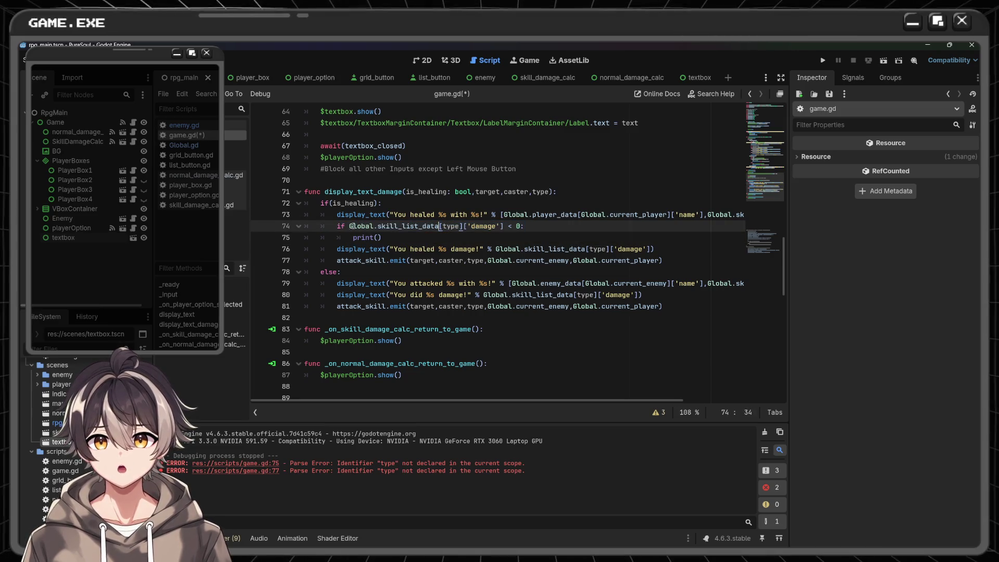
left_click_drag(349, 225, 504, 226)
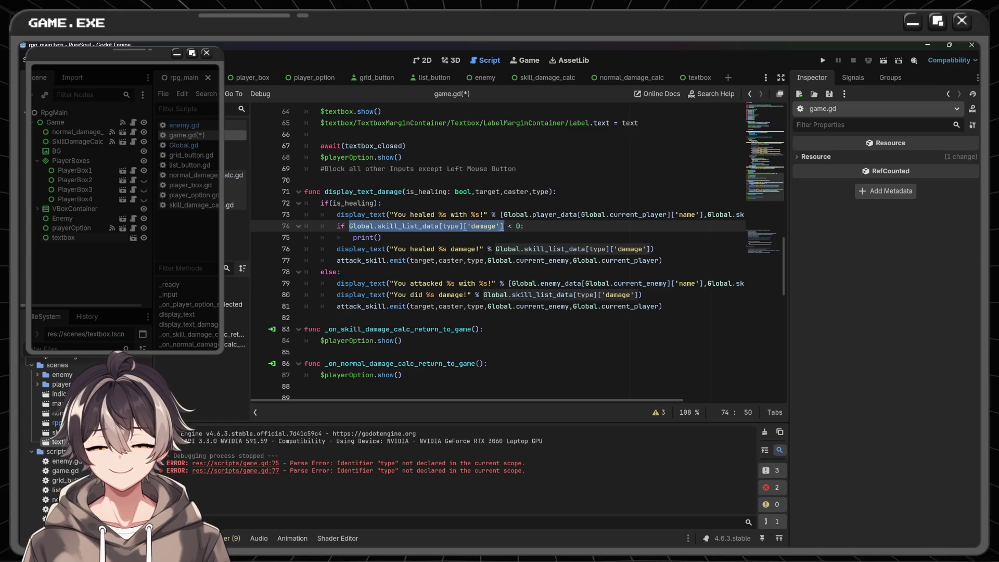
key("ctrl+c")
left_click(377, 237)
key("ctrl+v")
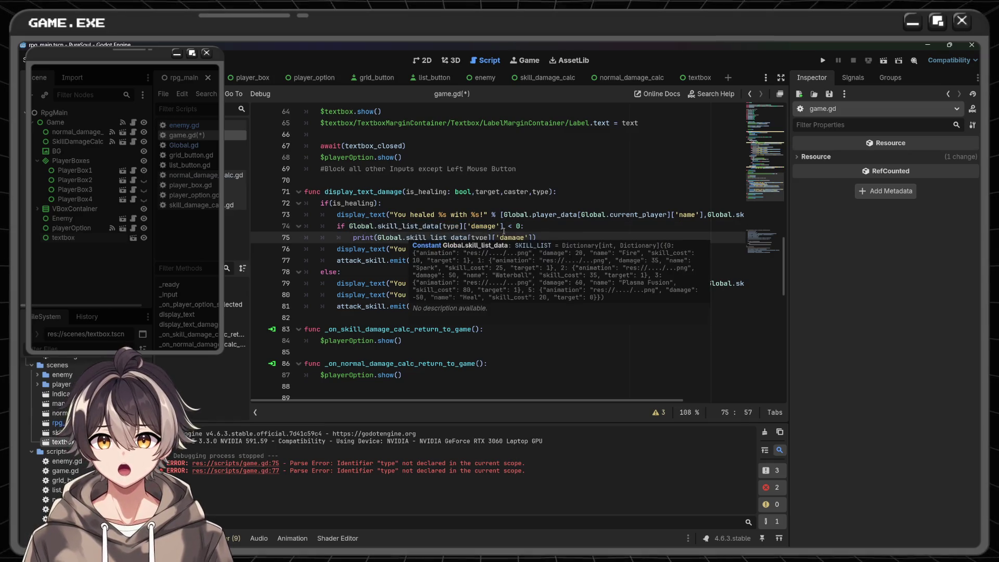
key("Right")
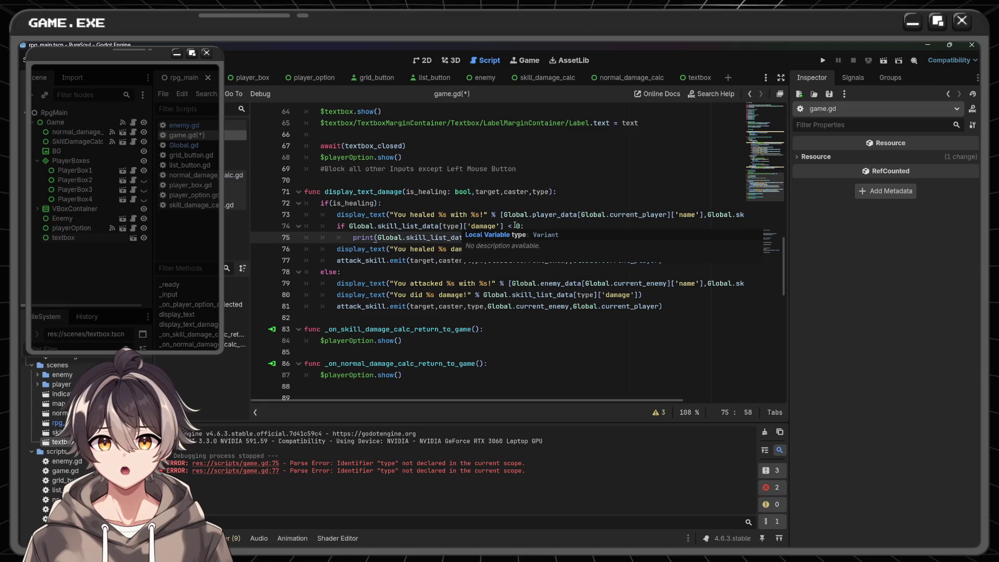
key("ctrl+s")
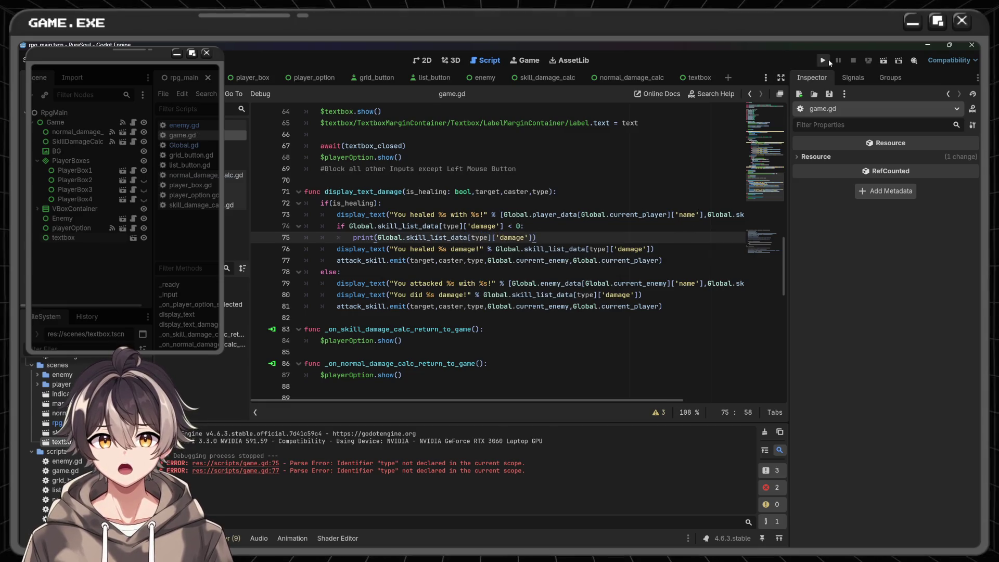
left_click(823, 60)
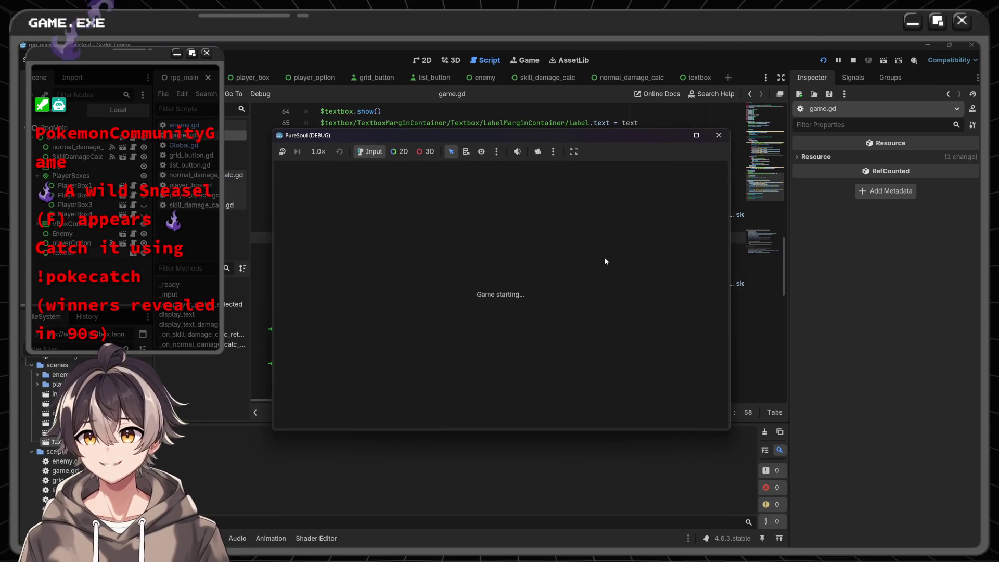
- Cast HEAL in the battle, verify 'You healed -50 damage!' and mana 60 / 80, then close the game
key("Down")
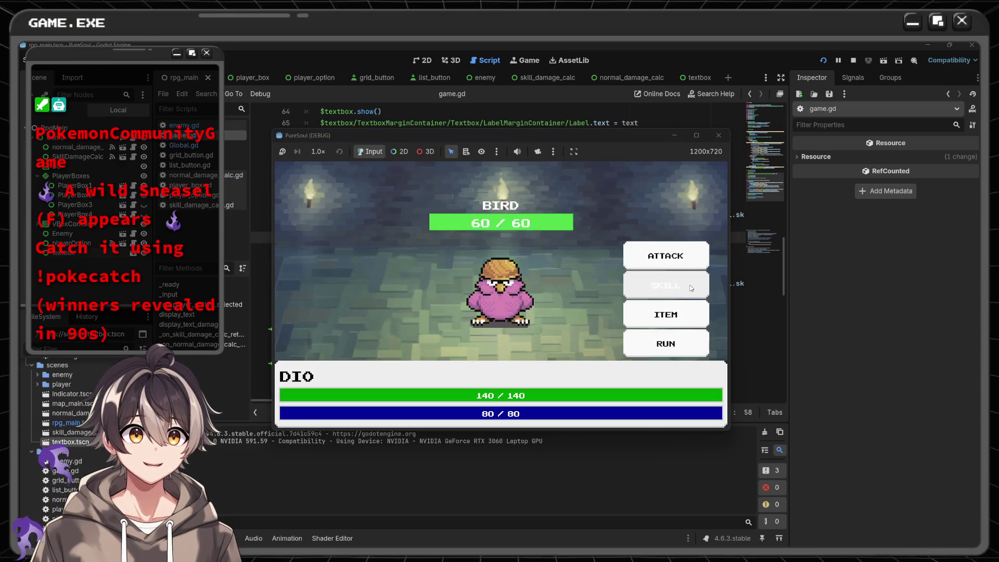
key("Return")
key("Down")
key("Down")
key("Down")
key("Return")
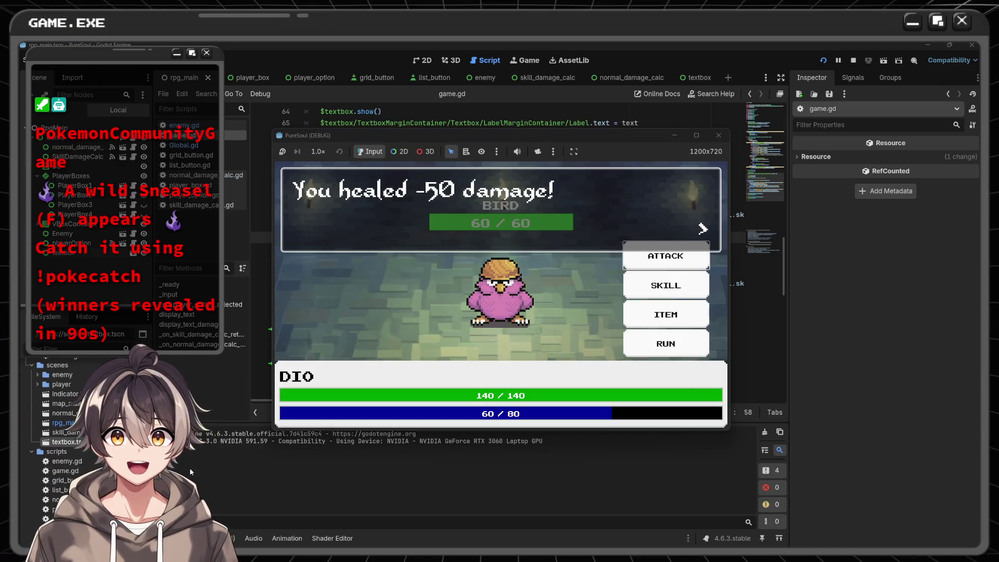
left_click(718, 137)
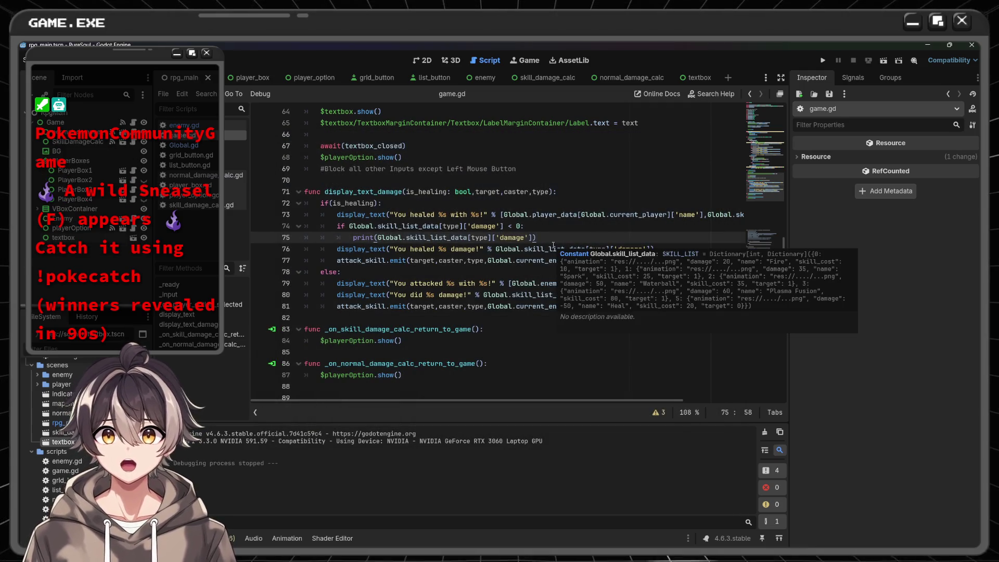
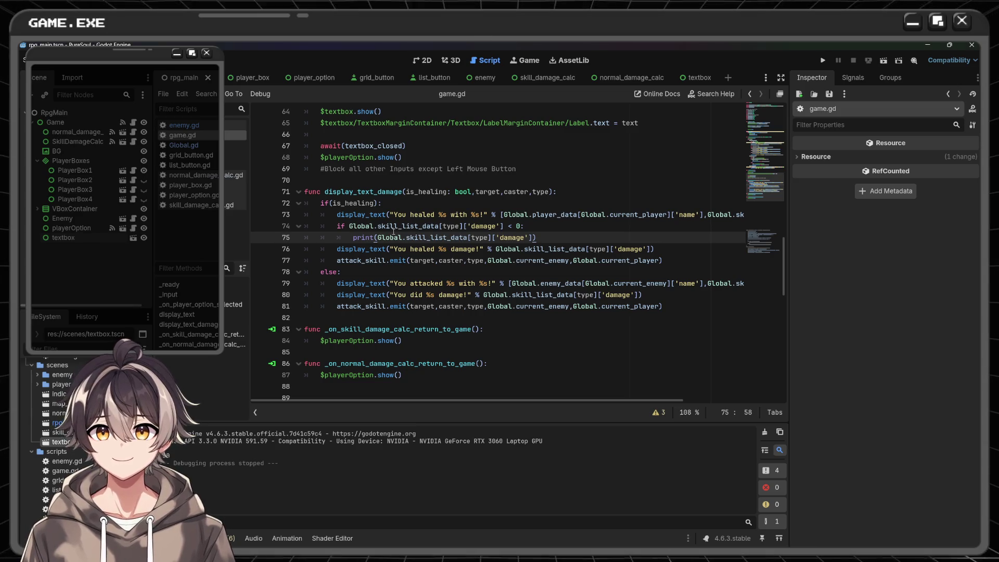
- Wrap the skill damage in line 75's debug print in abs()
left_click(377, 236)
mouse_move(460, 237)
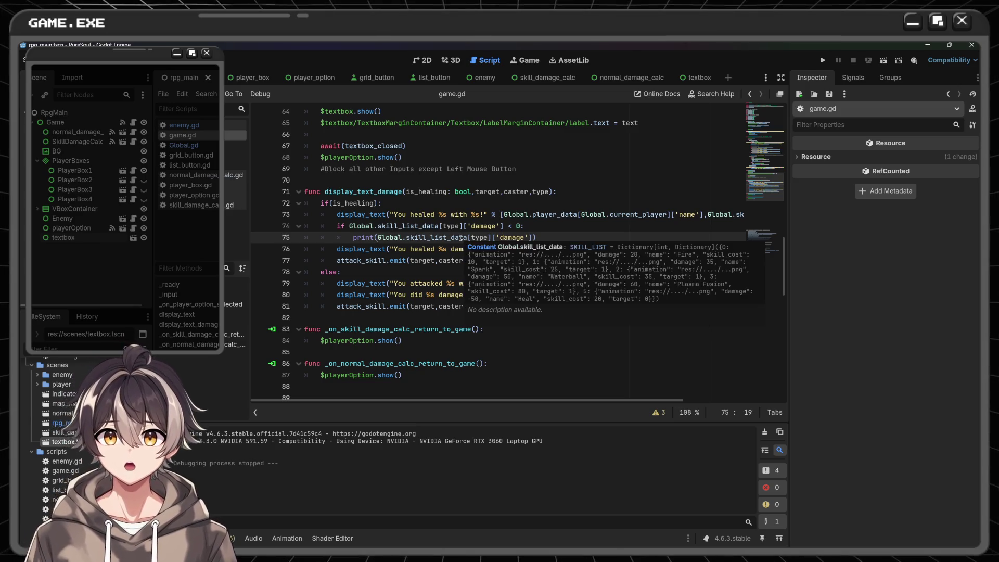
type("abs(")
key("ctrl+Right")
key("ctrl+Right")
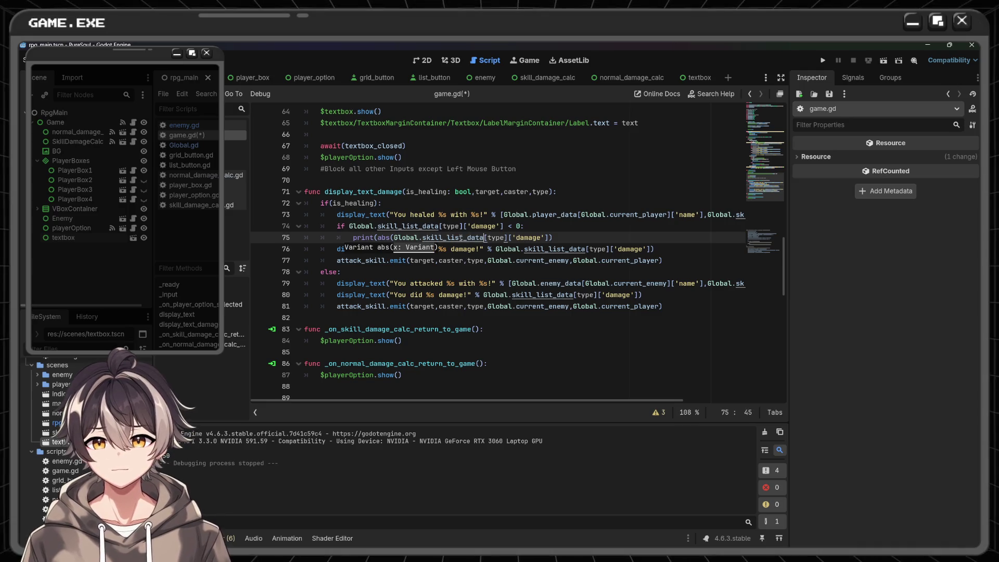
key("End")
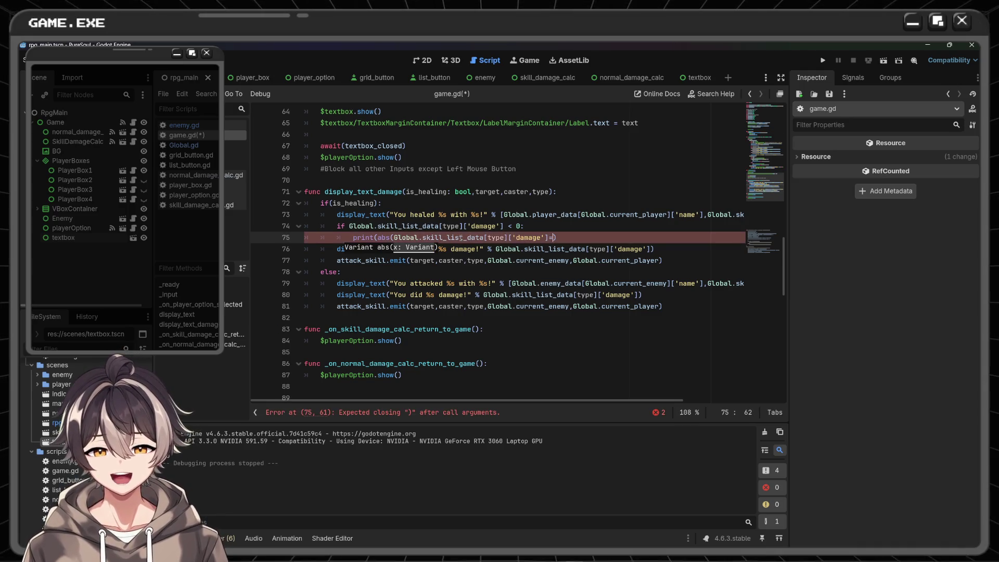
key("BackSpace")
type(")")
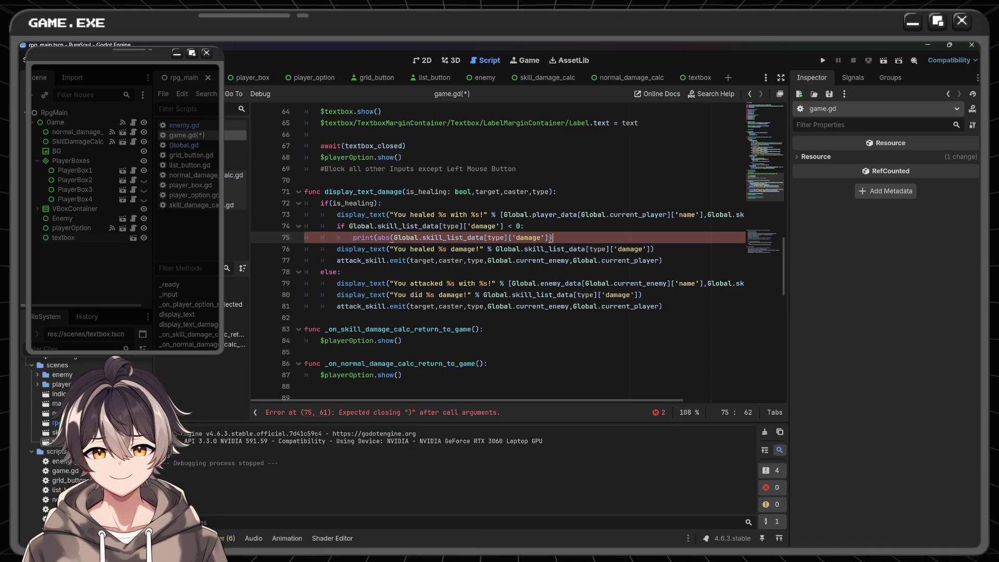
- Fix the print's closing parentheses, save game.gd, and run the game to test
left_click(549, 238)
type("))")
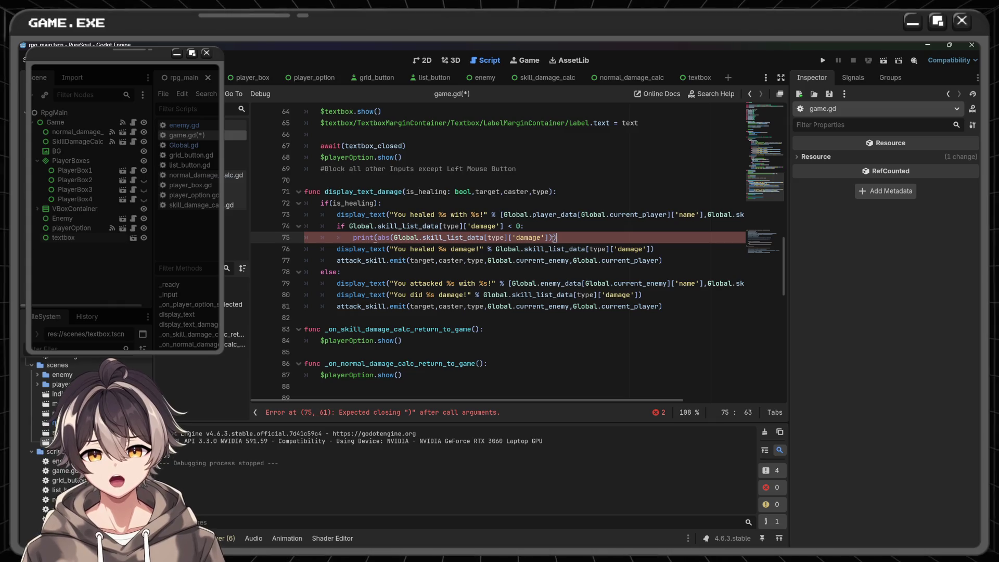
key("ctrl+s")
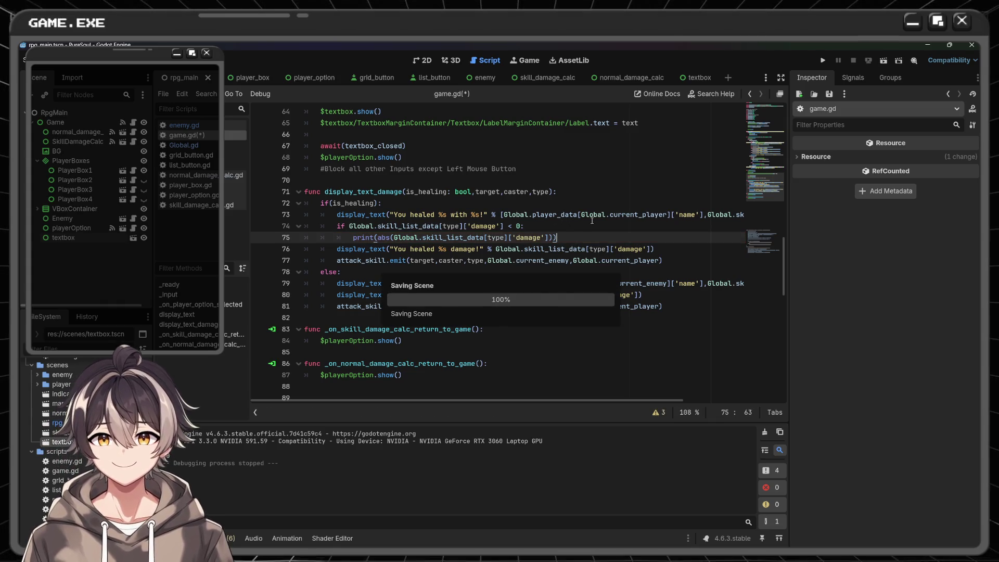
left_click(826, 59)
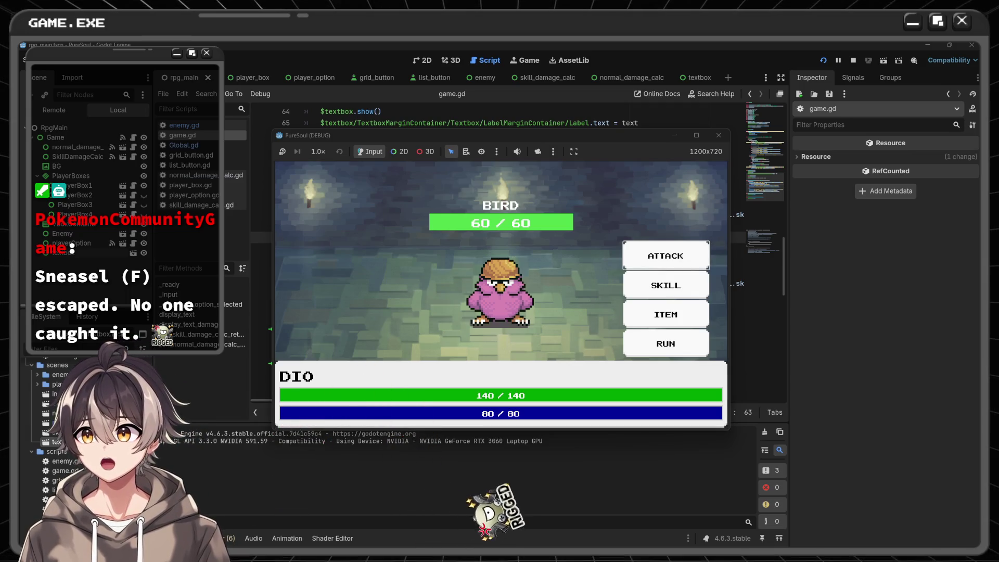
left_click(666, 285)
left_click(671, 341)
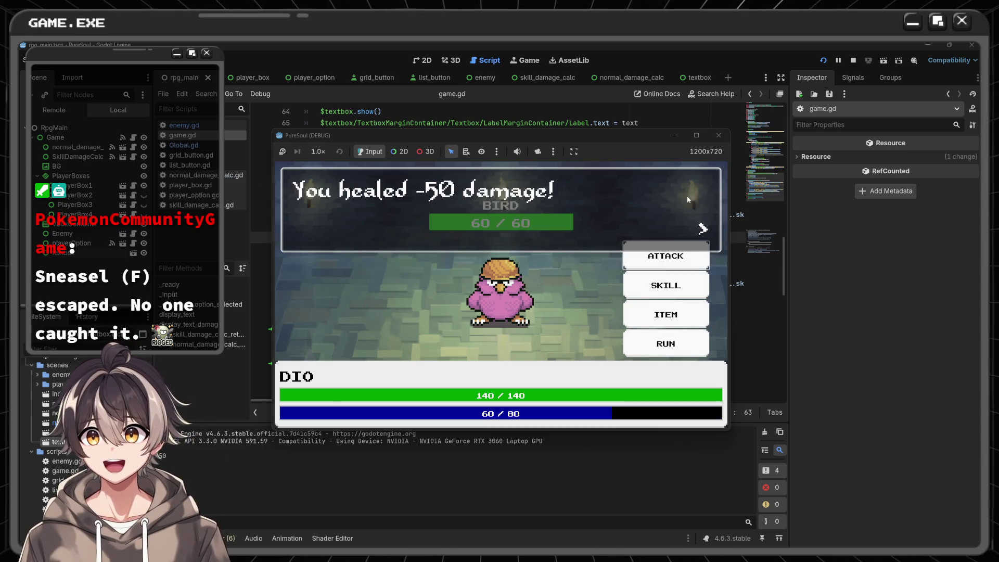
left_click(720, 135)
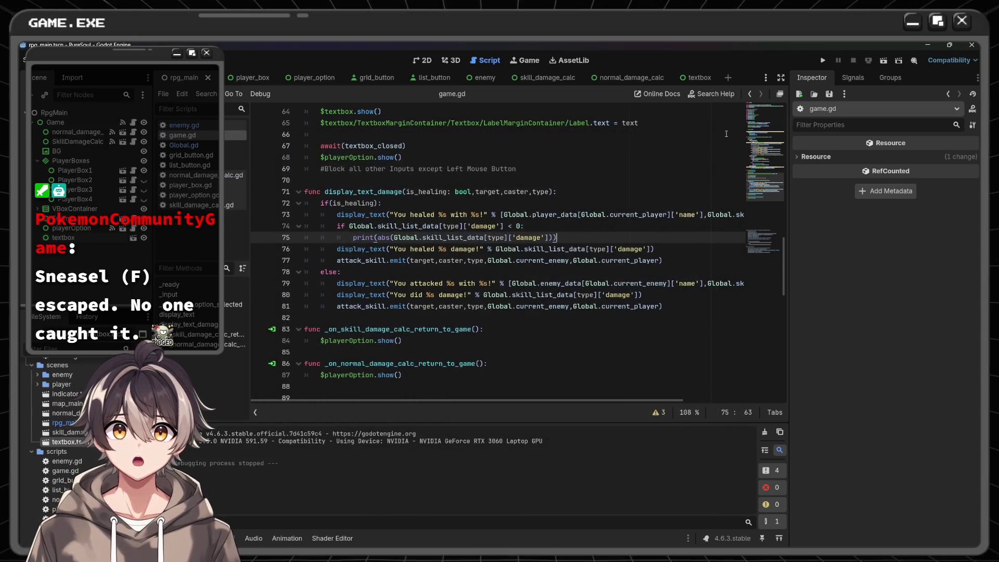
- Delete the debug if-block on lines 74–75
mouse_move(573, 216)
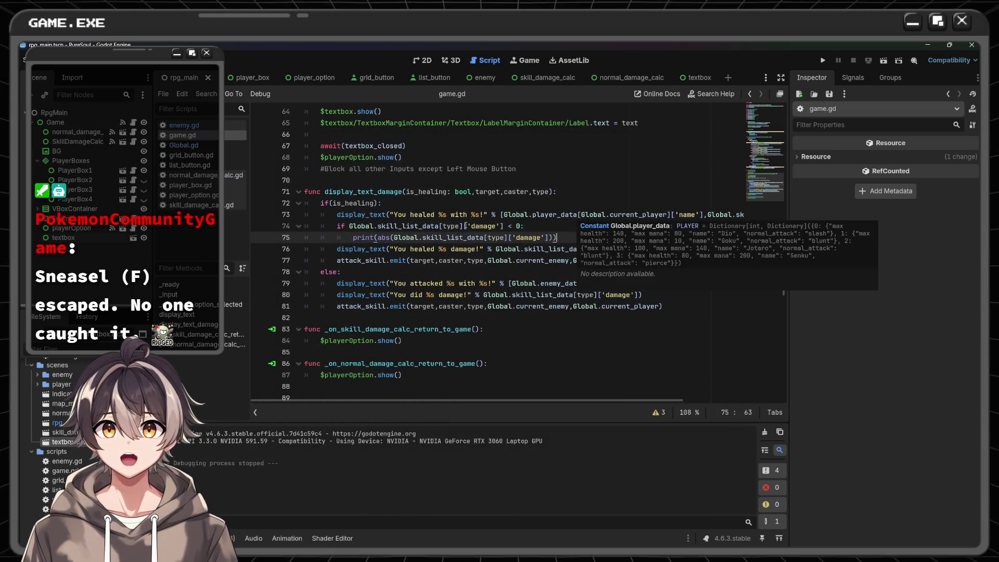
left_click_drag(337, 226, 559, 237)
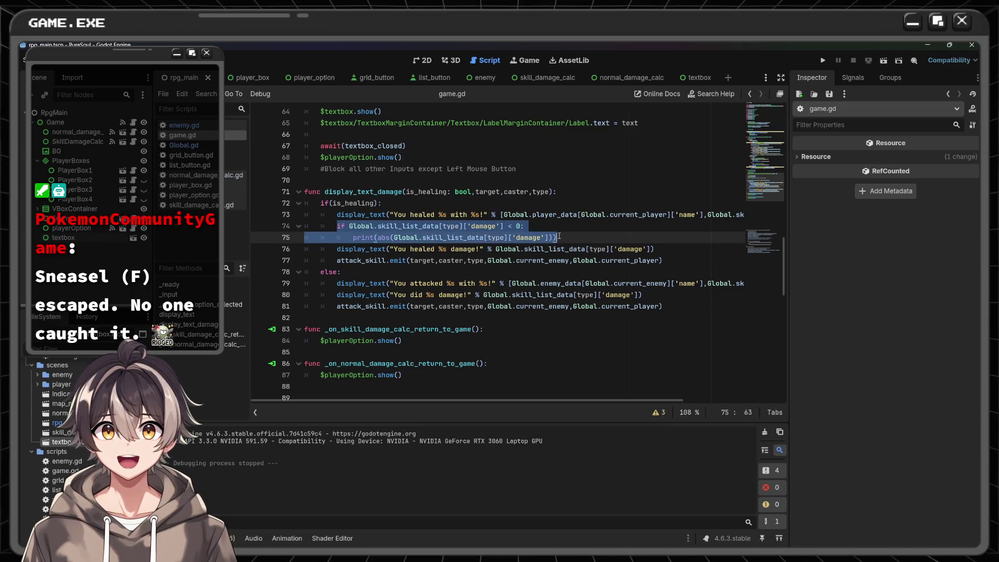
key("BackSpace")
key("BackSpace")
key("BackSpace")
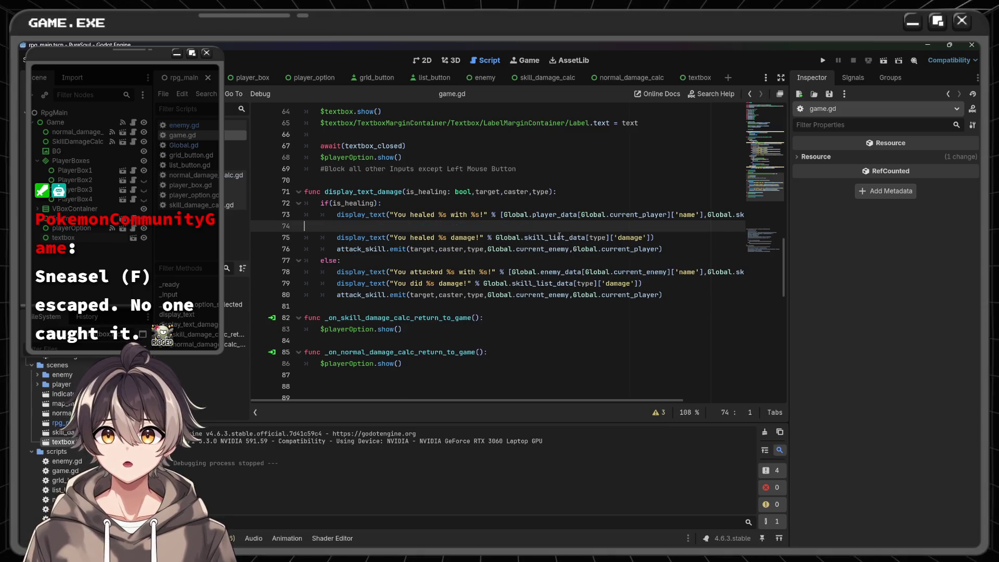
- Wrap the healed message's damage value in abs(), save game.gd, and run the game
scroll(559, 237, "left", 5)
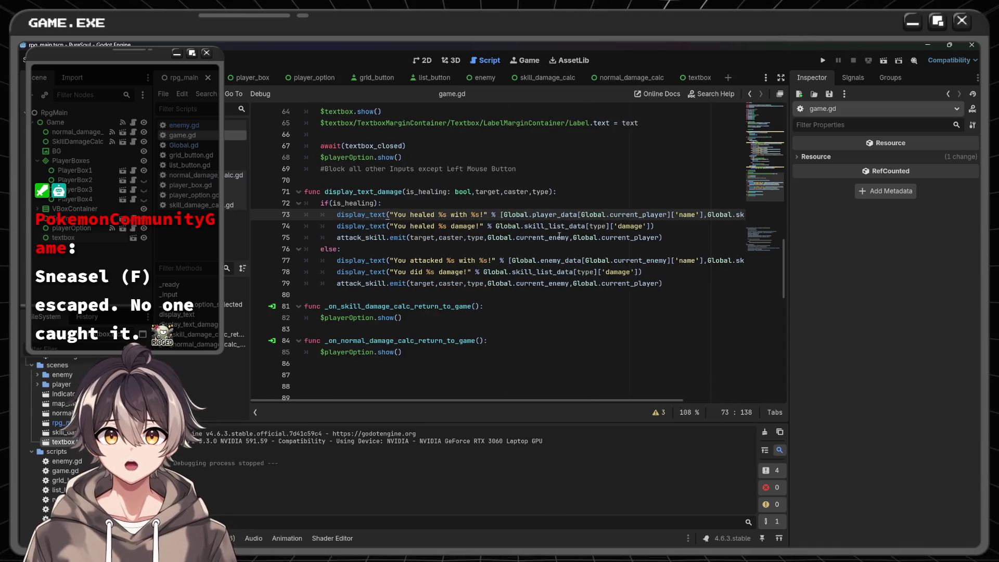
left_click(496, 226)
type("abs(")
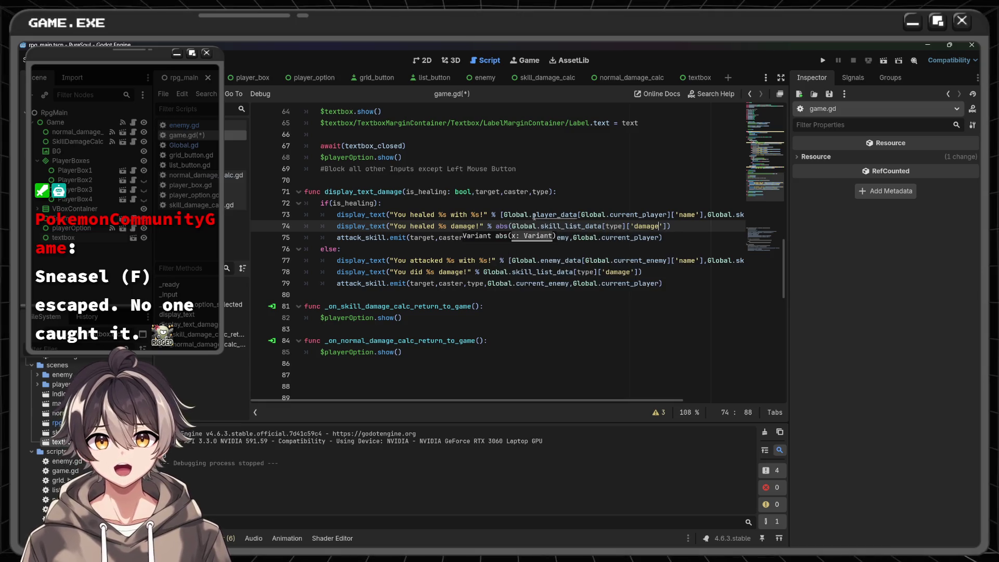
key("End")
type(")")
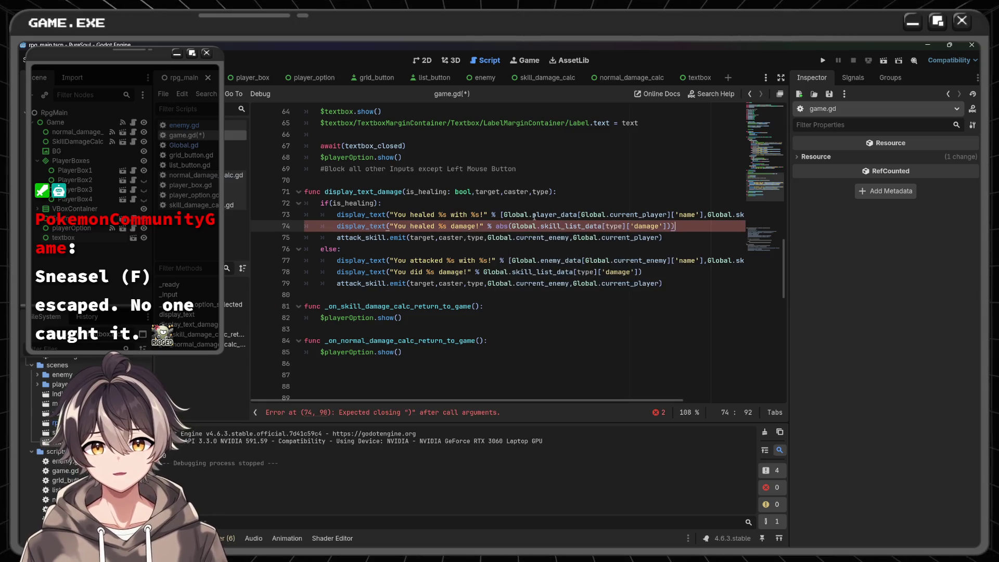
key("ctrl+s")
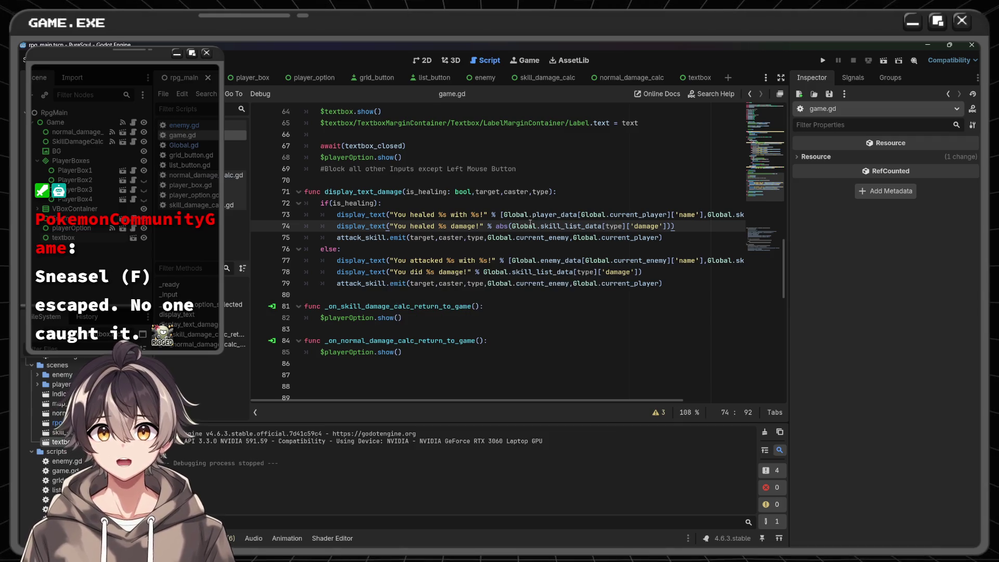
left_click(822, 60)
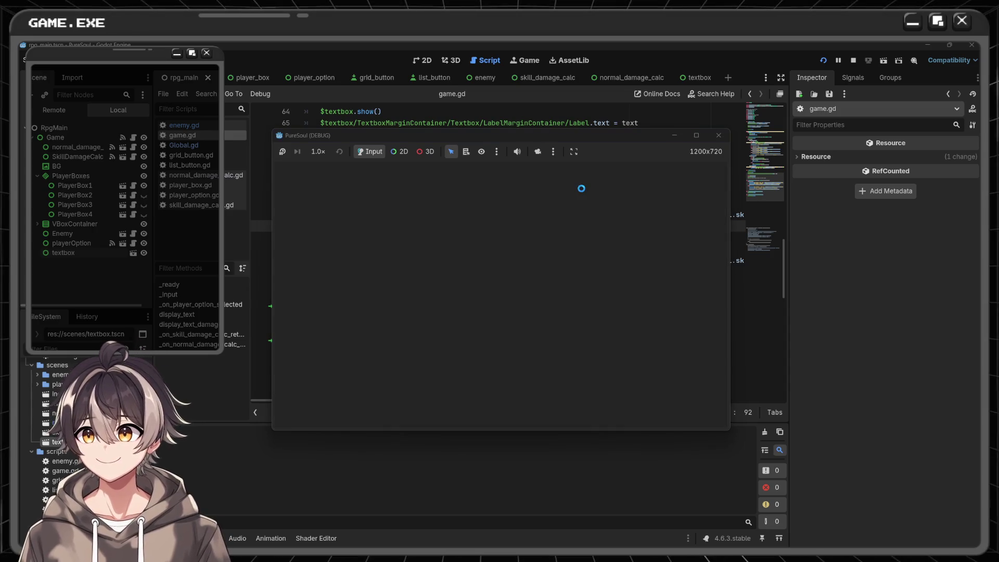
left_click(665, 285)
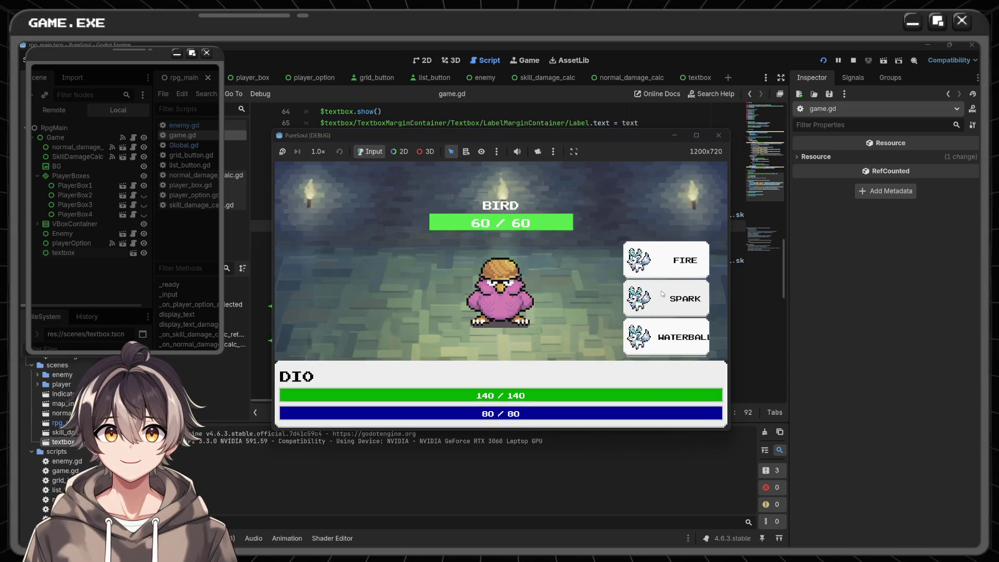
scroll(671, 322, "down", 2)
left_click(676, 340)
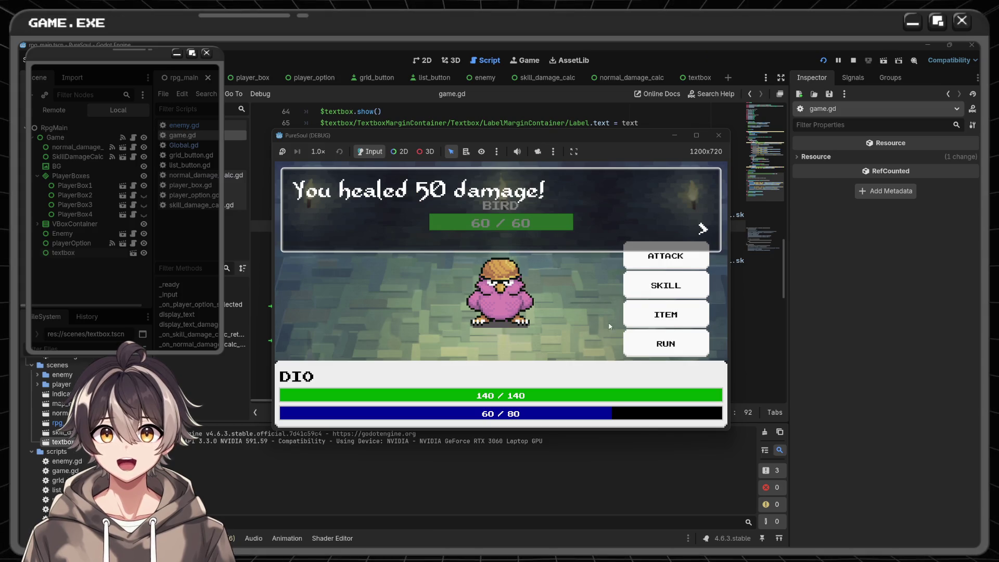
left_click(564, 276)
left_click(718, 135)
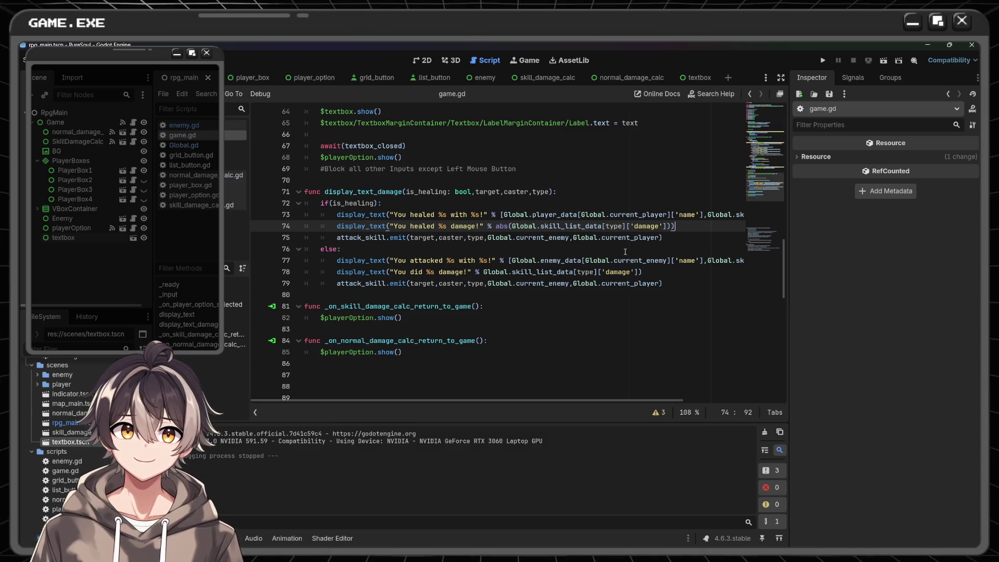
mouse_move(521, 235)
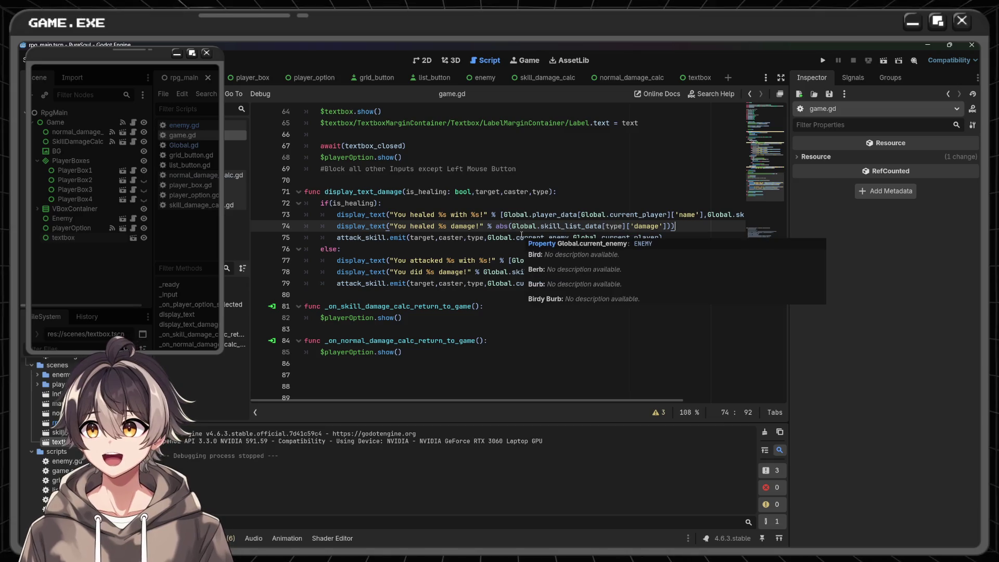
double_click(353, 203)
left_click(823, 60)
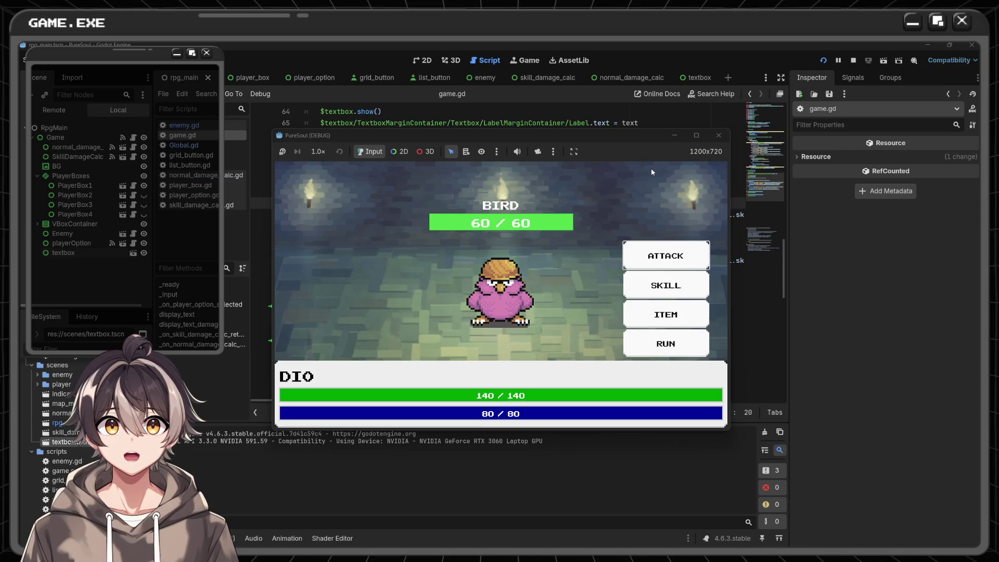
left_click(664, 316)
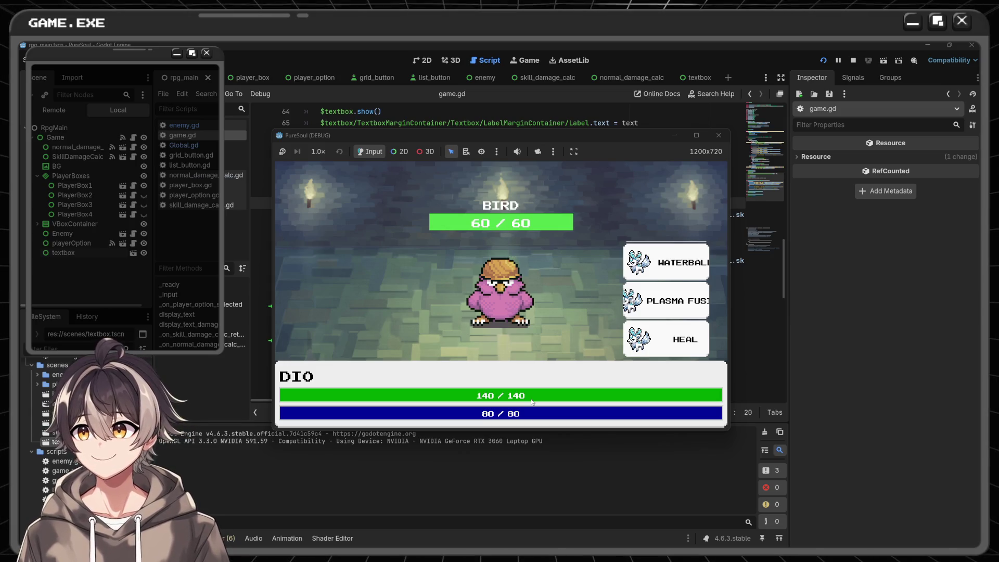
left_click(659, 343)
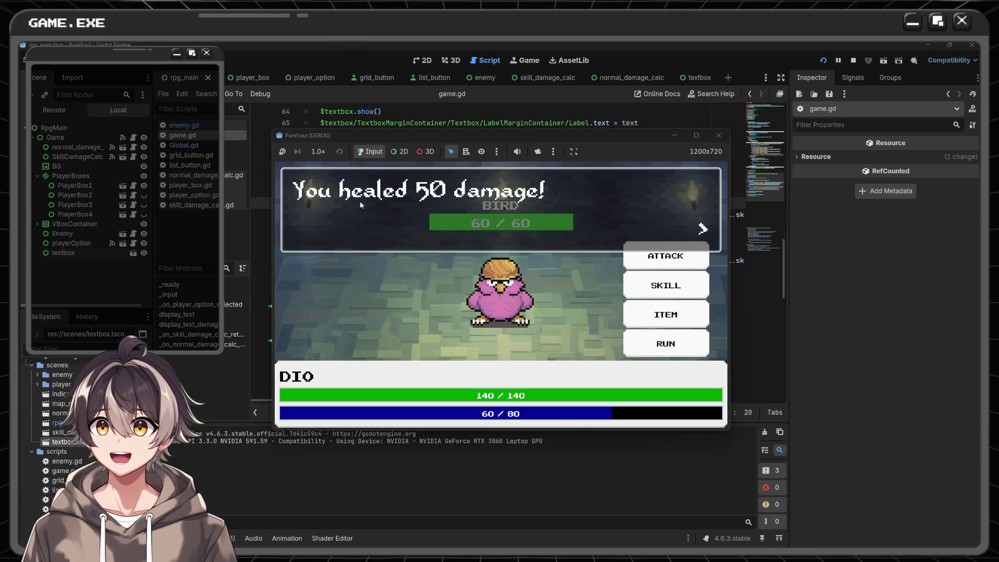
left_click(519, 223)
key("F8")
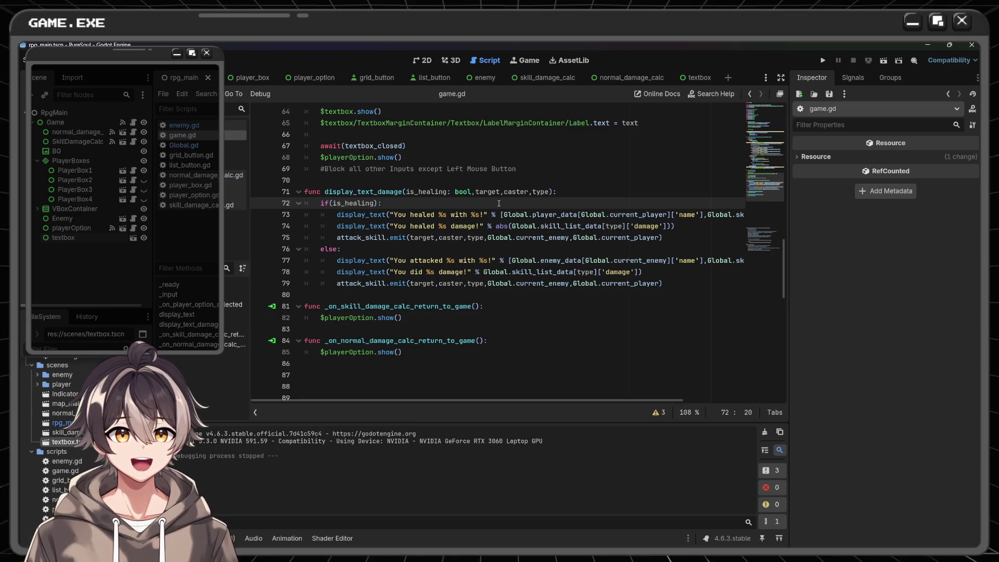
- Add a new line under if(is_healing): to begin the full-HP check
scroll(498, 203, "down", 1)
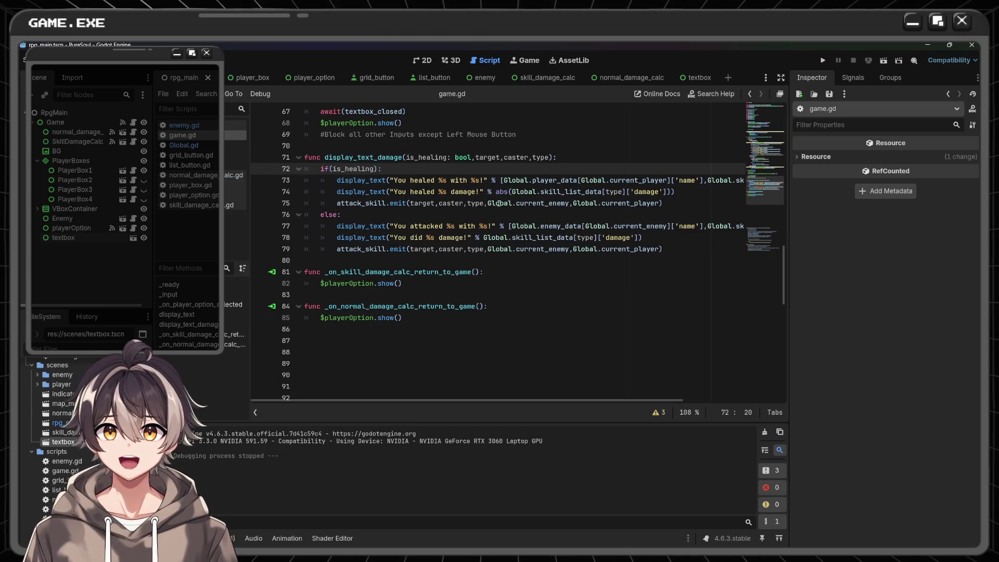
scroll(499, 203, "up", 7)
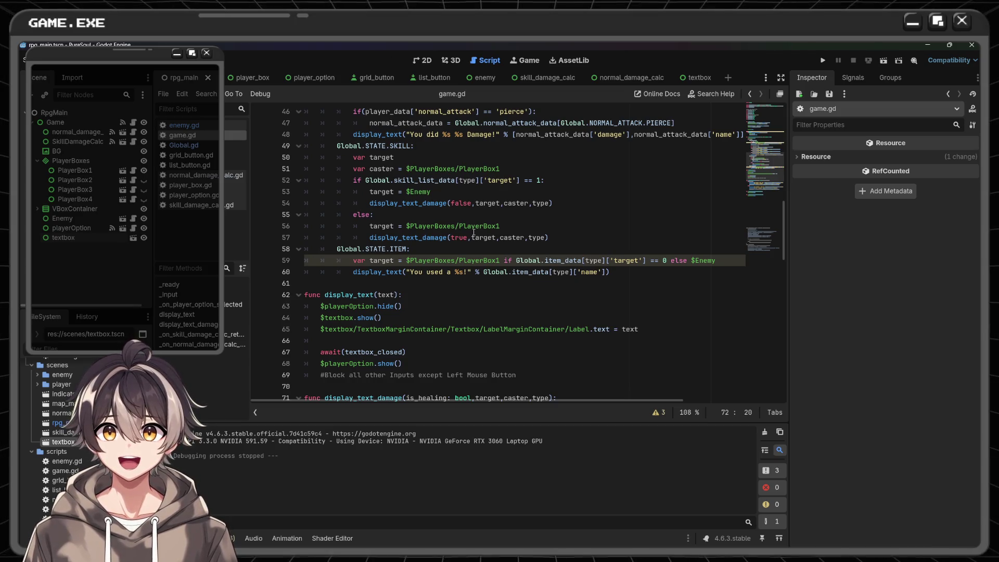
scroll(474, 232, "down", 4)
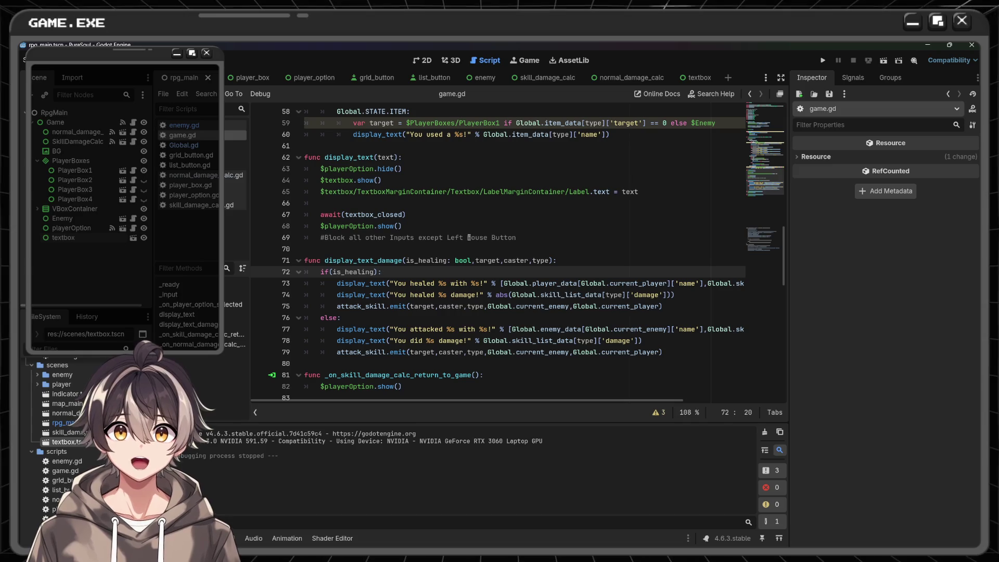
key("Return")
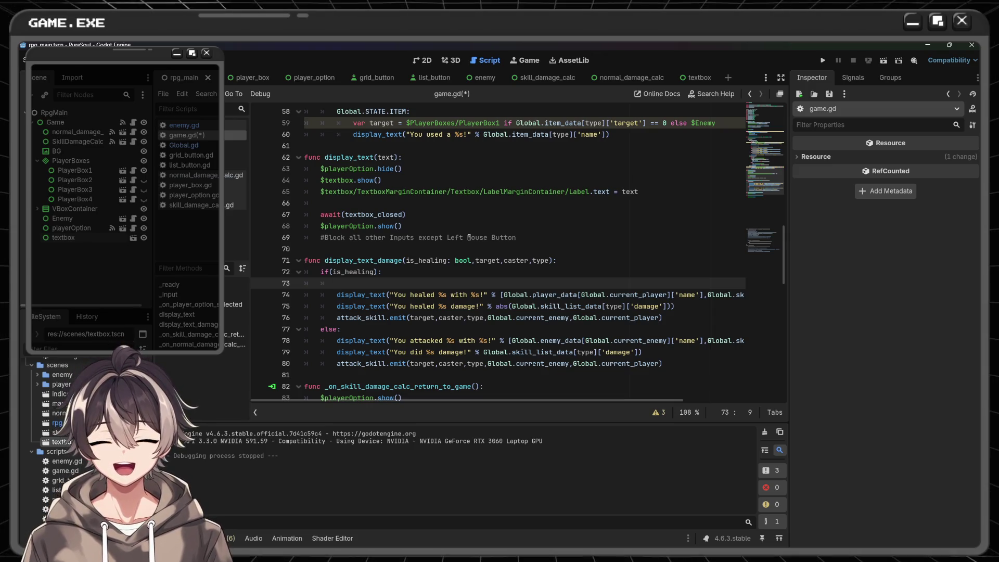
type("if")
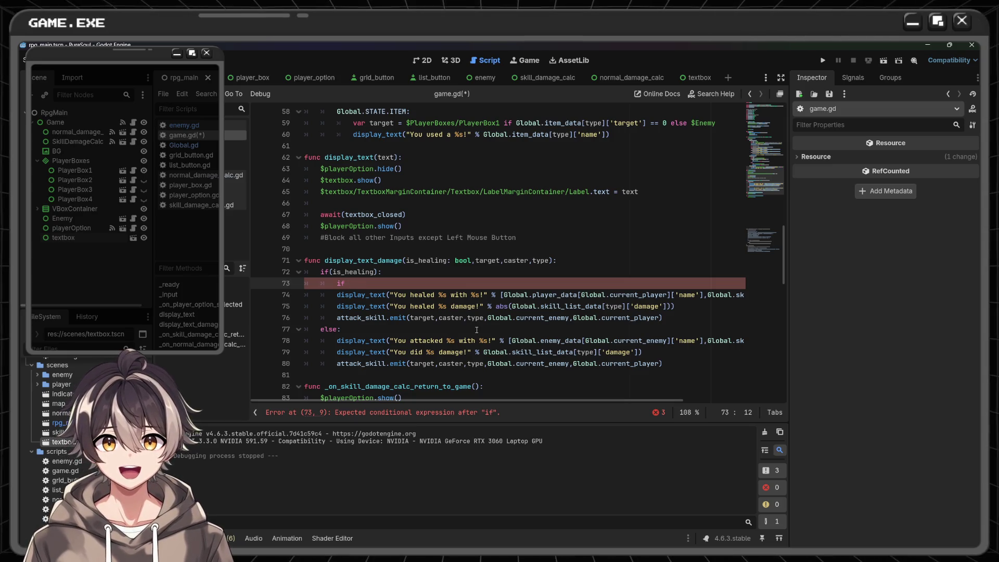
- Copy Global.current_player from line 80 into line 73's if with [' brackets, then view Global.gd
scroll(476, 330, "down", 1)
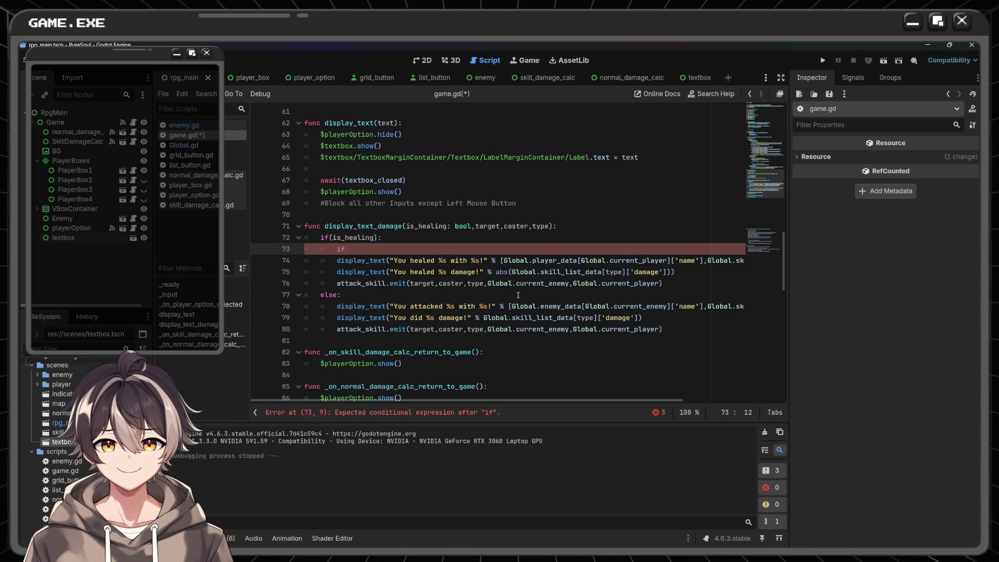
left_click_drag(573, 329, 658, 329)
key("ctrl+c")
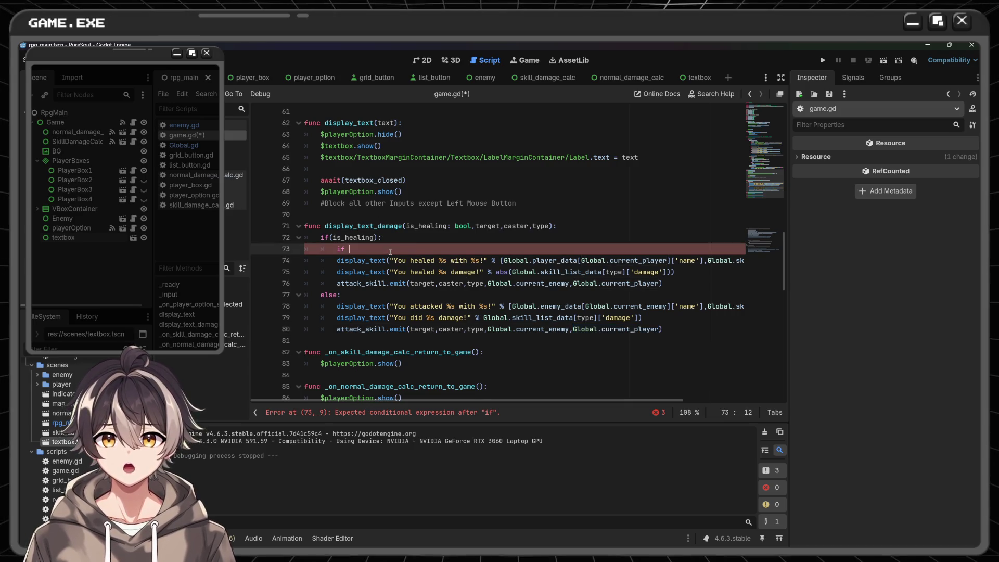
left_click(390, 249)
key("ctrl+v")
type("[")
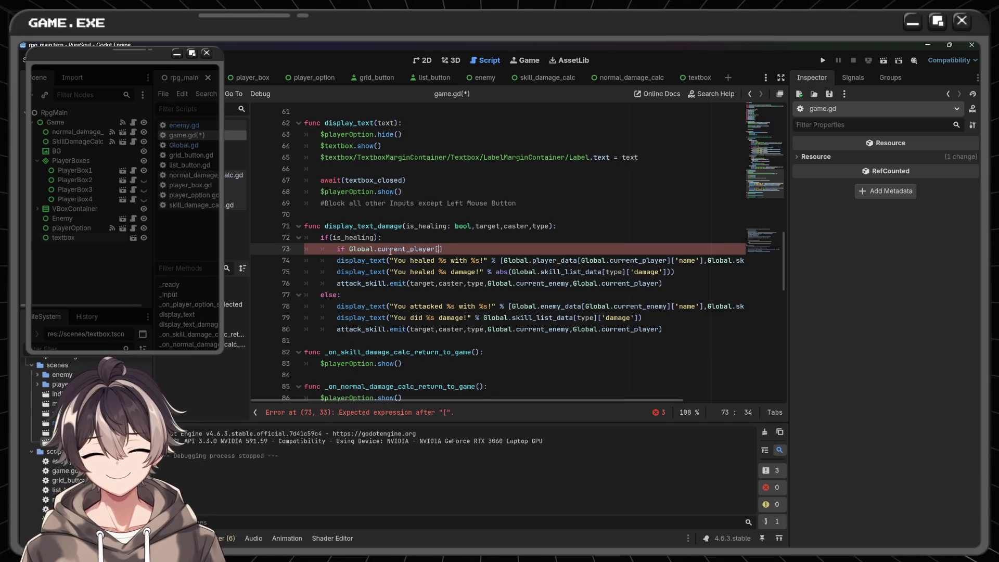
type("'")
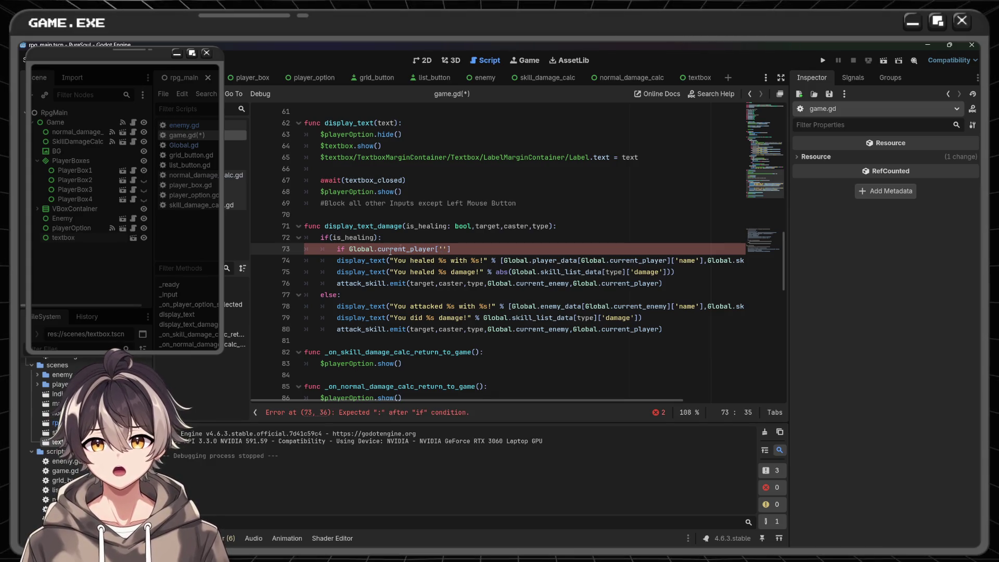
left_click(184, 145)
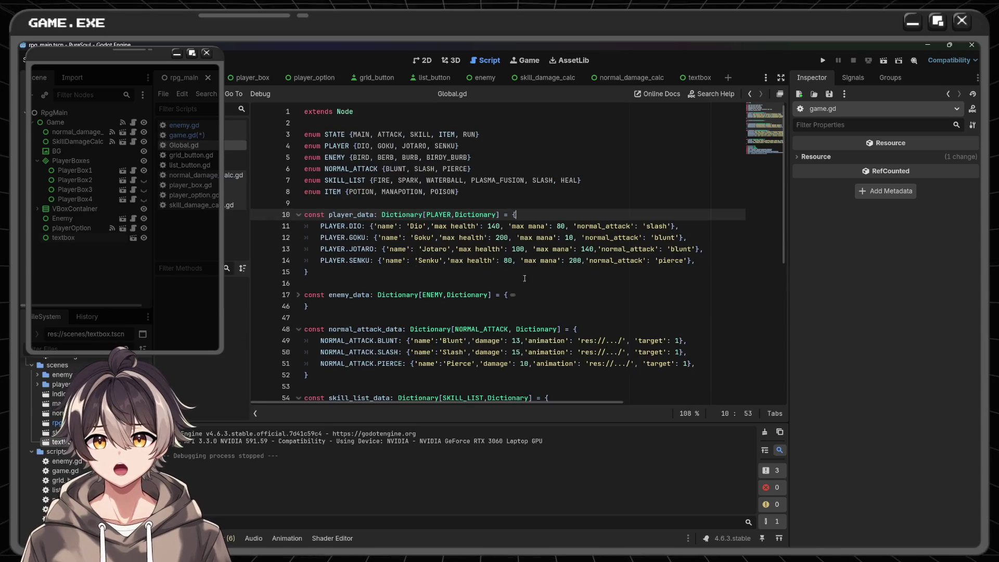
- Glance at the normal_damage_calc script, then return to game.gd in the rpg_main scene
left_click(183, 135)
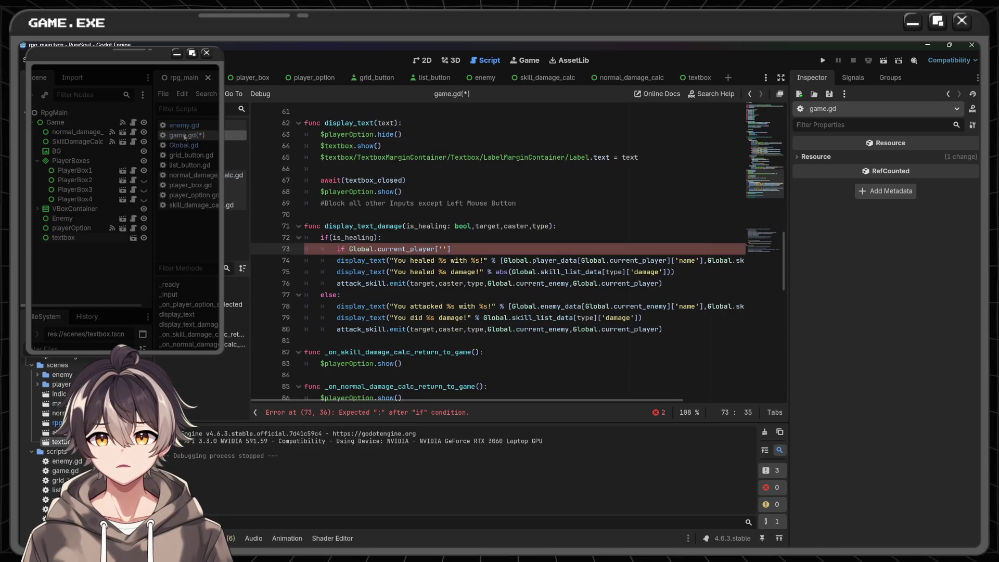
left_click(613, 78)
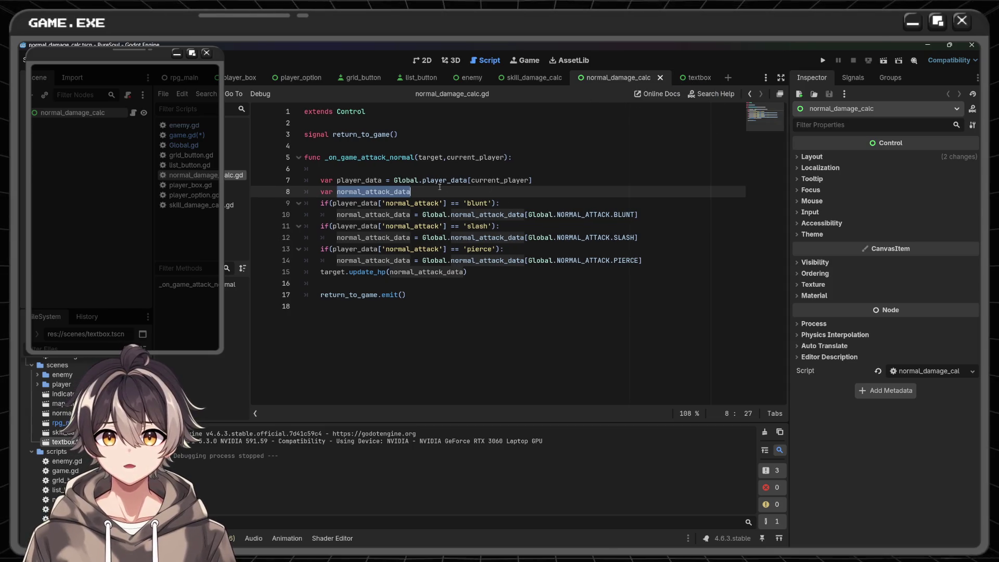
mouse_move(436, 180)
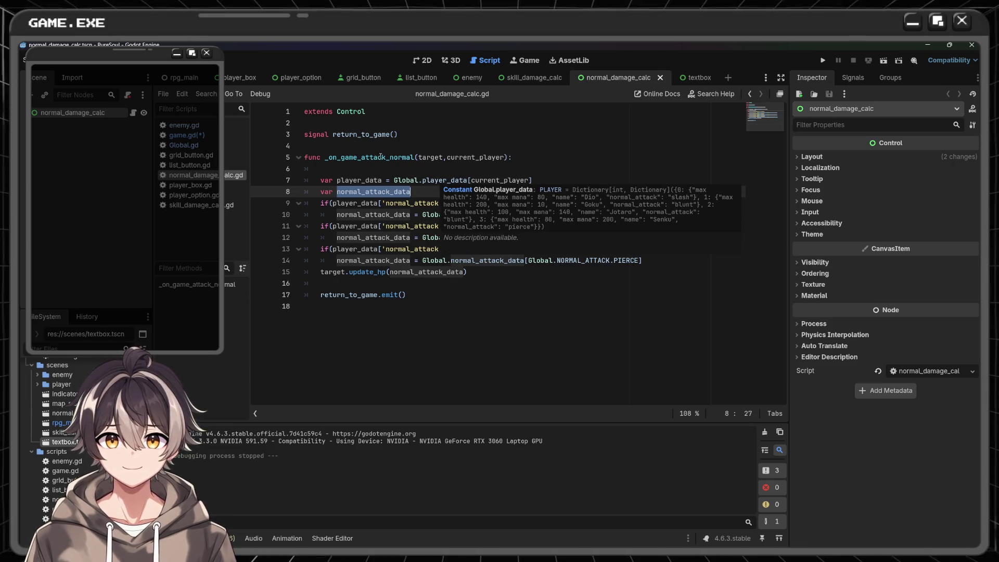
left_click(179, 76)
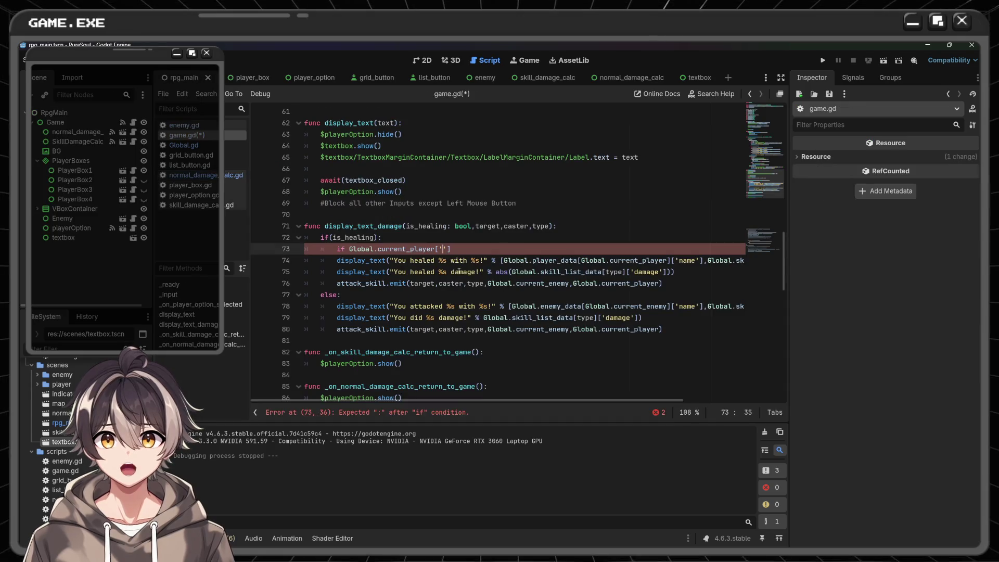
- Turn line 73 into print(Global.current_player, removing the if keyword and empty brackets
key("BackSpace")
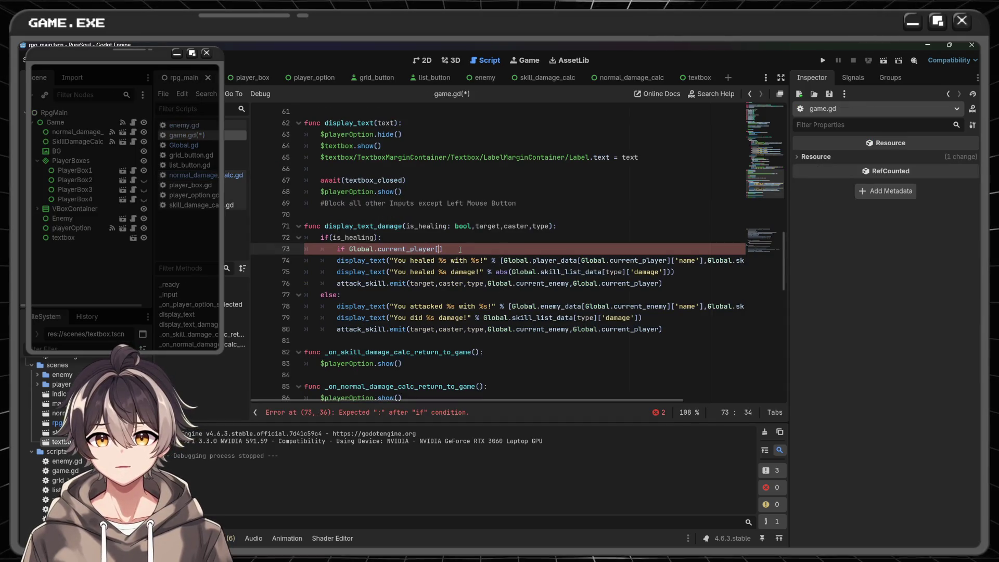
left_click(344, 249)
key("BackSpace")
key("BackSpace")
key("BackSpace")
key("BackSpace")
key("BackSpace")
key("Tab")
type("print")
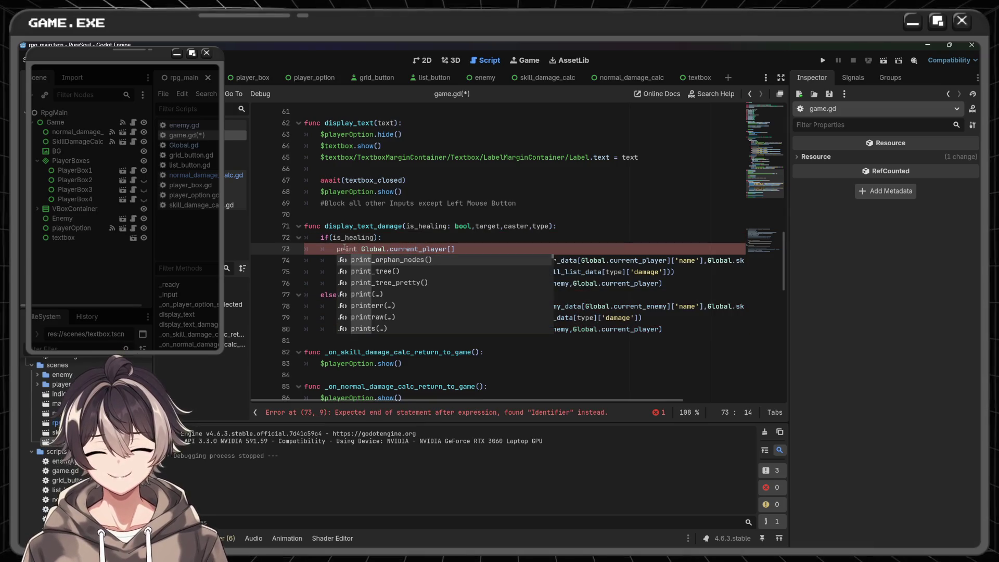
key("BackSpace")
type("(")
key("End")
key("BackSpace")
key("BackSpace")
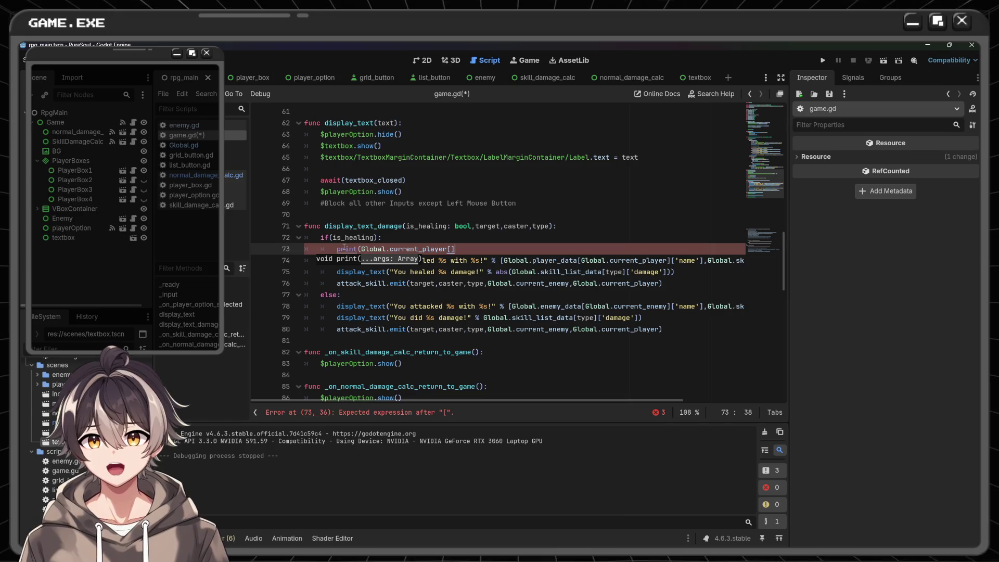
- Close the print(Global.current_player) call, save game.gd, and run the project
type(")")
key("ctrl+s")
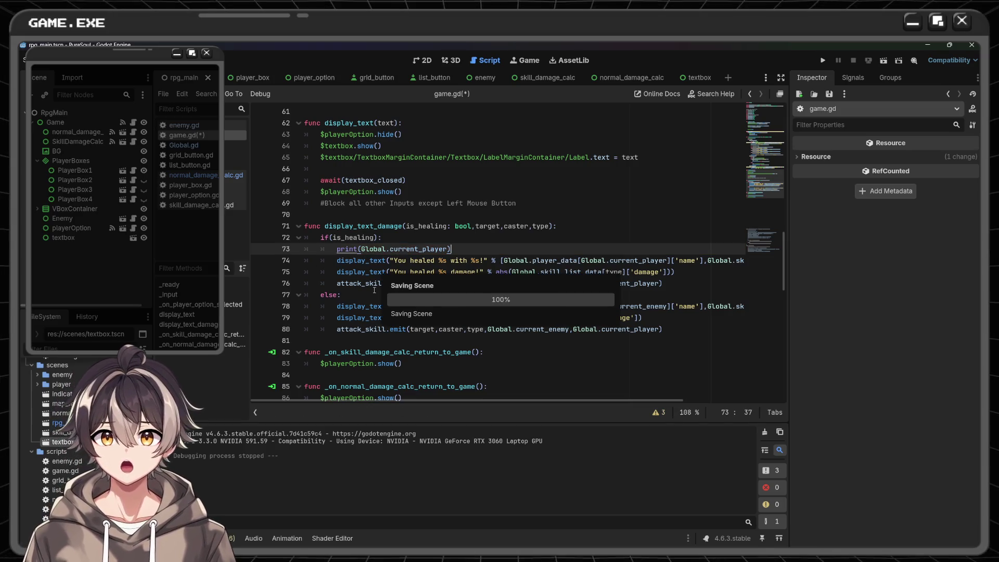
left_click(821, 61)
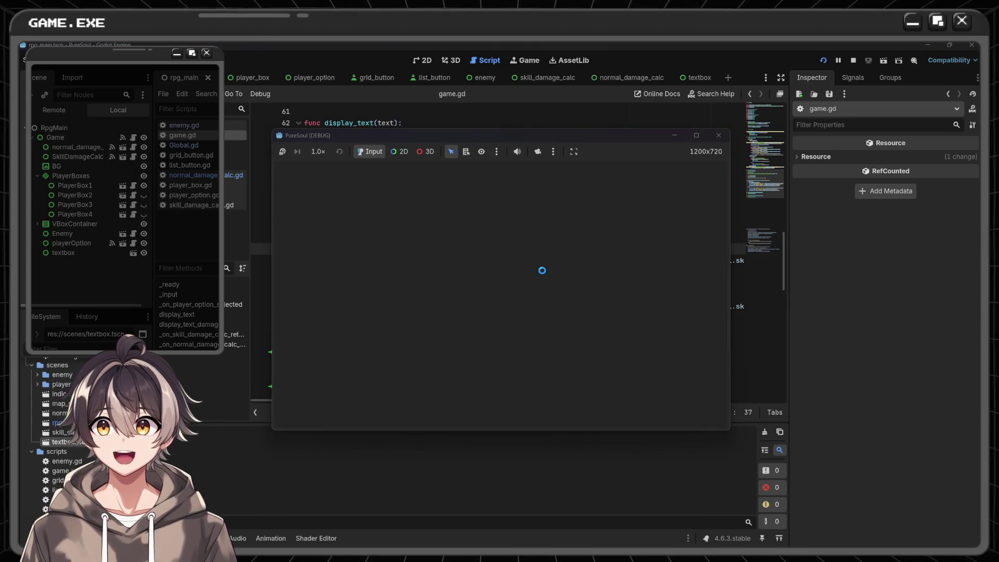
- Cast SKILL > HEAL in battle to see 'You healed 50 damage!', then close the game
left_click(671, 283)
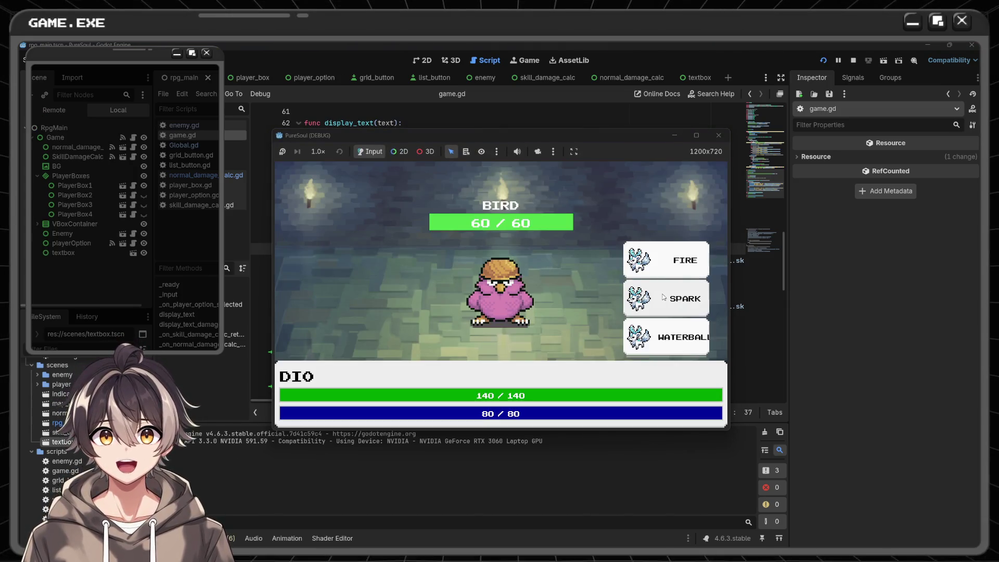
scroll(676, 332, "down", 2)
left_click(676, 333)
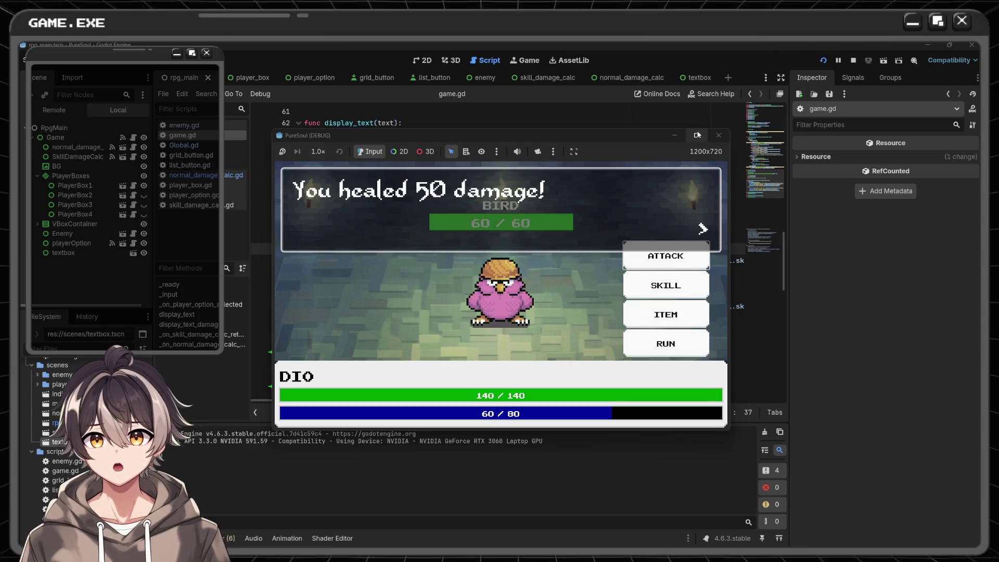
left_click(718, 135)
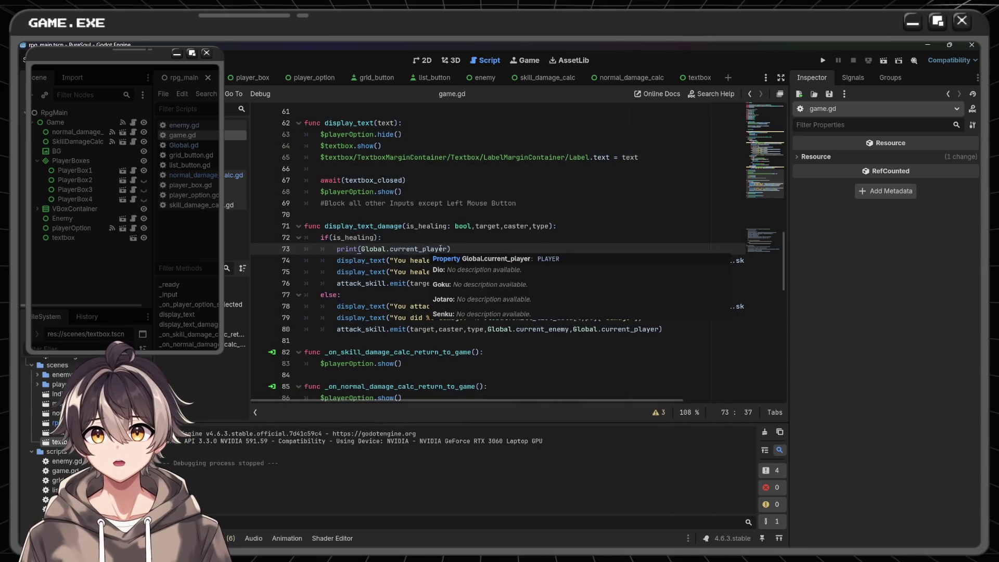
- Change line 73 to print(Global.player_data[Global.current_player]) and run the game again
left_click(361, 249)
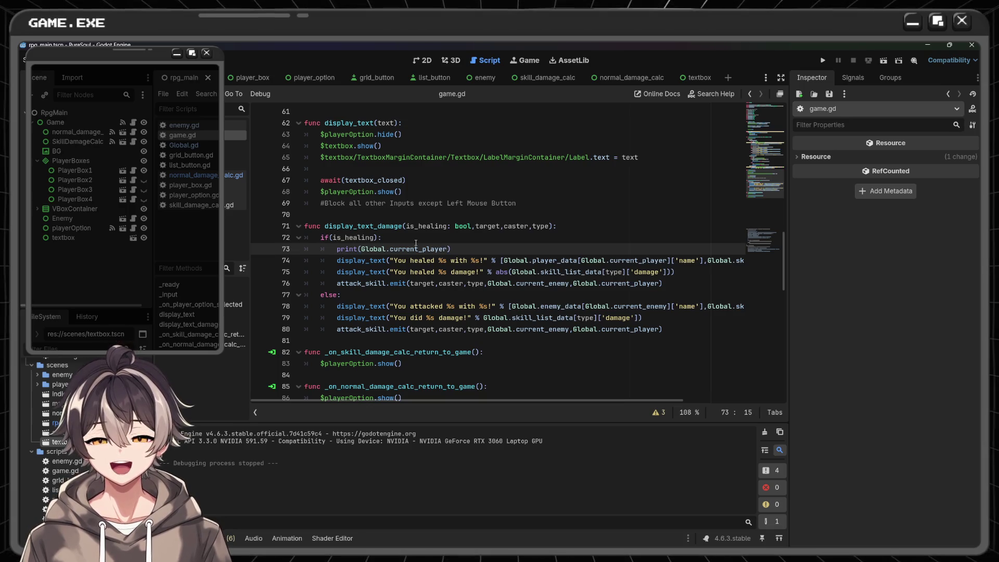
type("Global.")
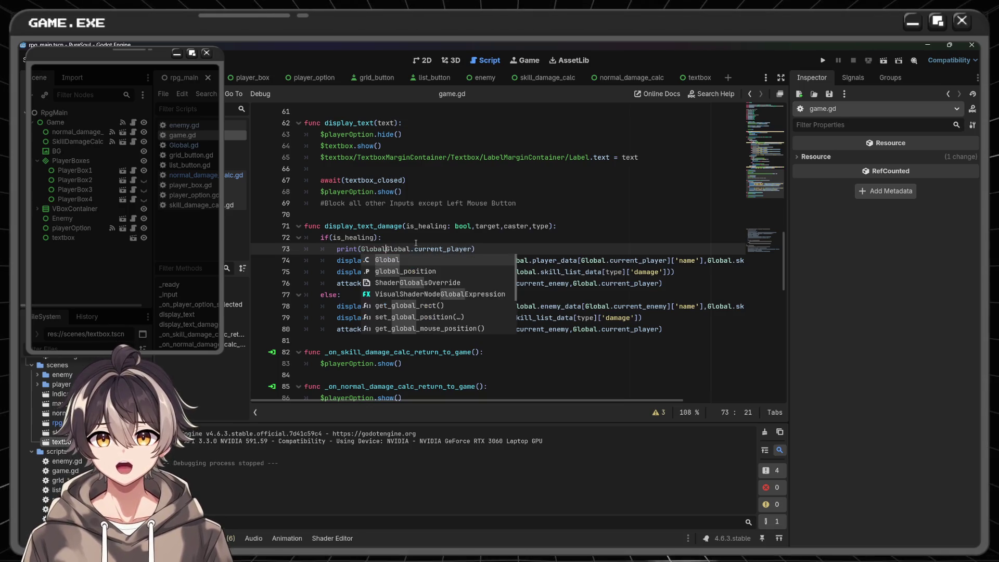
key("Down")
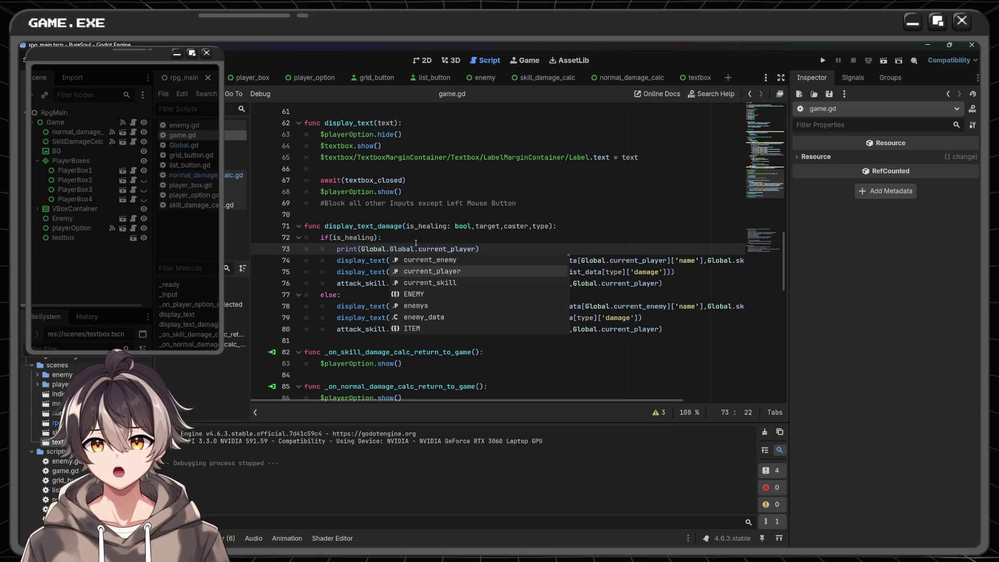
key("Up")
type("P")
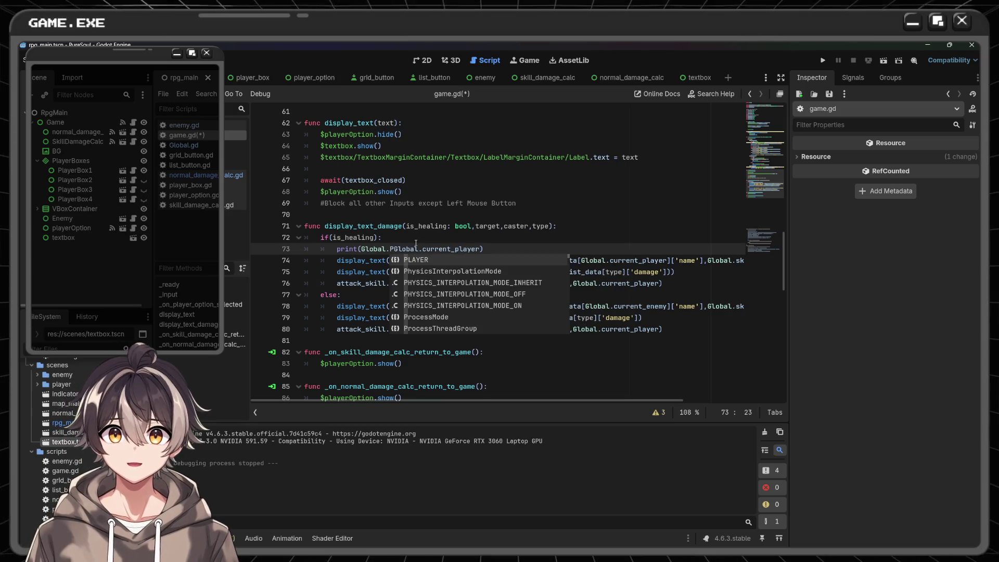
key("BackSpace")
type("play")
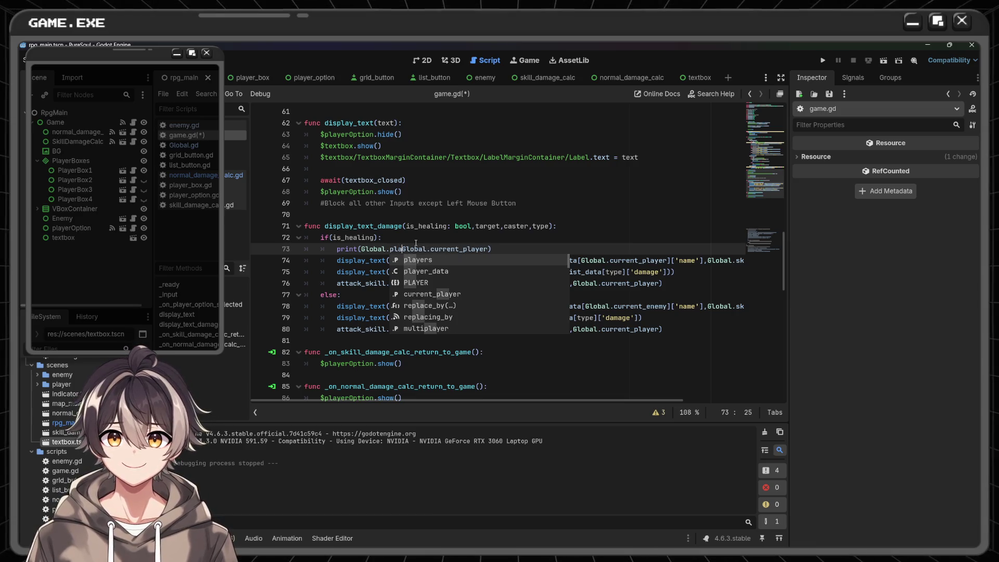
key("Return")
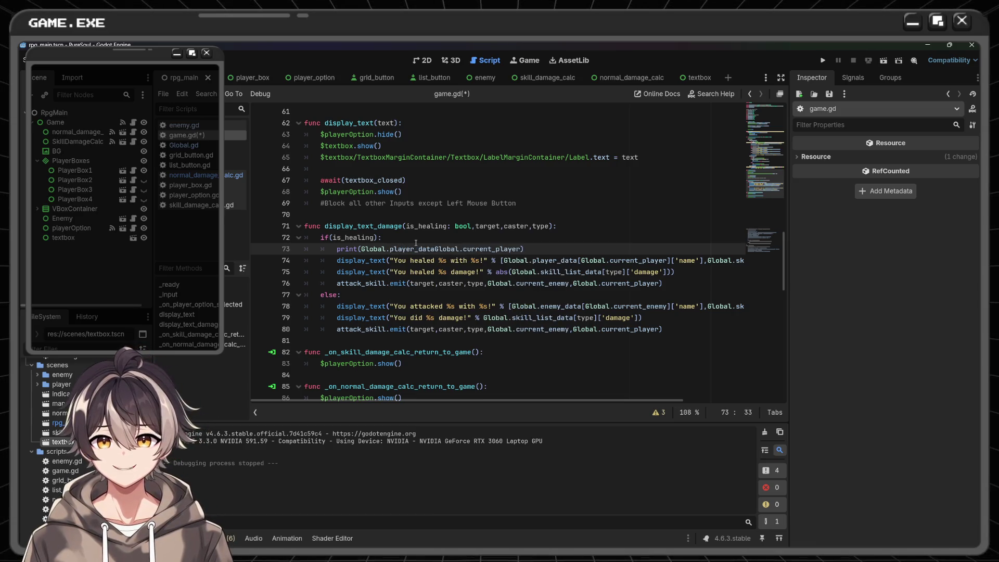
key("ctrl+shift+Right")
type("[")
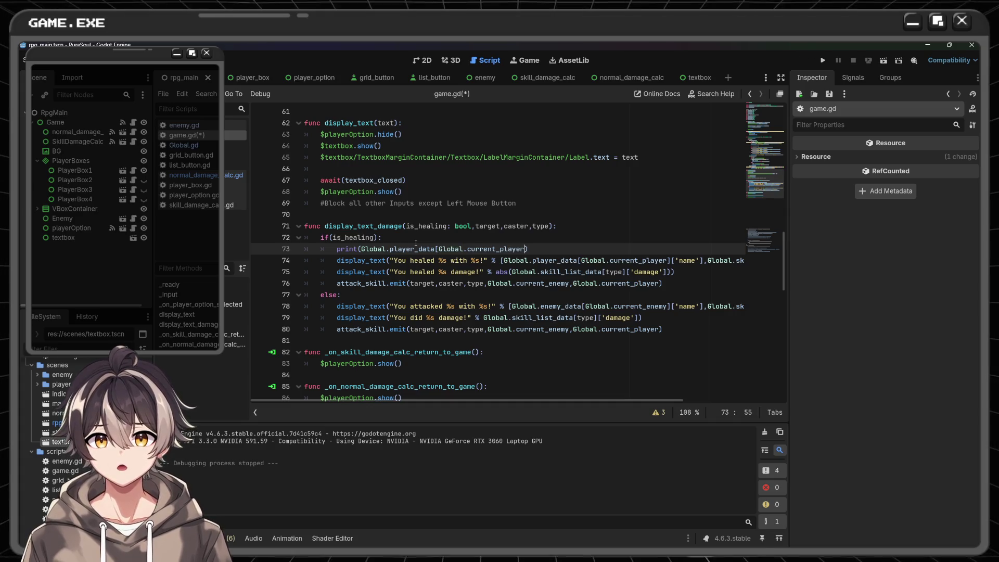
type("]")
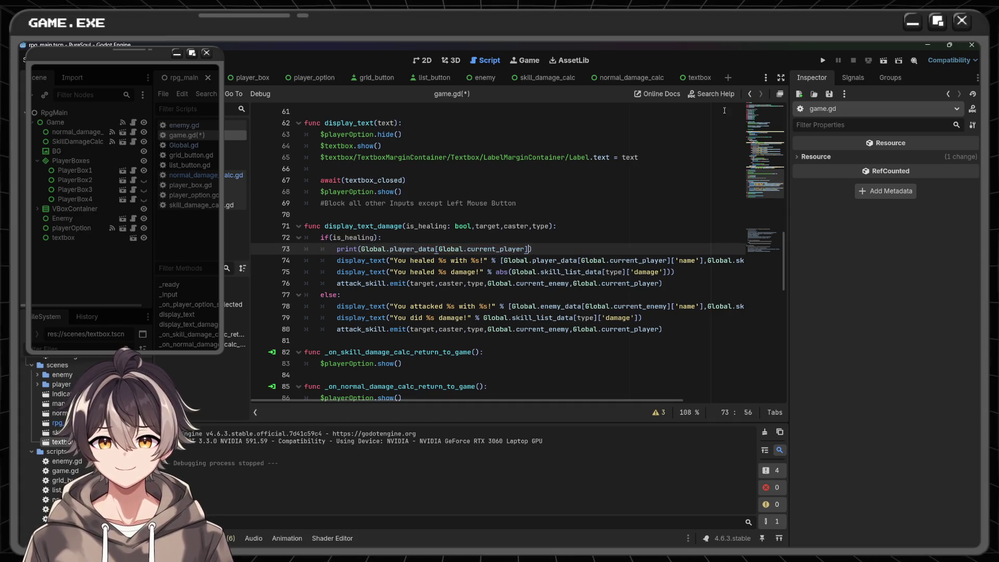
left_click(820, 65)
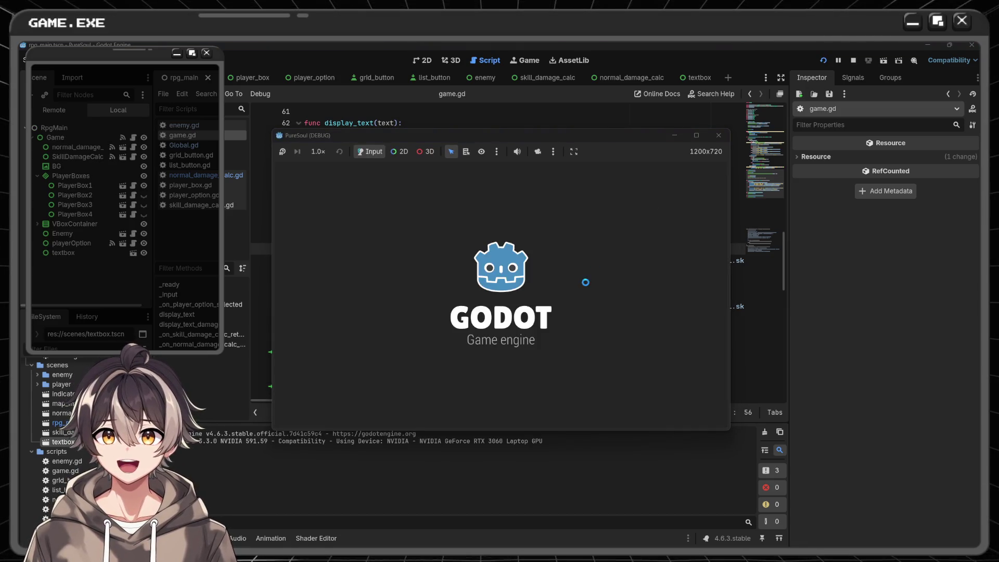
- Cast Heal in battle so Dio's player data prints to Output, then close the game
left_click(651, 296)
left_click(668, 339)
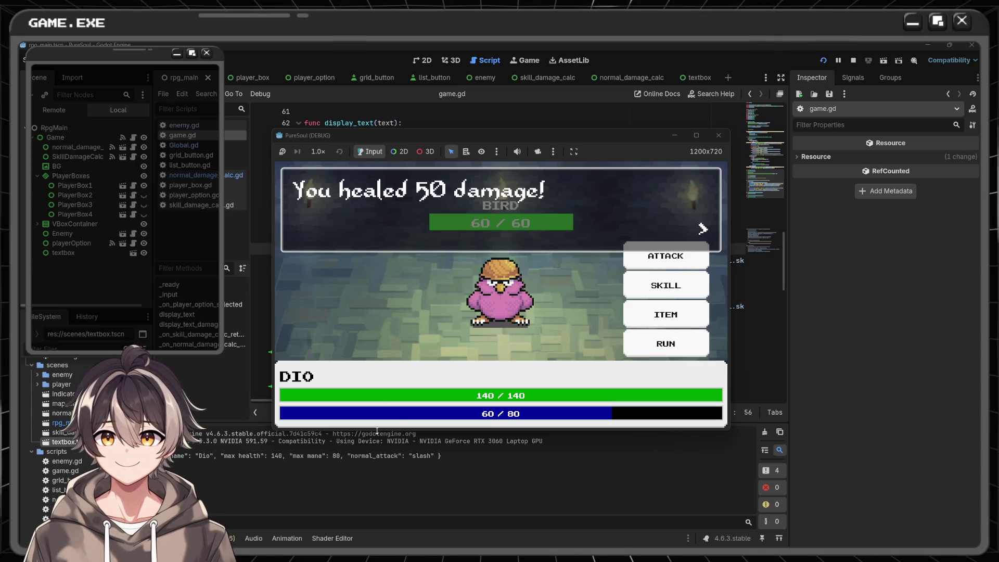
left_click(718, 135)
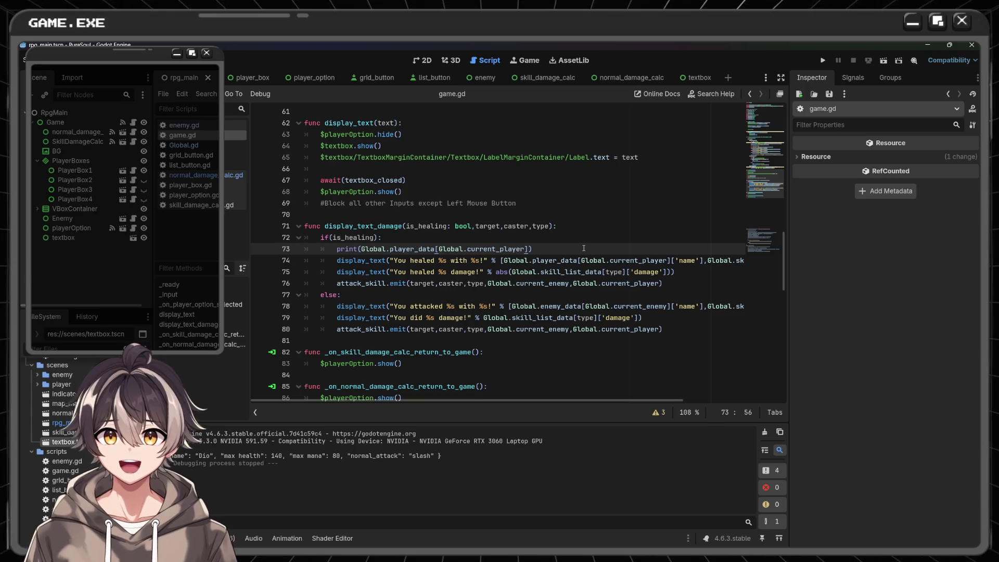
- Compare the normal_damage_calc and skill_damage_calc scripts, then open player_box.gd
left_click(624, 77)
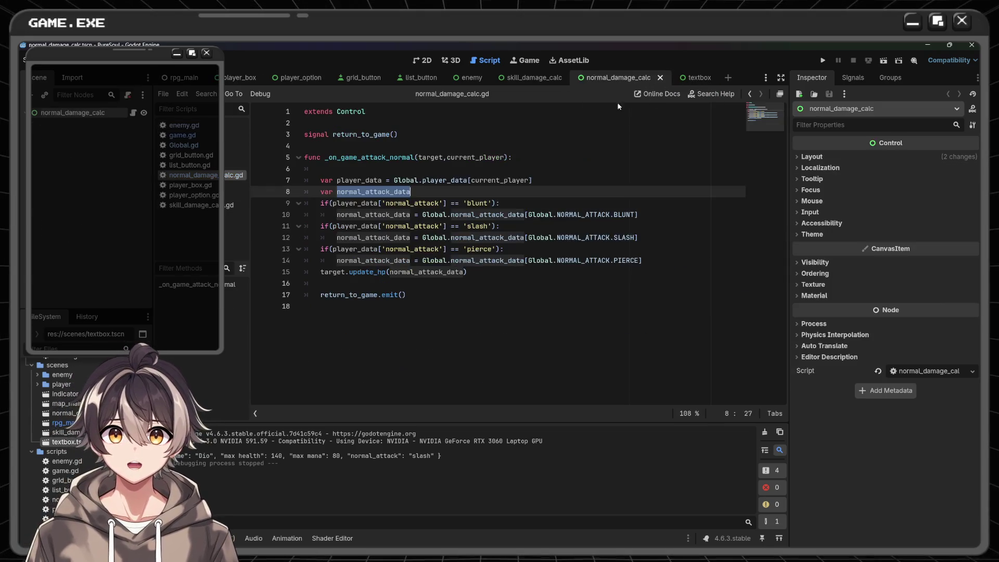
left_click(537, 78)
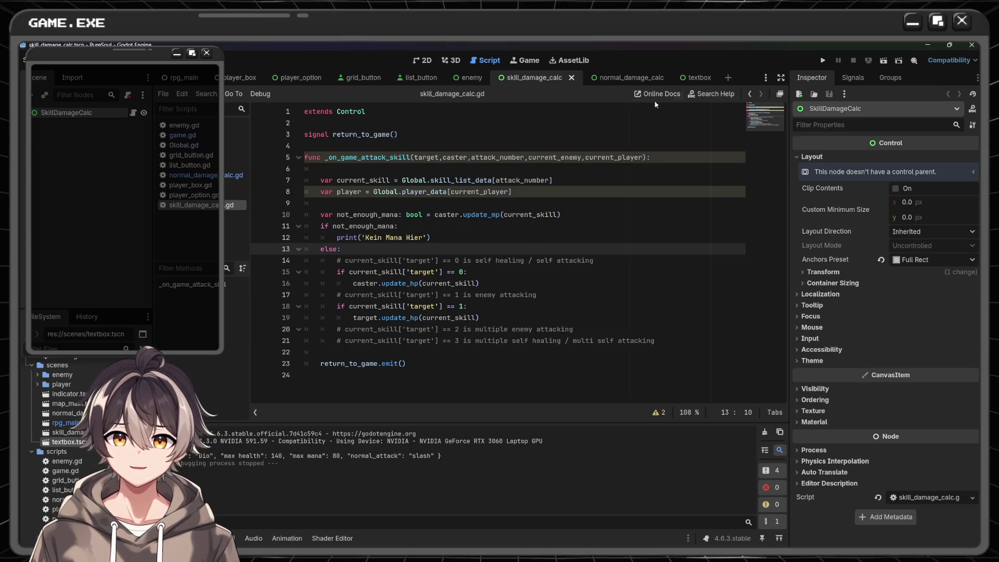
left_click(631, 79)
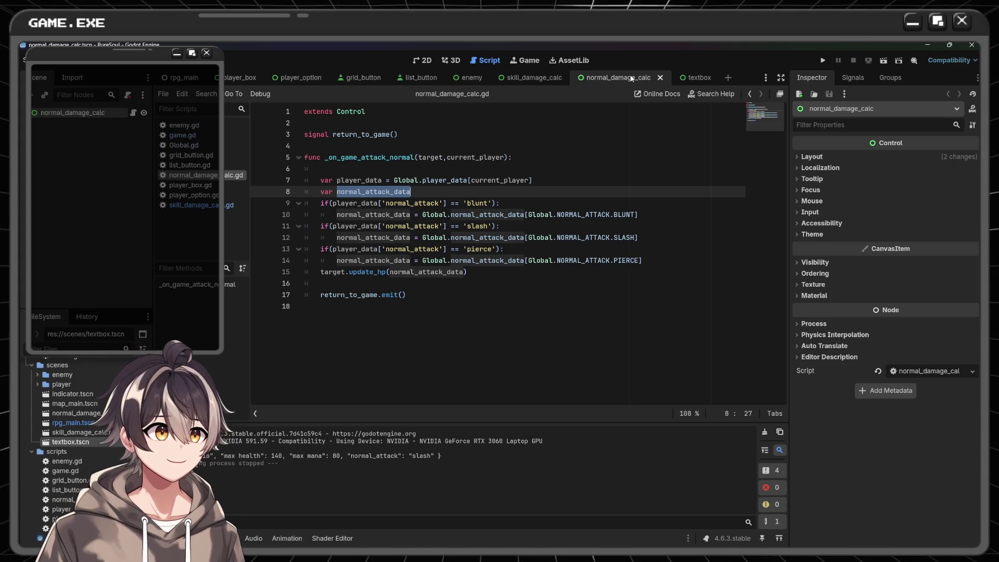
left_click(514, 80)
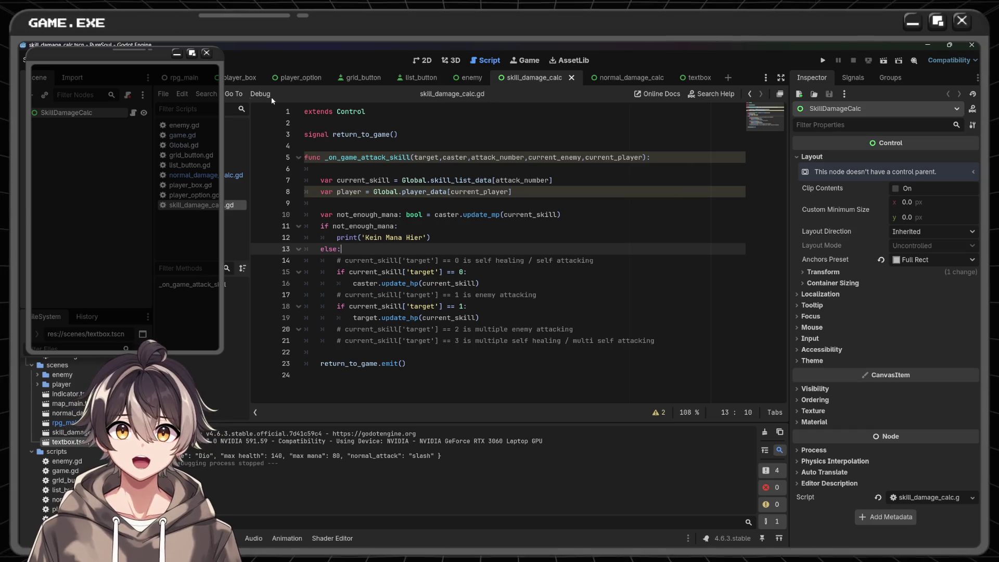
left_click(240, 78)
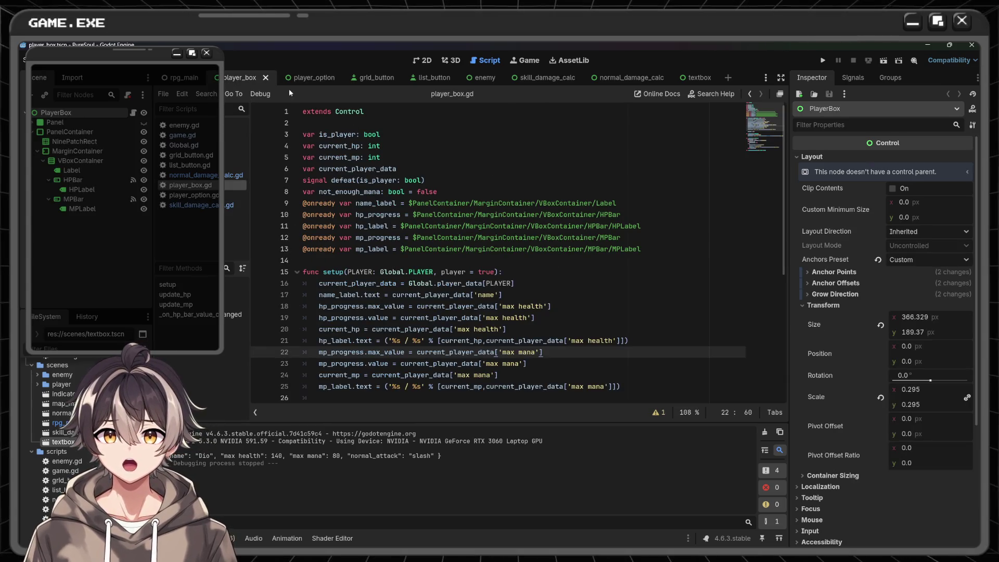
- Scroll player_box.gd to the mp_progress.max_value assignment on line 22
scroll(463, 158, "down", 1)
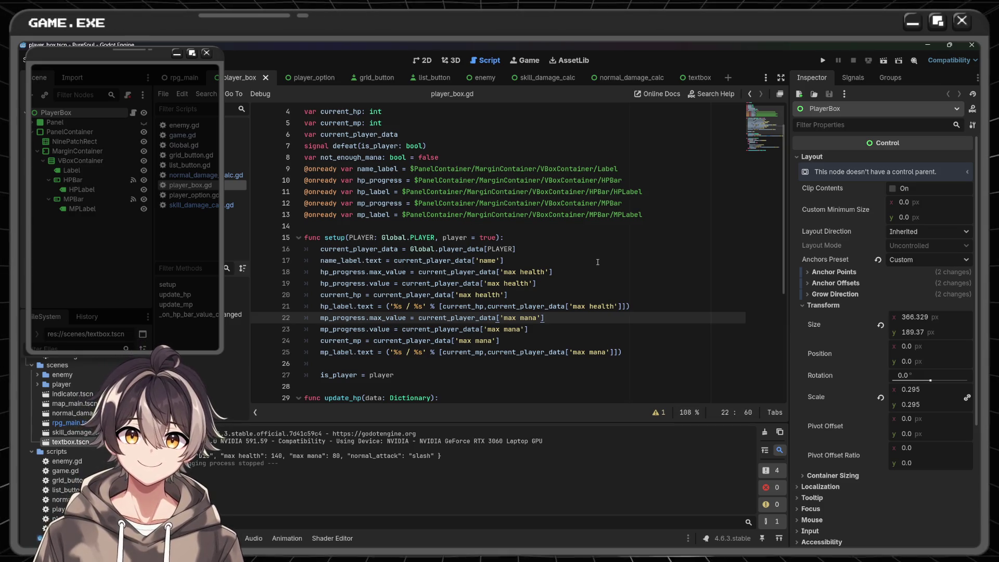
scroll(597, 262, "down", 1)
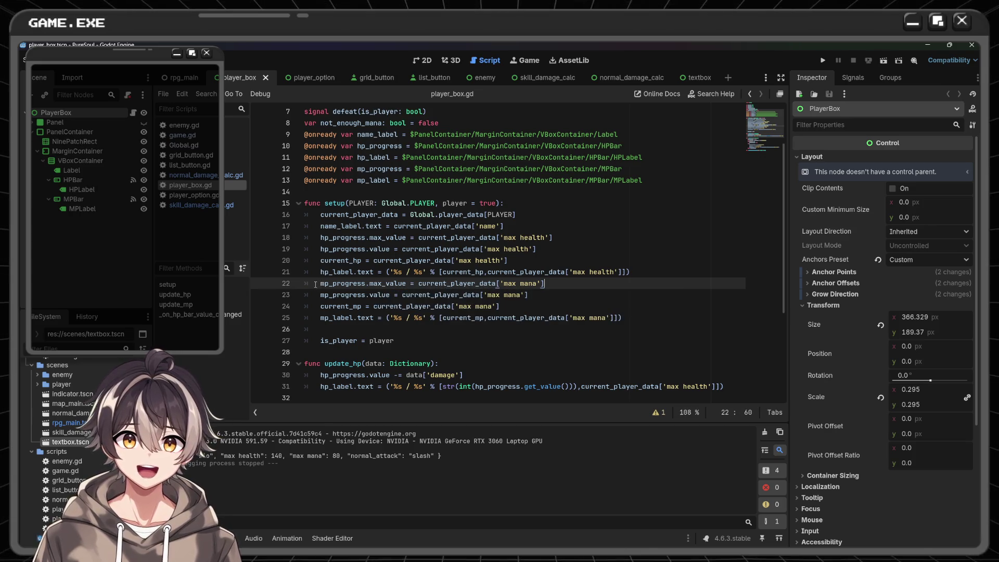
left_click_drag(315, 285, 411, 283)
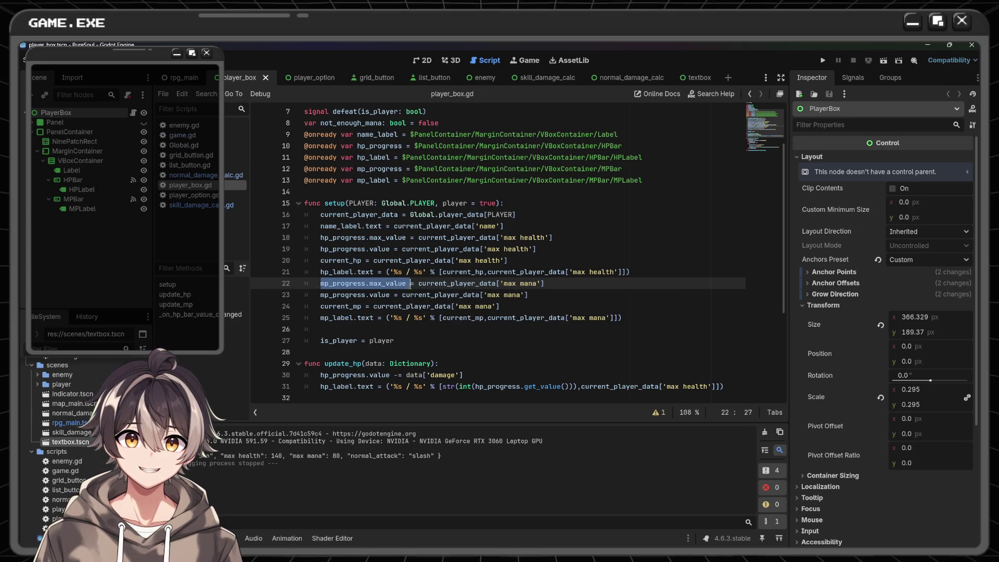
left_click(562, 288)
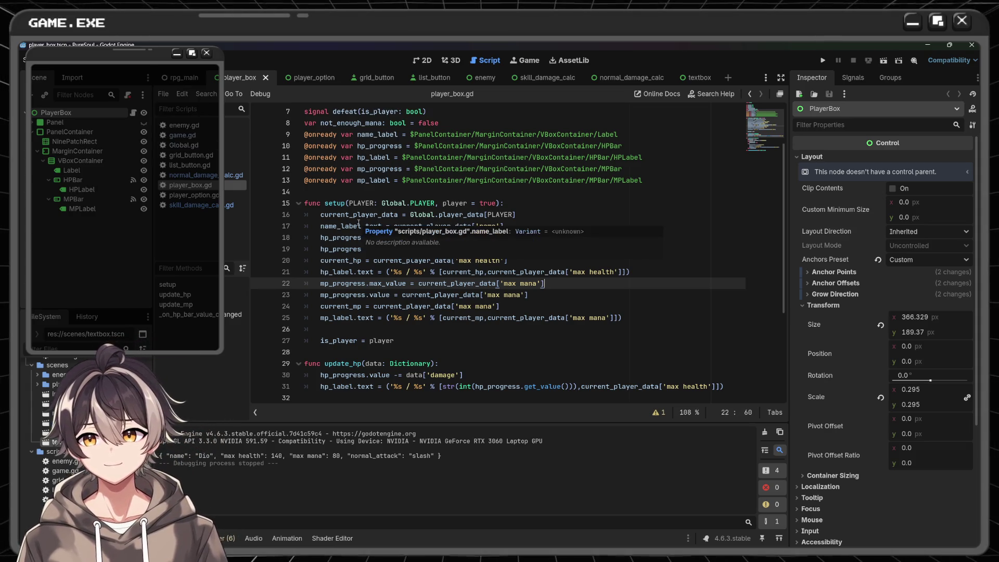
- Glance at the player box 2D layout, then return to game.gd at the end of line 73
left_click(429, 62)
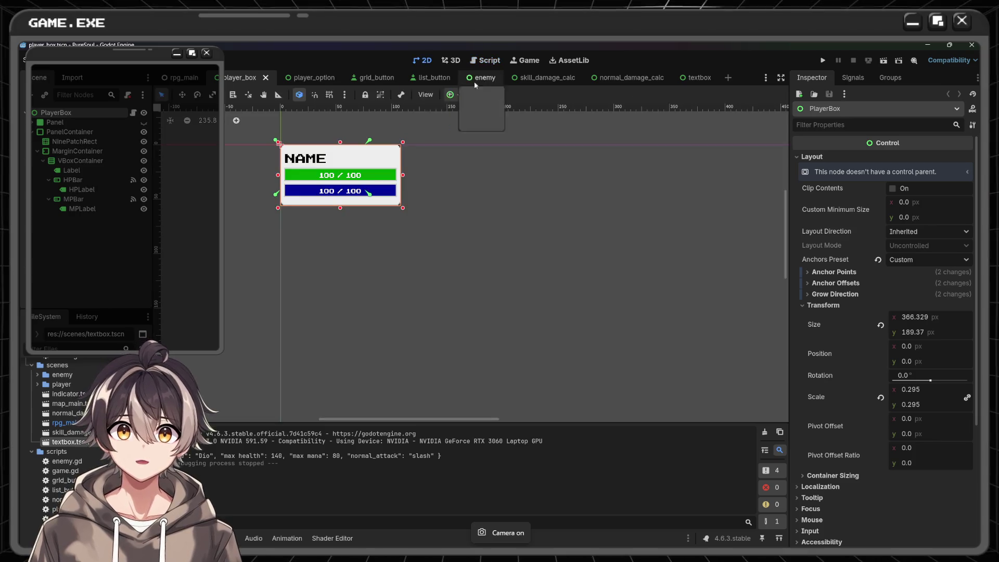
left_click(493, 62)
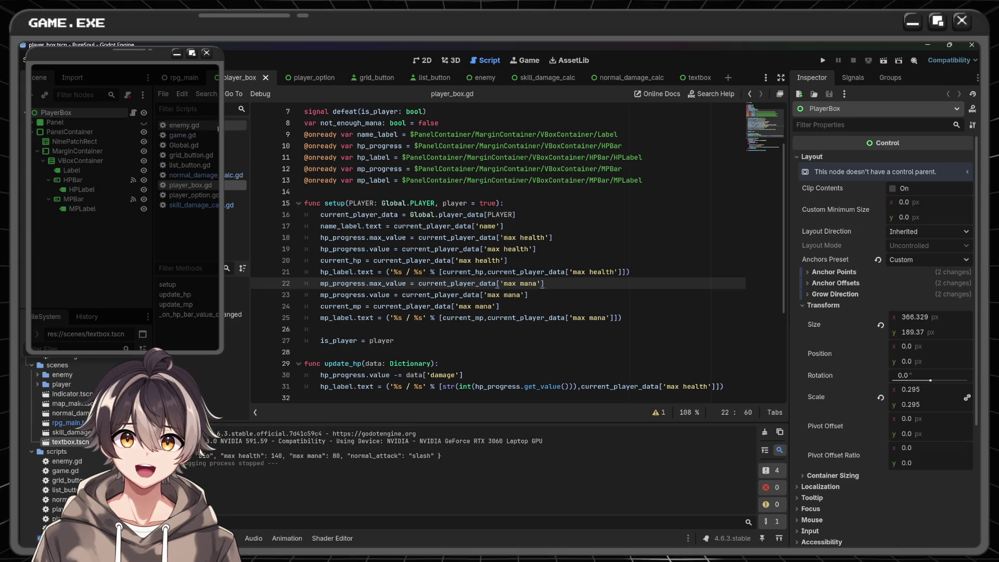
left_click(182, 135)
left_click(564, 244)
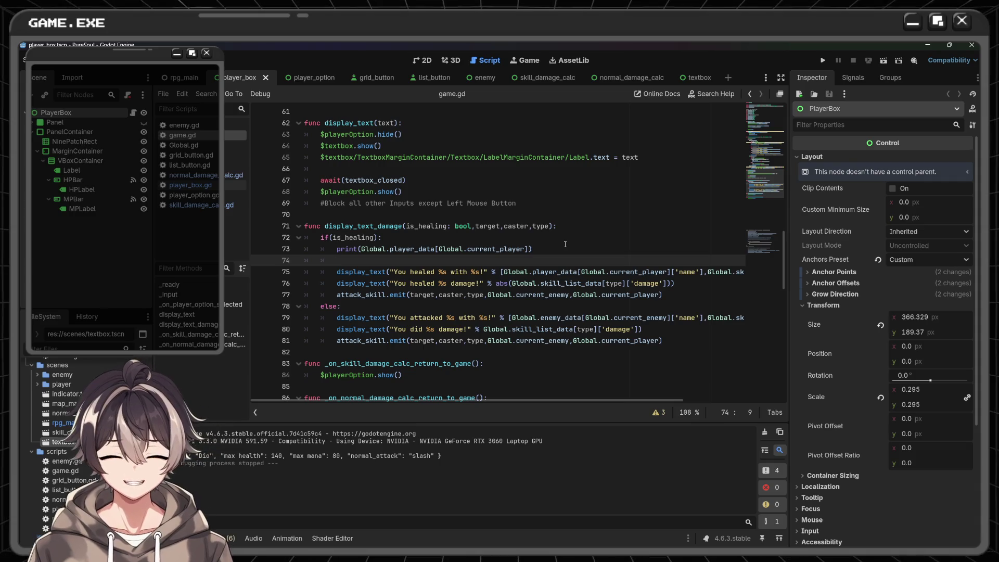
- Start a print on line 74 with the $PlayerBoxes/PlayerBox1/ node path
type("print")
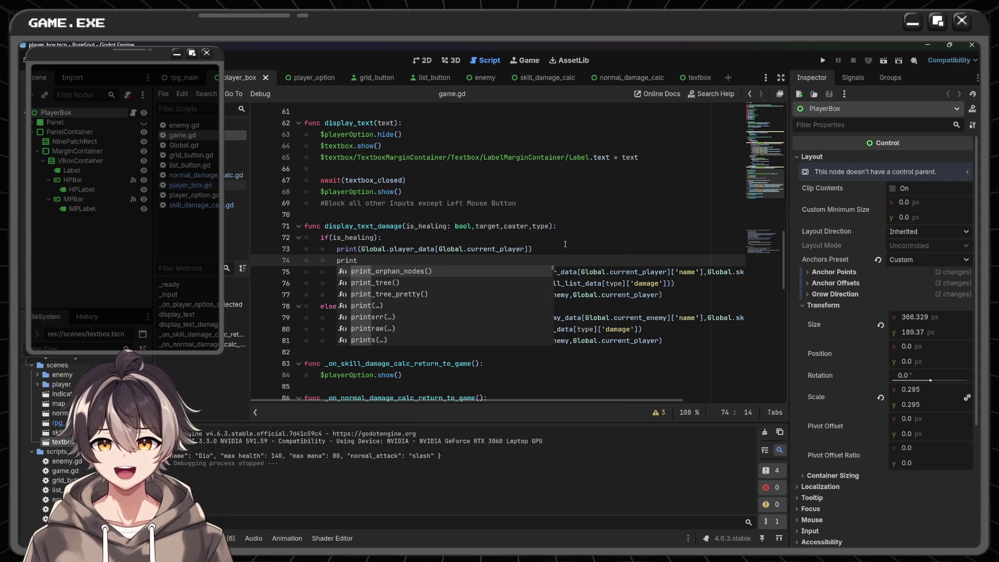
type("()")
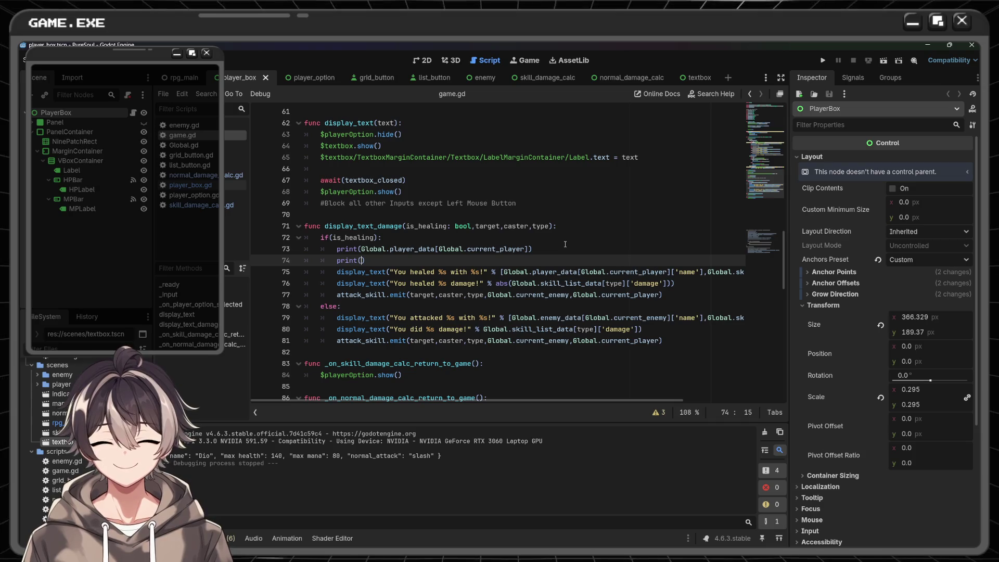
type("$")
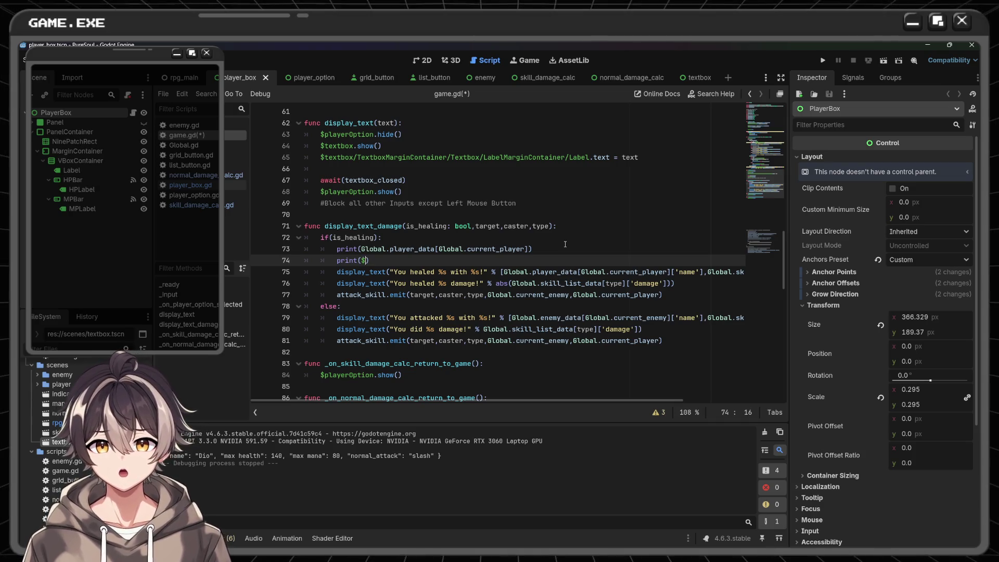
type("P")
key("BackSpace")
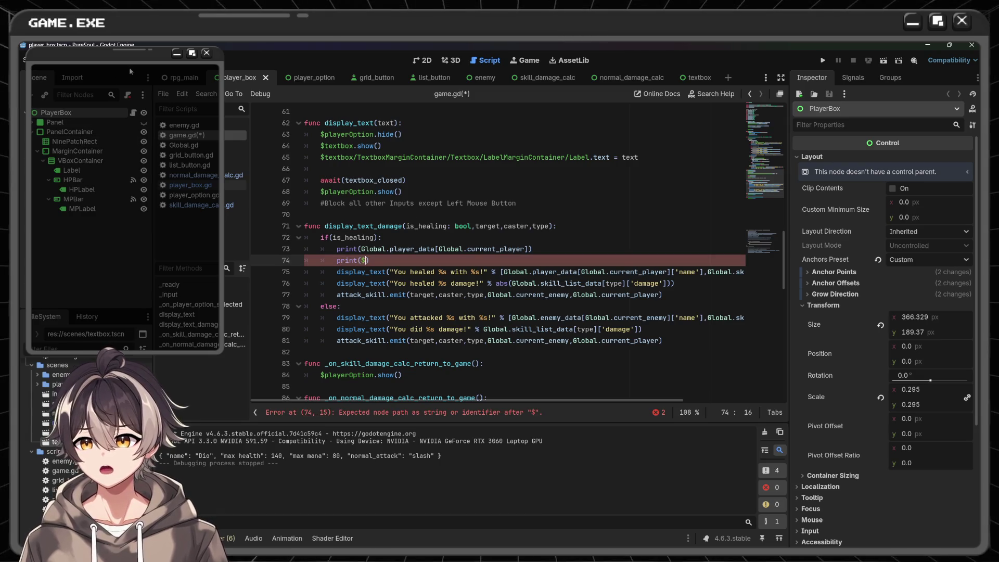
left_click(198, 135)
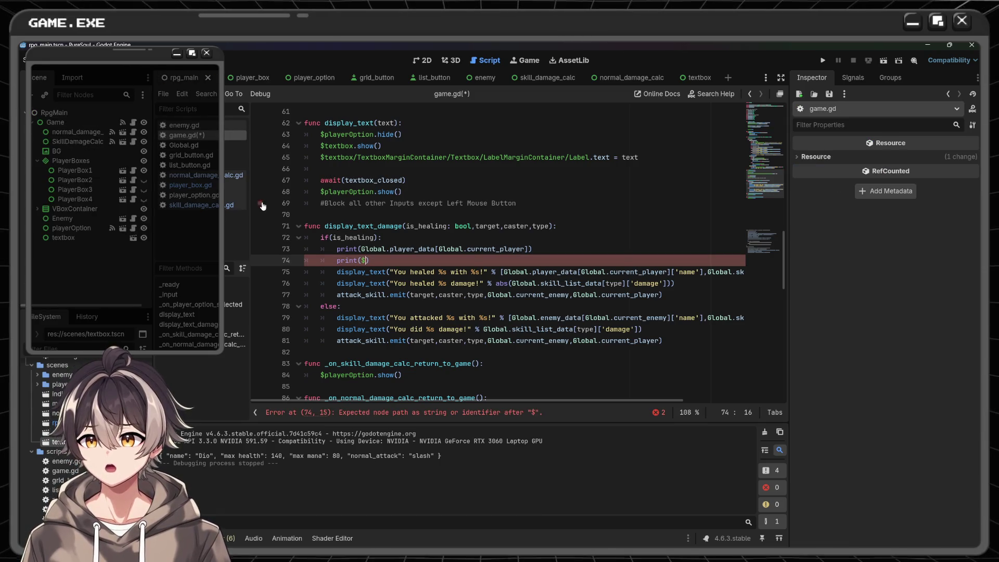
type("Play")
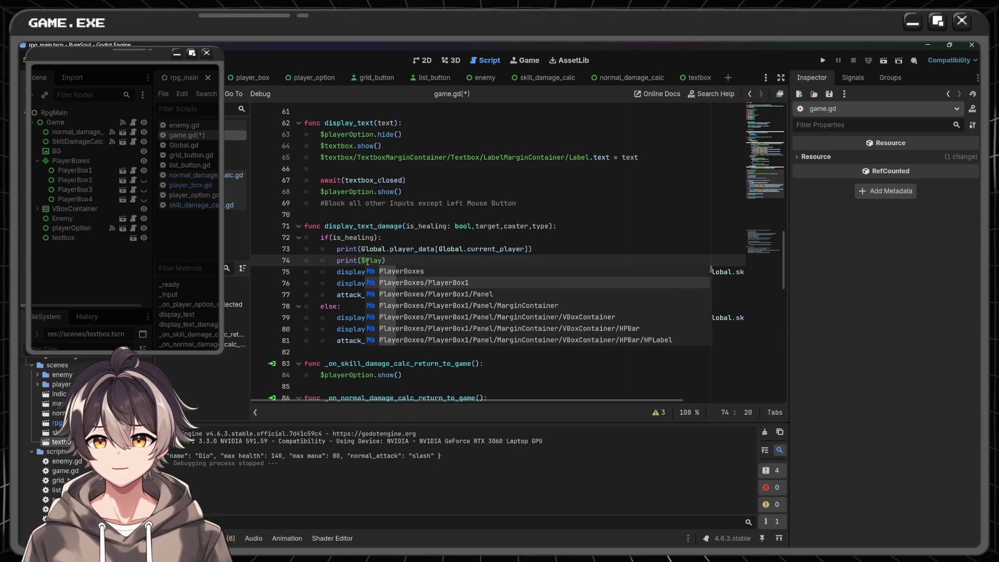
key("Return")
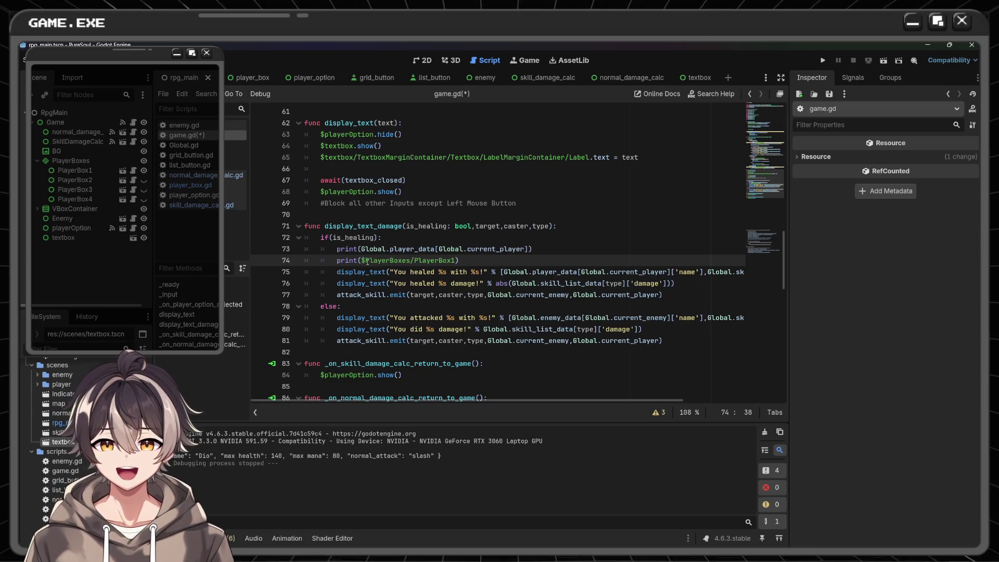
type("/")
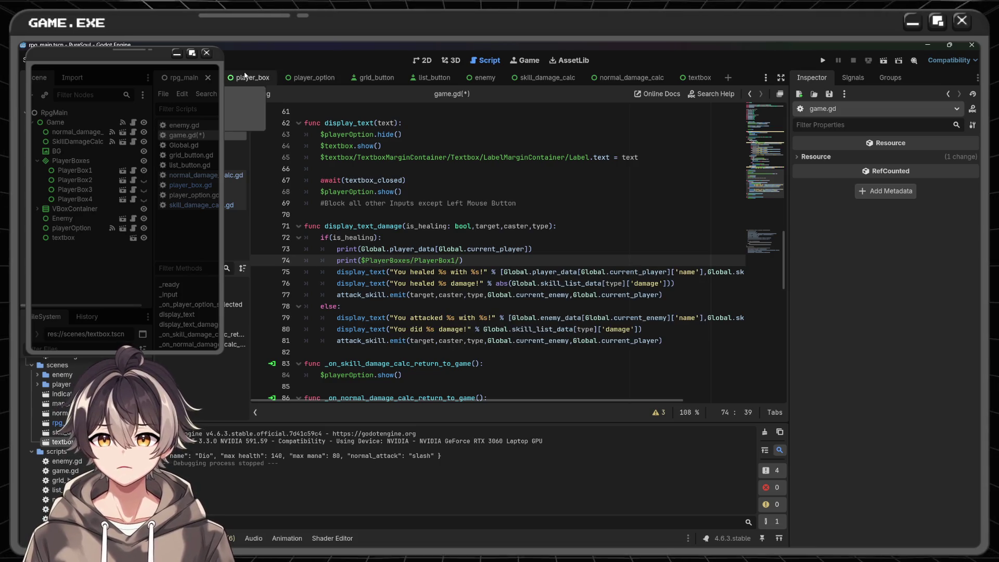
- Check the player box node tree, then extend the path through Panel to HPBar
left_click(252, 77)
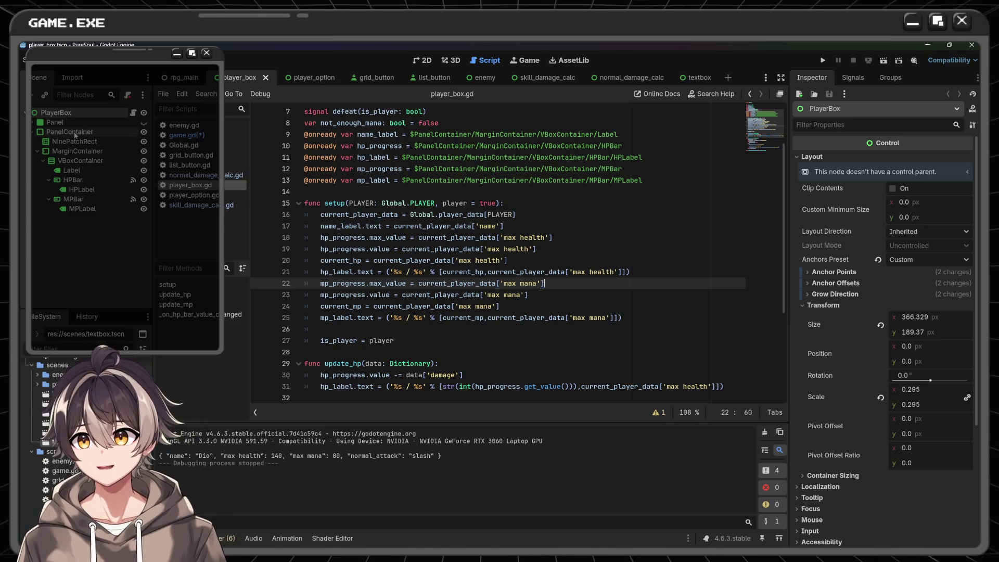
left_click(185, 135)
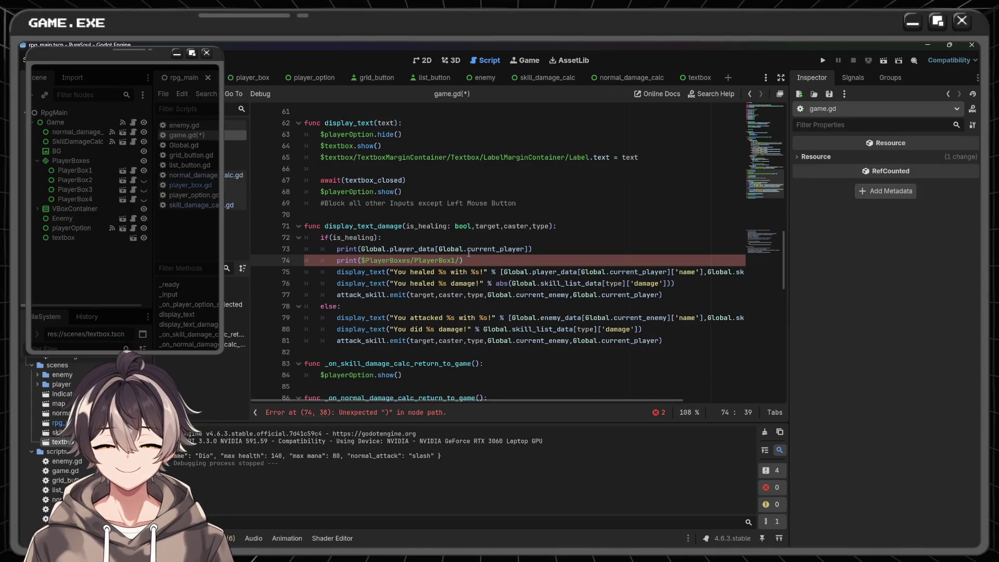
type("Panel")
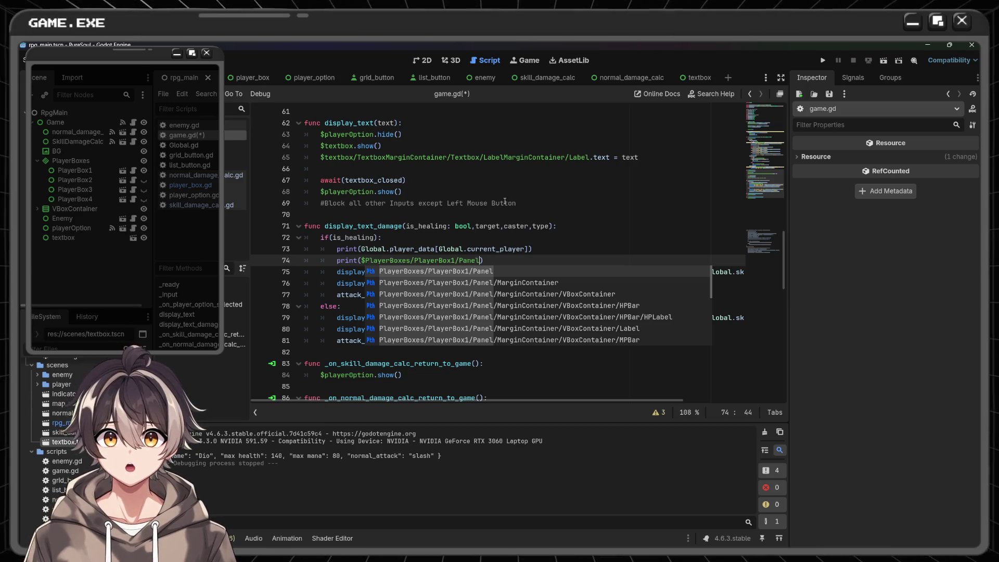
key("Down")
key("Down")
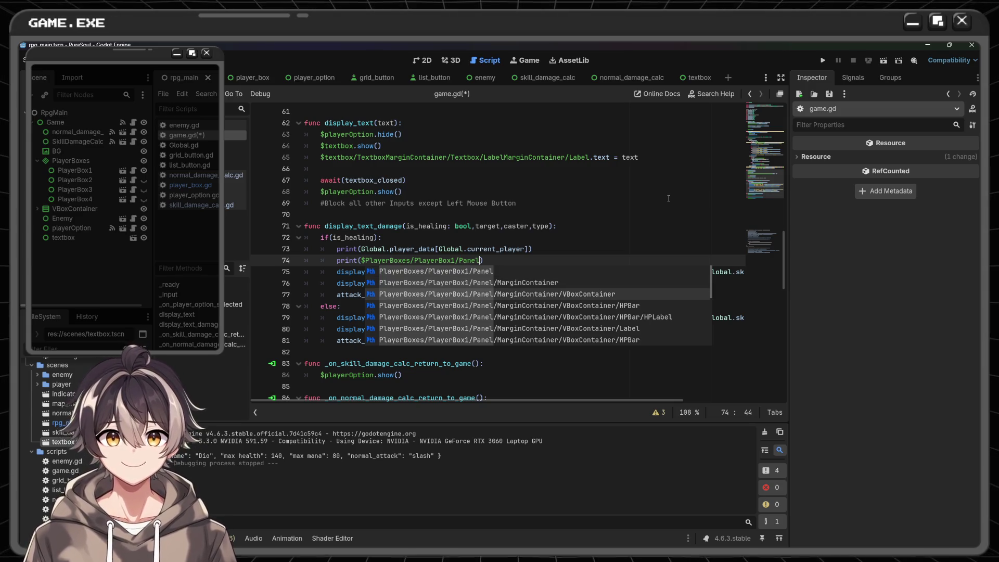
key("Down")
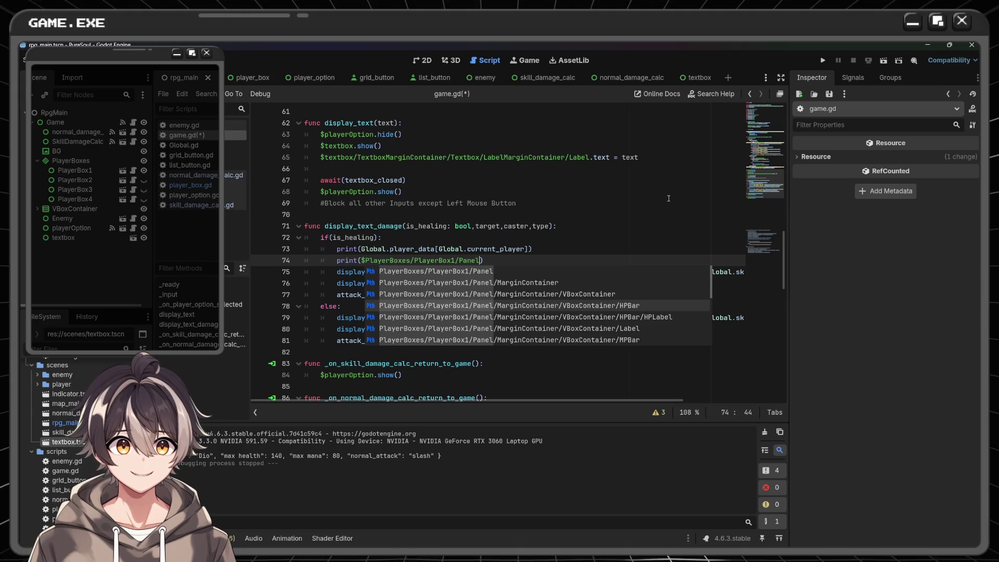
key("Down")
key("Up")
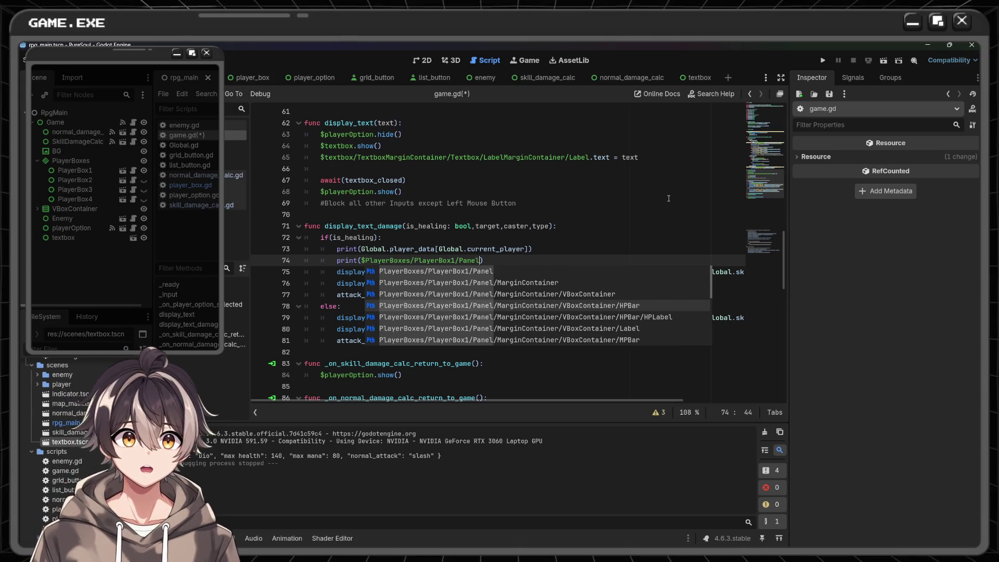
key("Return")
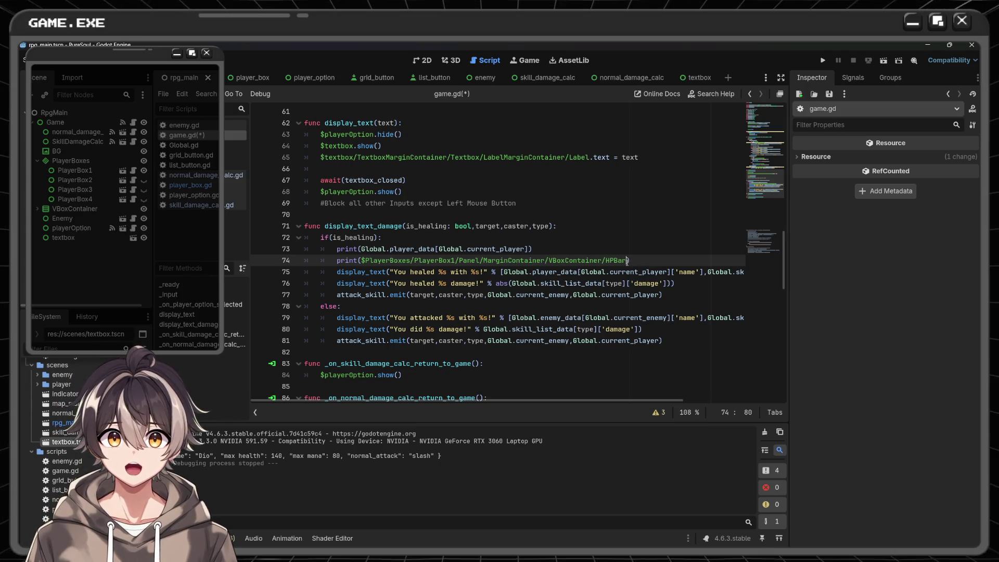
- Append .max_value to the HPBar path, save game.gd, and run the game
type(".get_max")
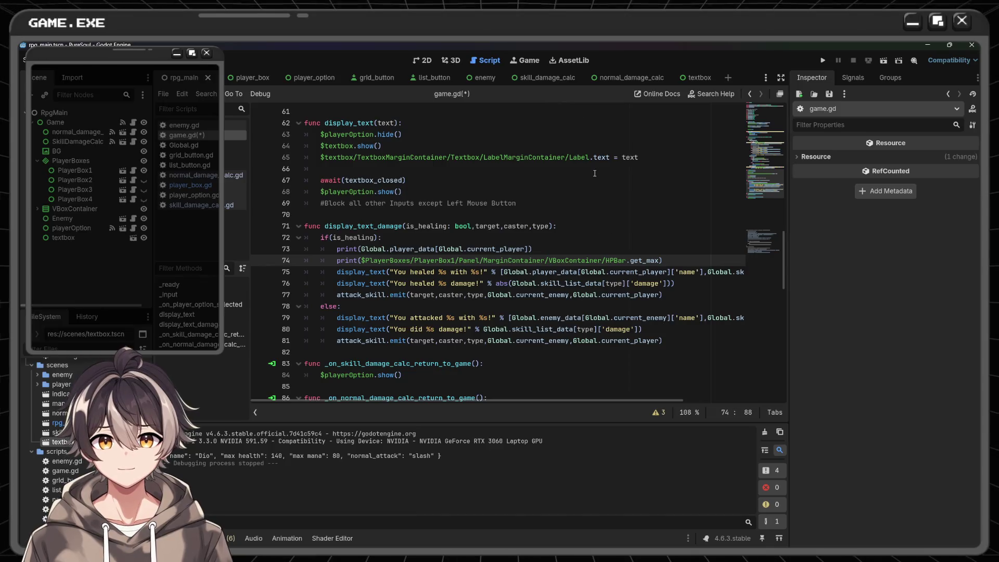
left_click(259, 79)
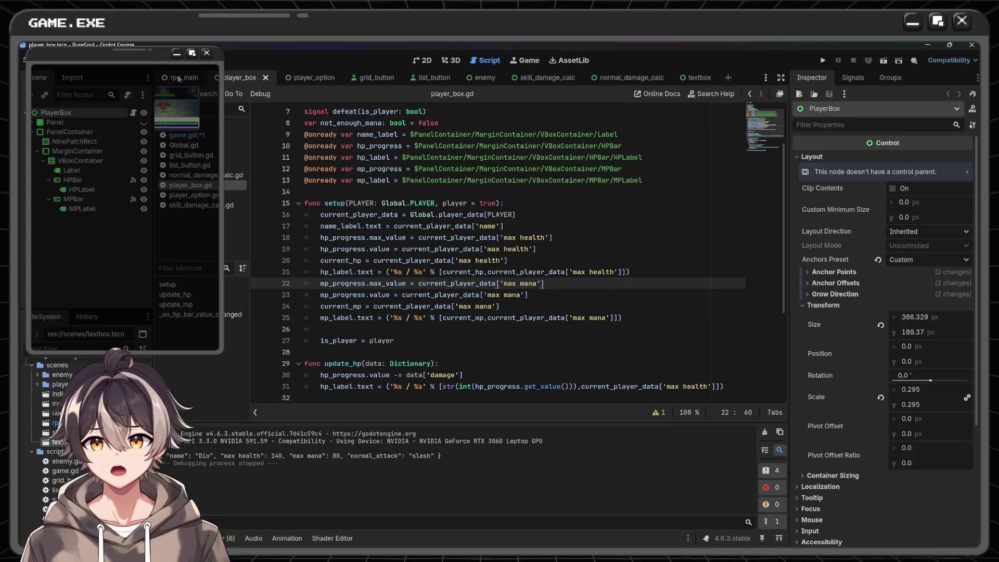
key("ctrl+shift+Tab")
double_click(652, 258)
type("ma")
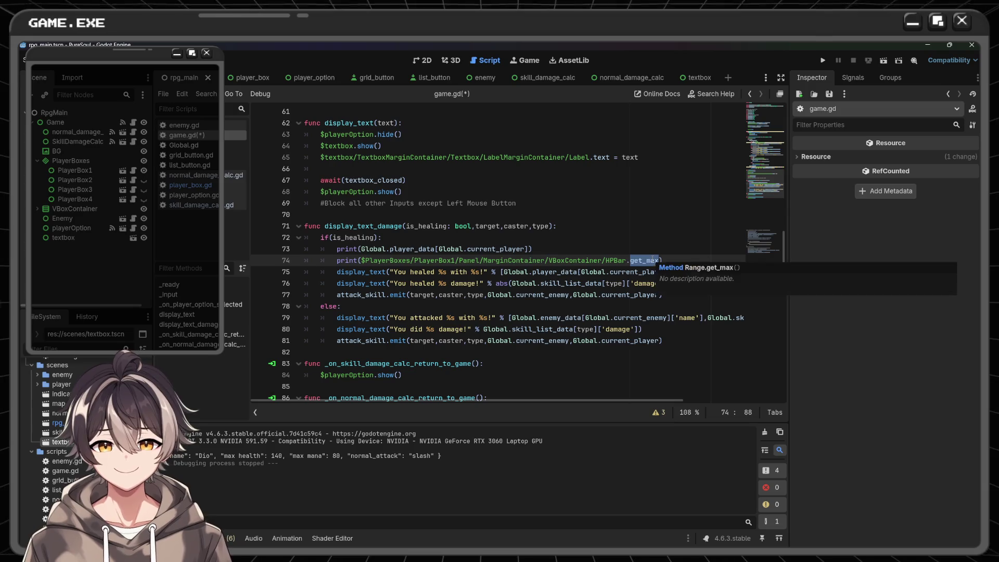
type("x_")
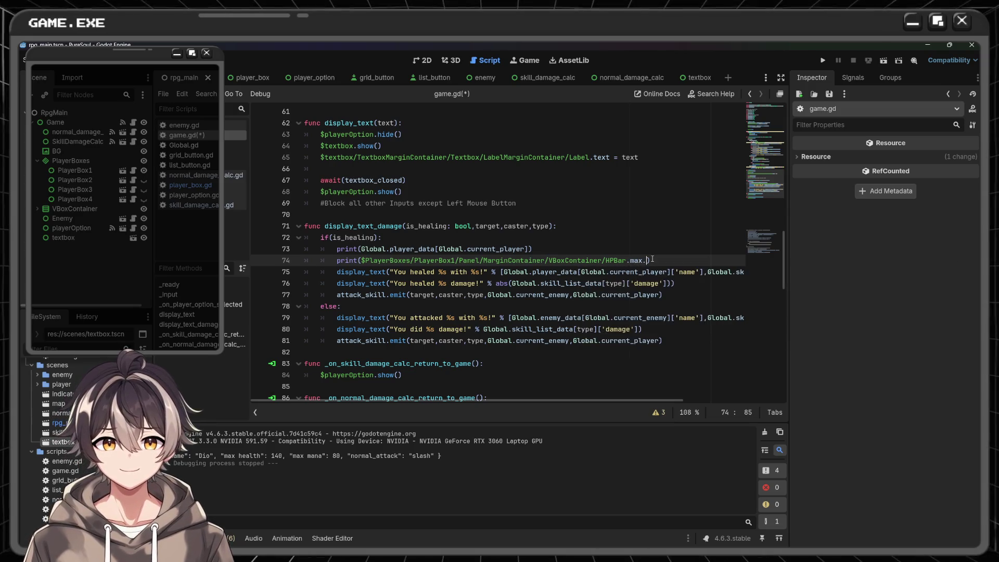
key("Return")
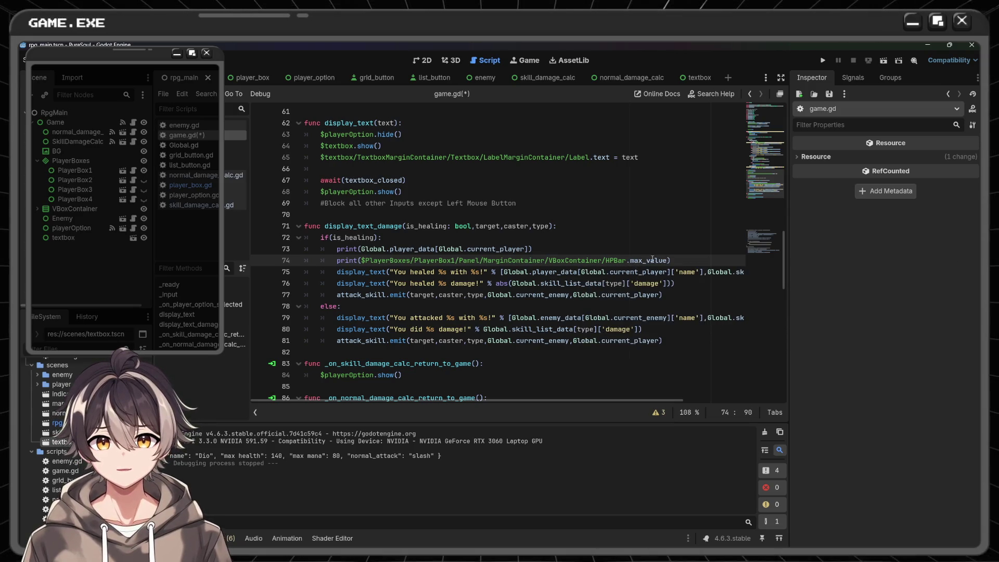
key("ctrl+s")
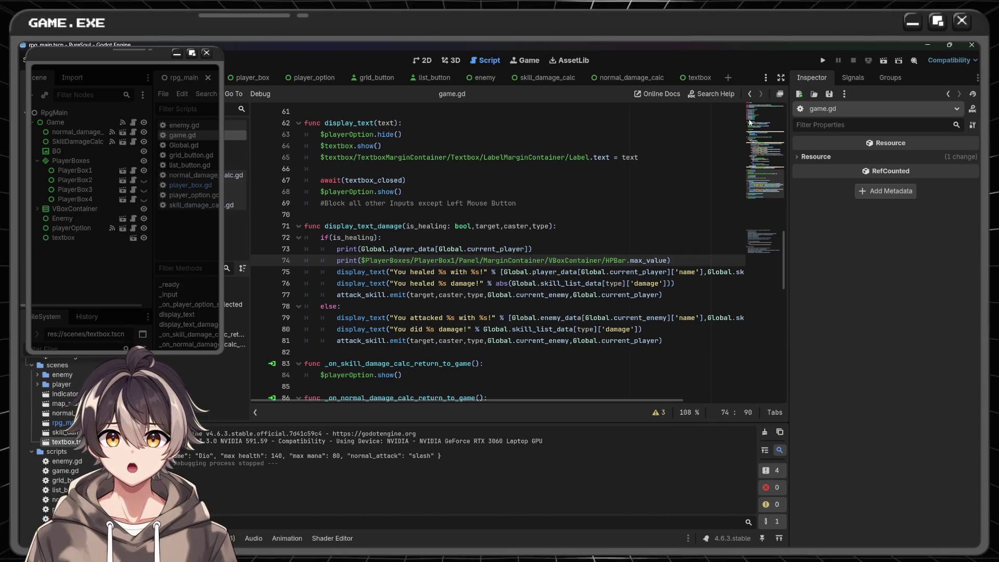
left_click(822, 60)
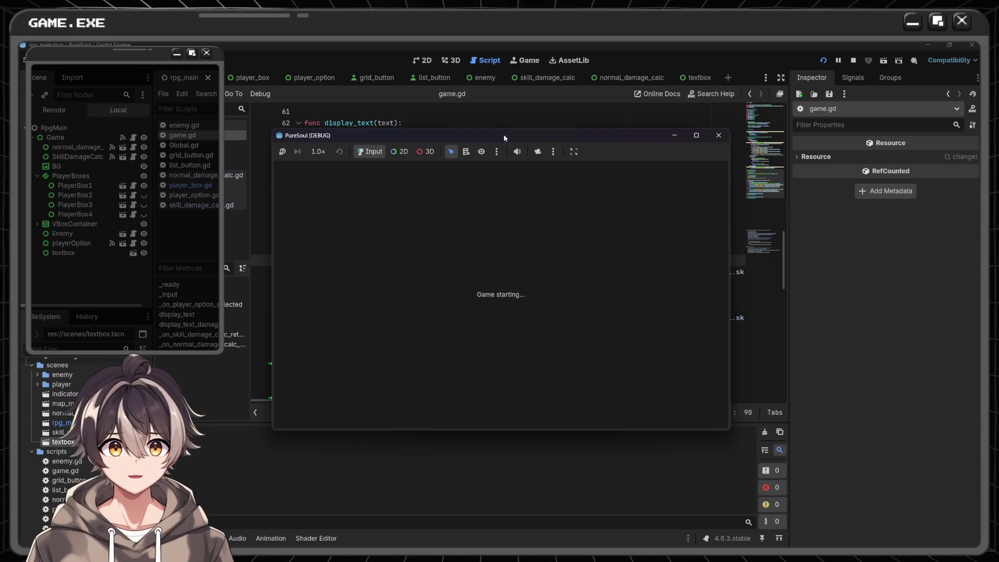
- Playtest casting HEAL at full 140/140 HP, check the message and output, then close the game
left_click_drag(504, 138, 706, 123)
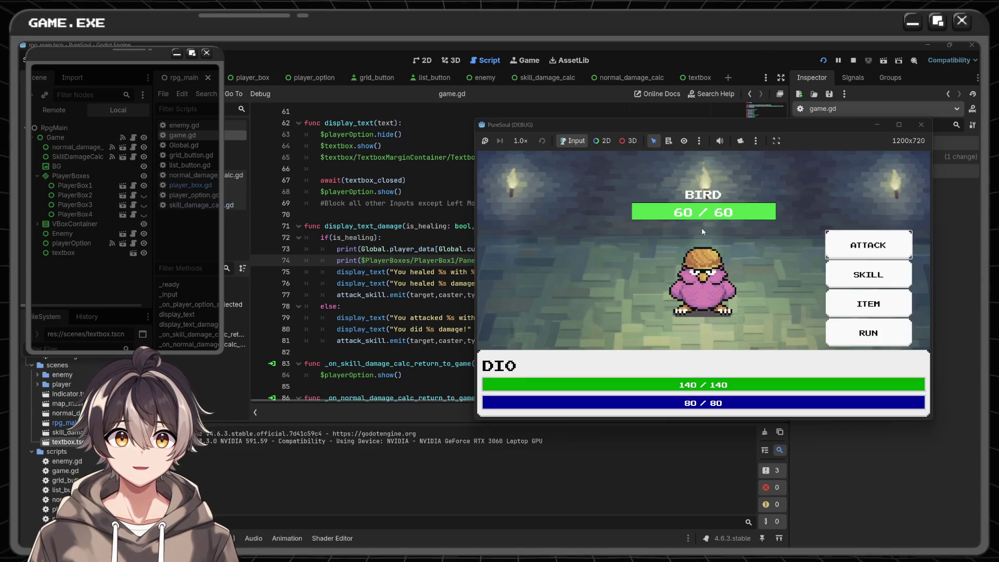
left_click(868, 274)
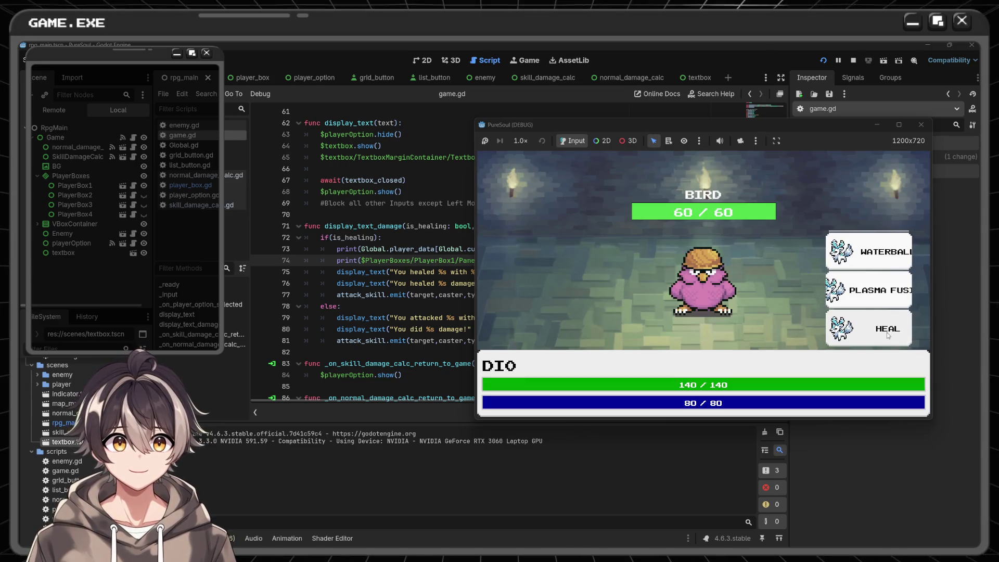
left_click(888, 335)
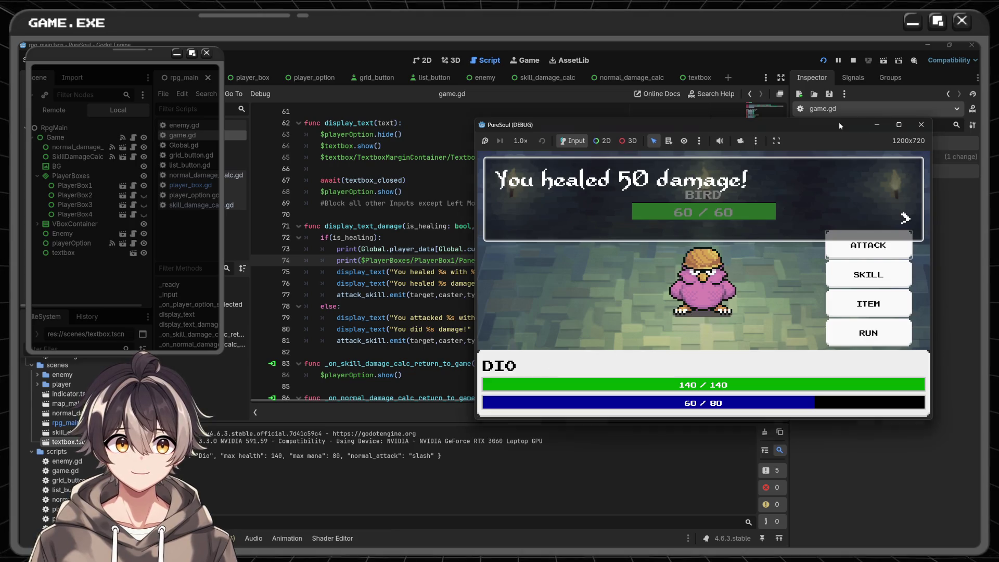
mouse_move(838, 124)
left_mouse_down()
mouse_move(919, 360)
mouse_move(904, 367)
left_mouse_up()
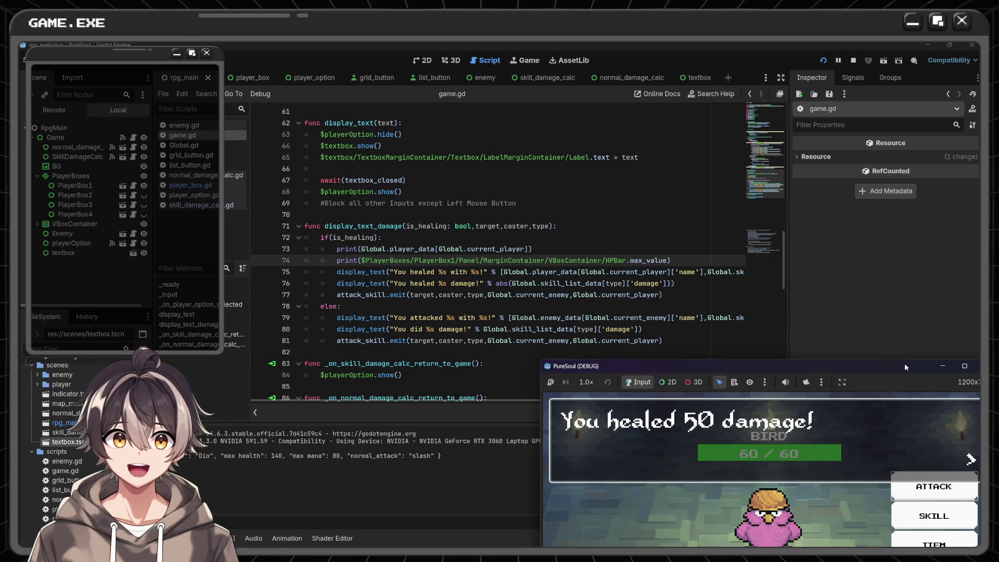
left_click_drag(905, 365, 851, 210)
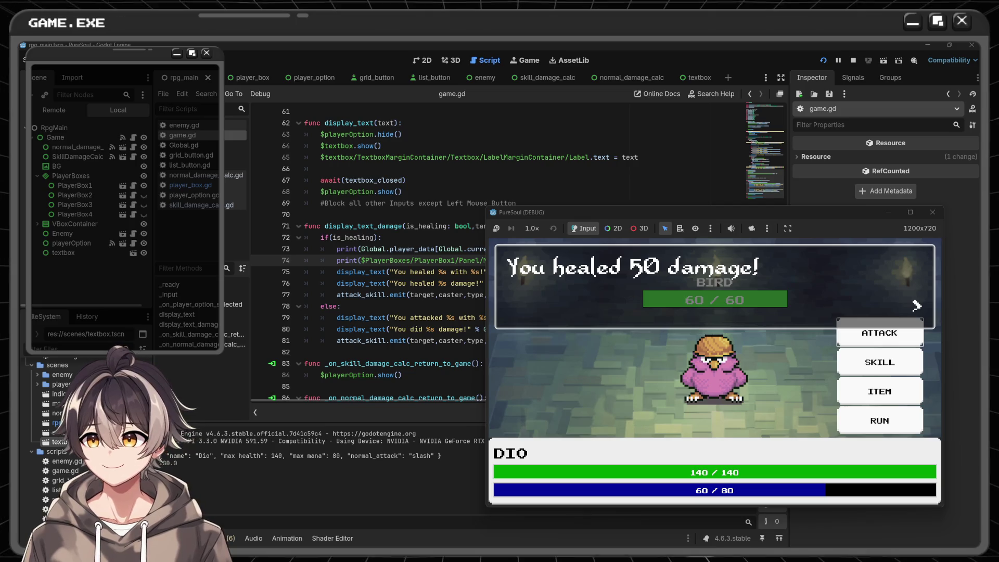
left_click(932, 212)
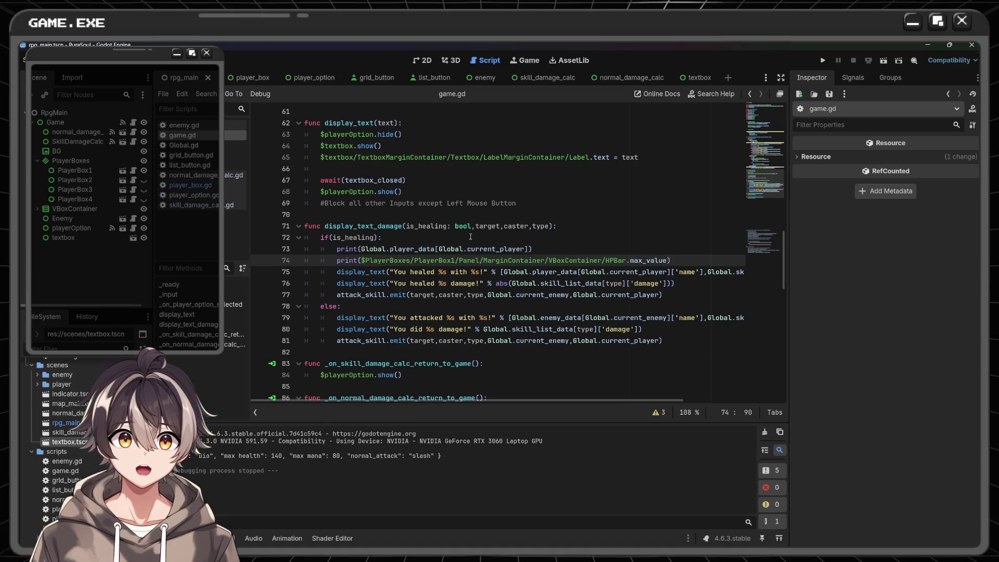
scroll(396, 263, "up", 10)
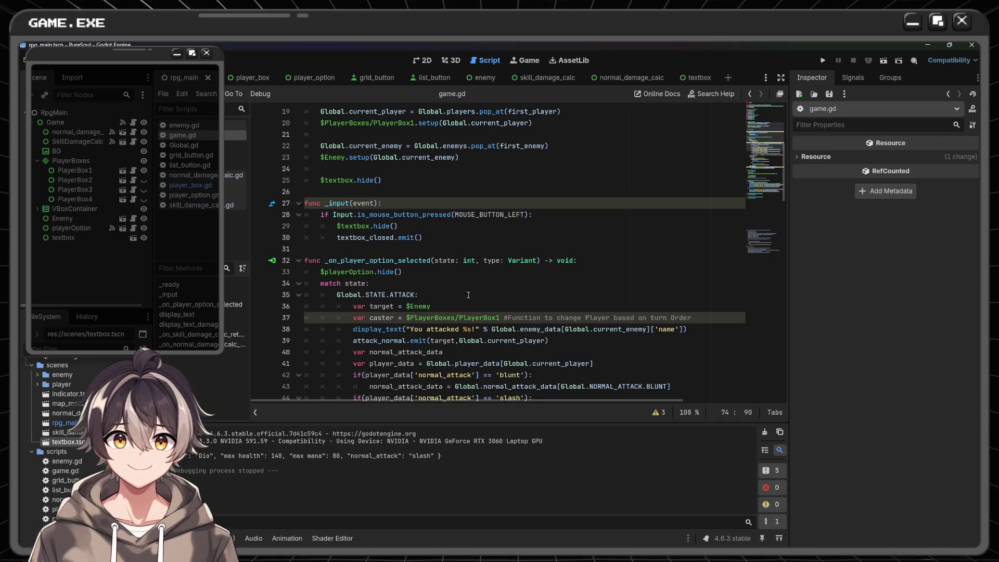
scroll(468, 295, "down", 10)
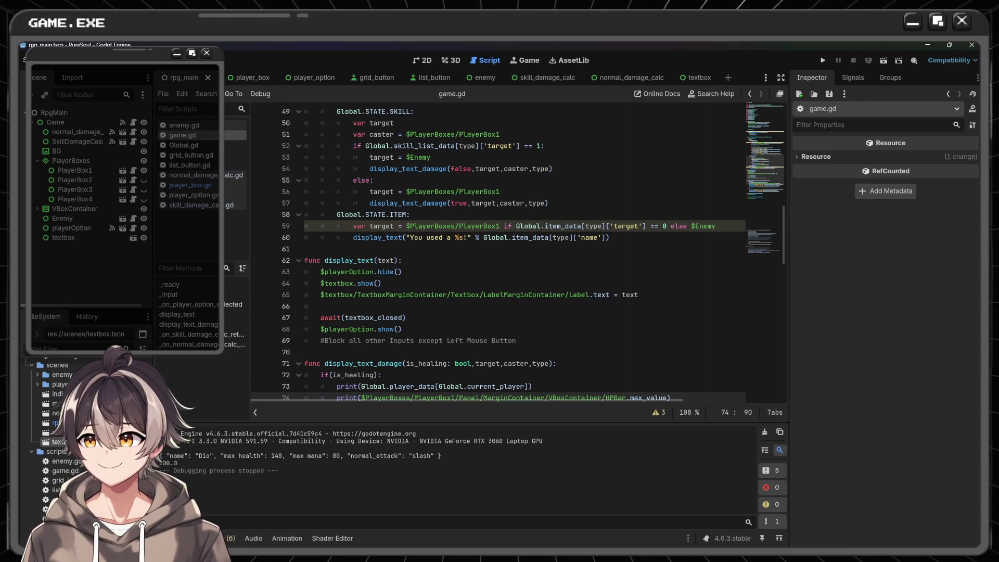
scroll(443, 256, "down", 5)
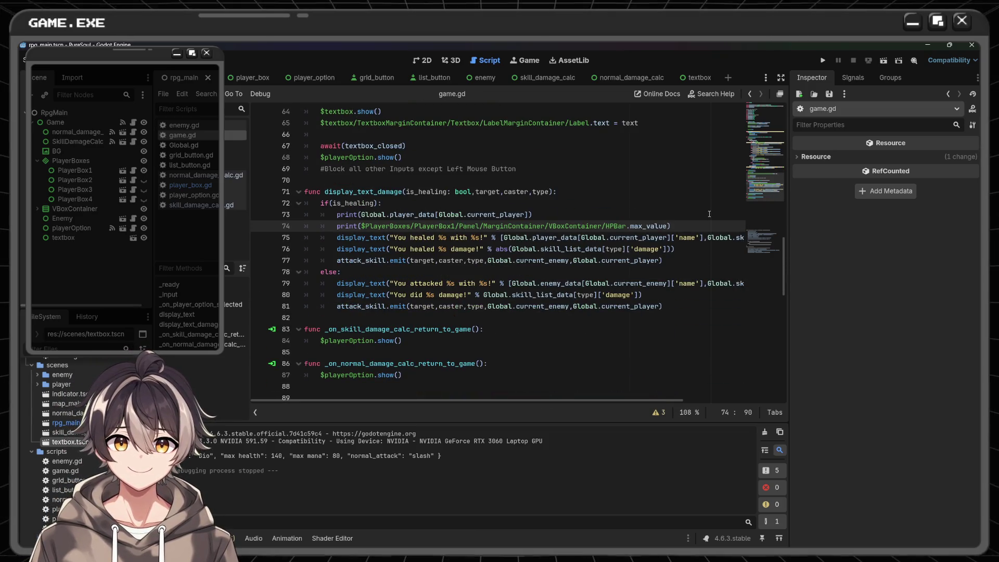
mouse_move(643, 222)
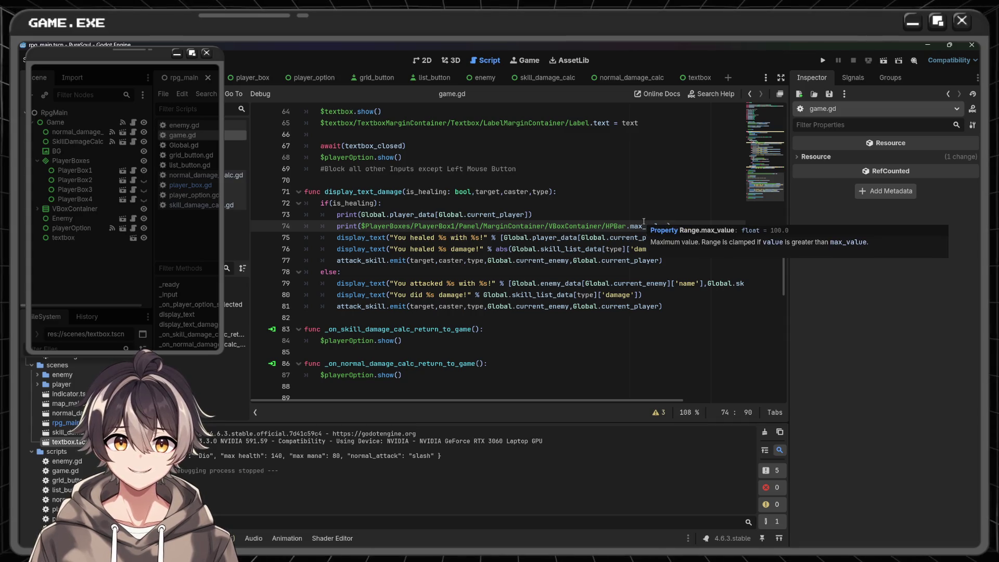
scroll(581, 223, "up", 12)
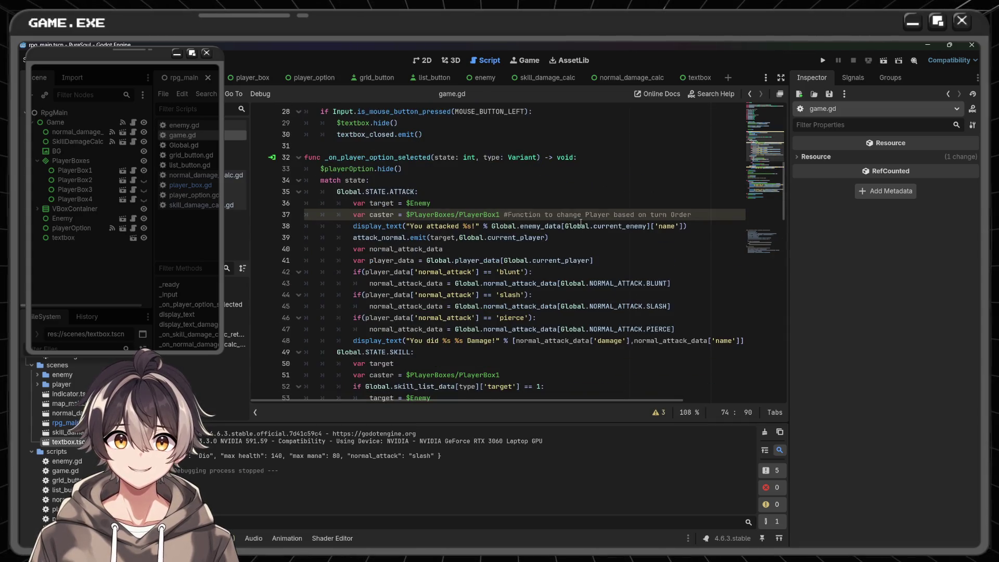
scroll(580, 222, "up", 2)
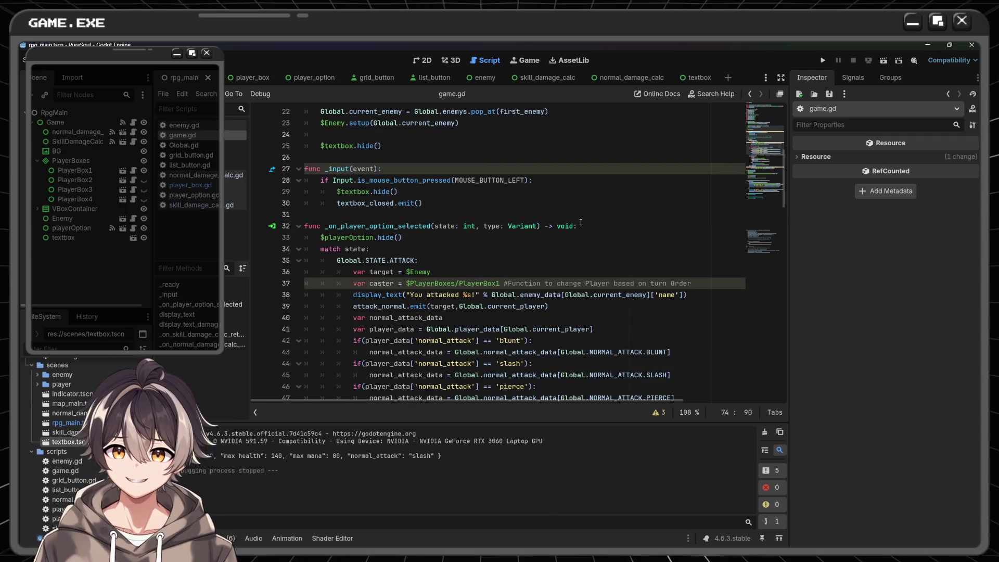
scroll(581, 222, "up", 4)
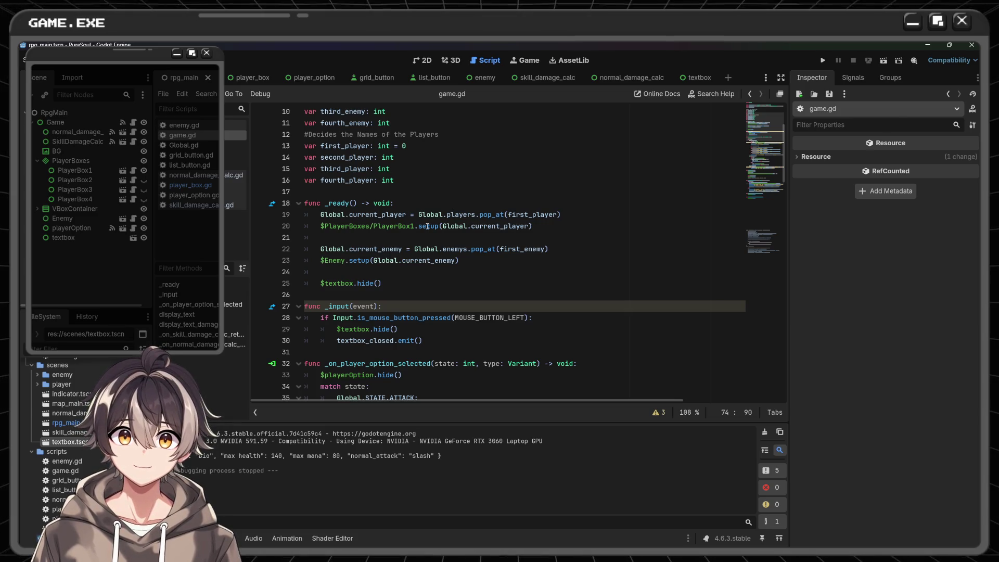
scroll(427, 227, "down", 1)
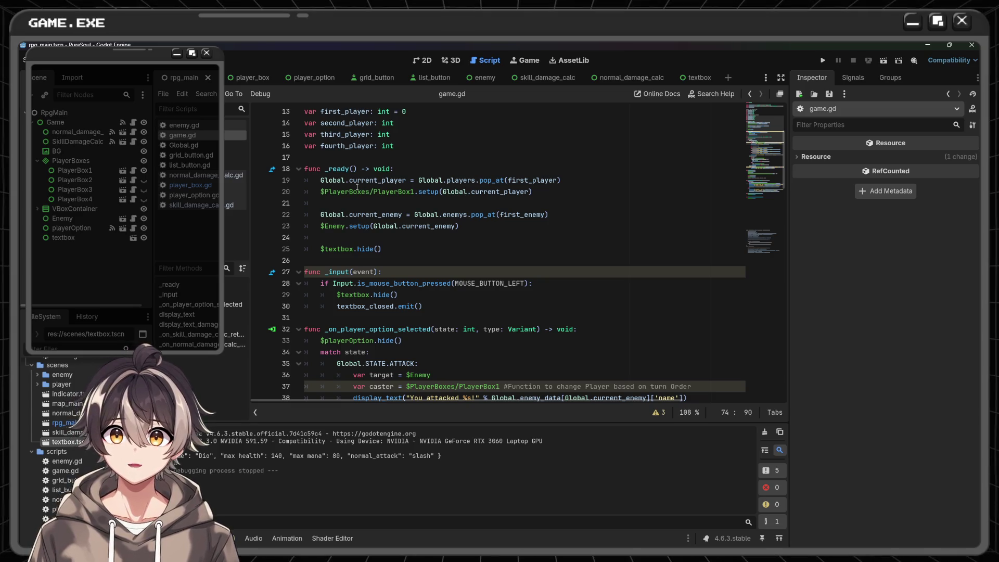
scroll(480, 214, "down", 16)
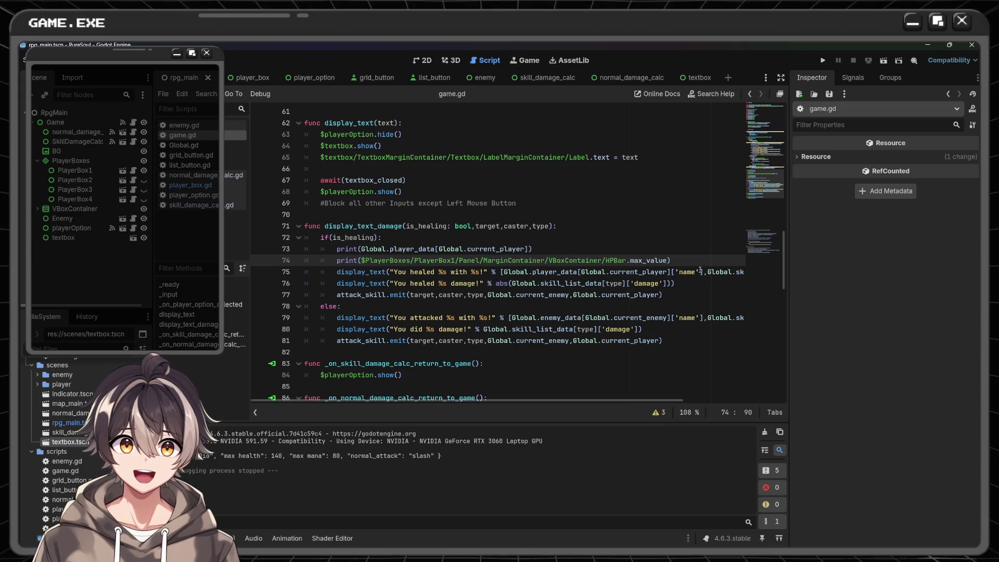
mouse_move(505, 262)
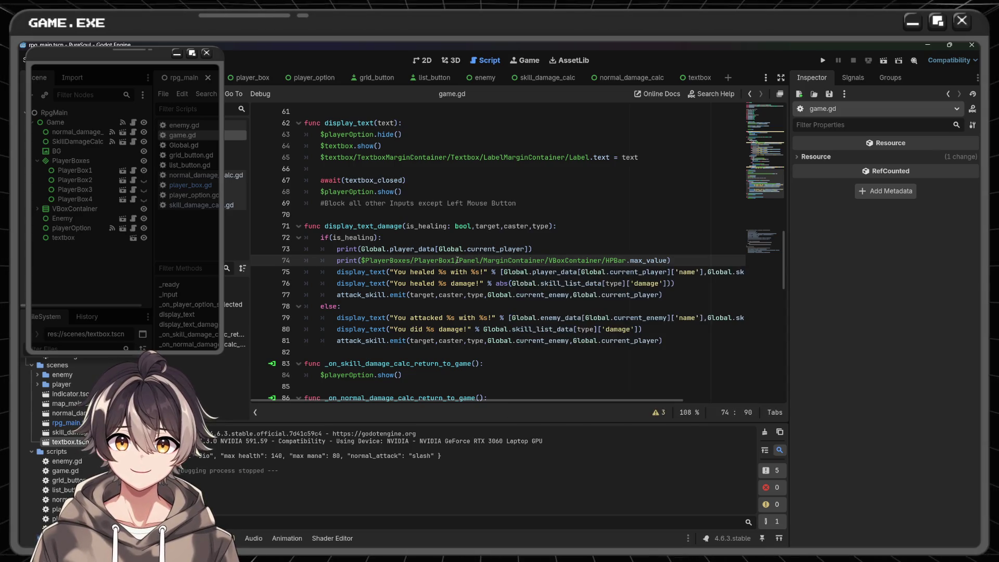
- Cut line 74 back to print($PlayerBoxes/PlayerBox1), removing the HPBar path and max_value, and save
left_click_drag(456, 259, 625, 259)
key("BackSpace")
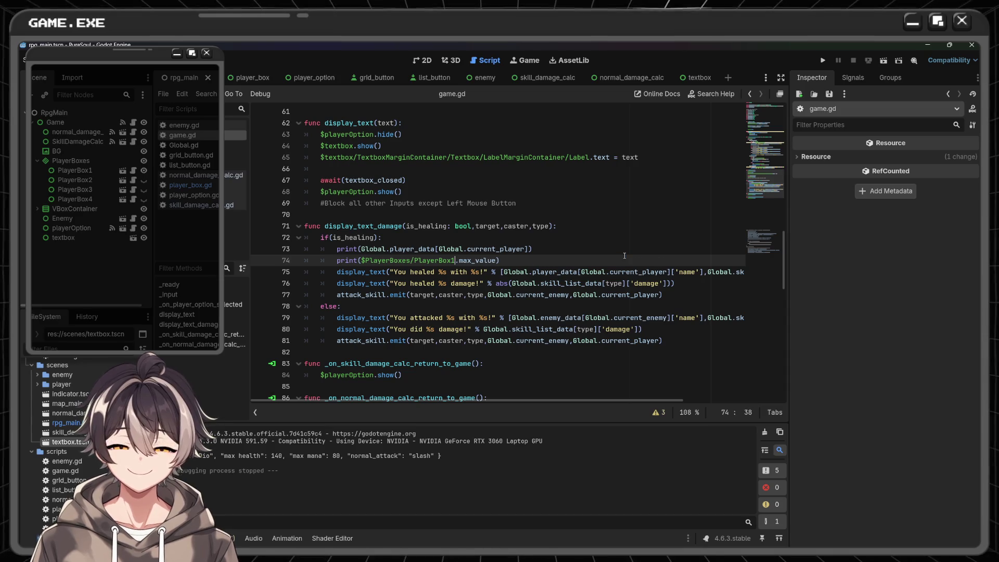
key("Delete")
type(".")
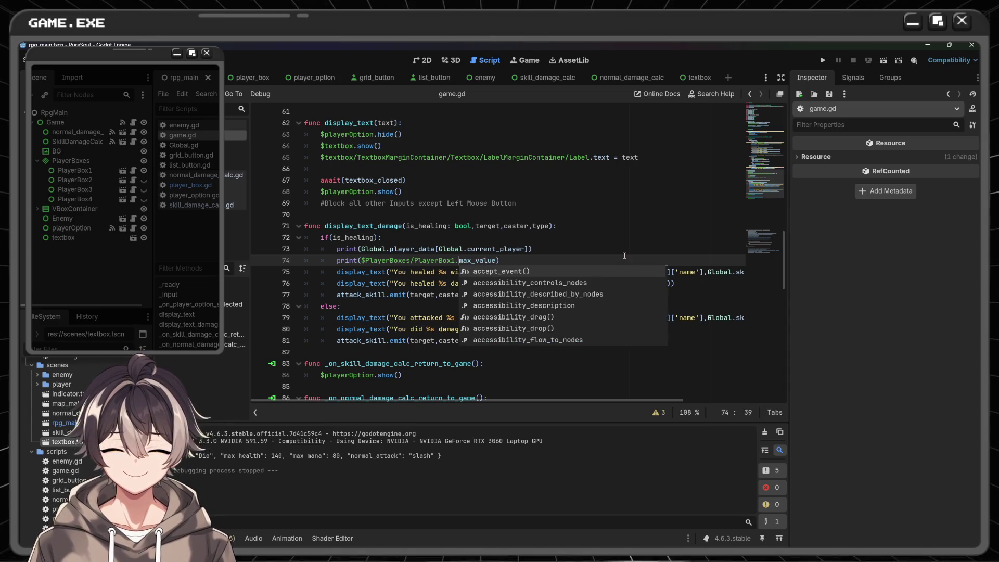
key("BackSpace")
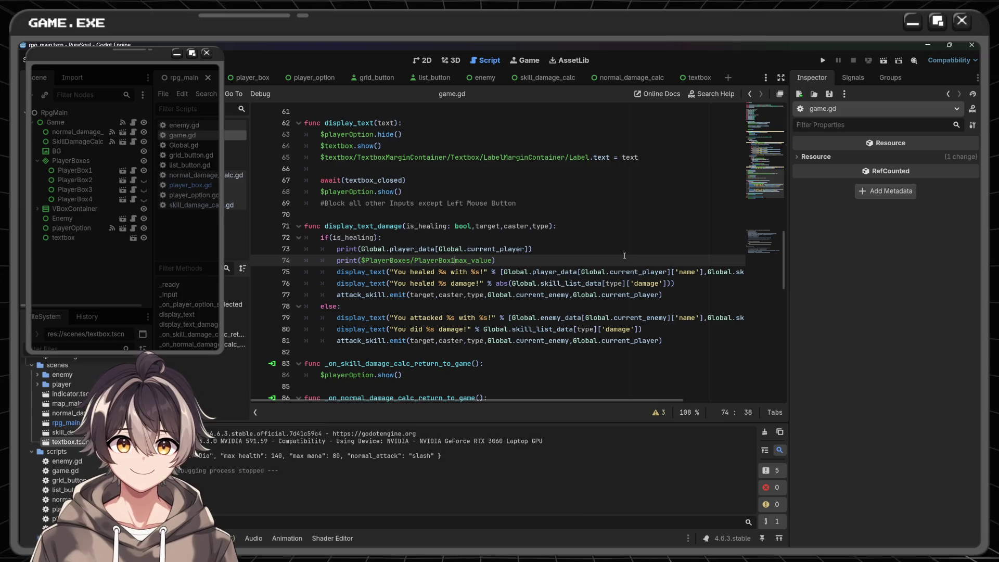
key("Delete")
key("Delete")
key("Delete")
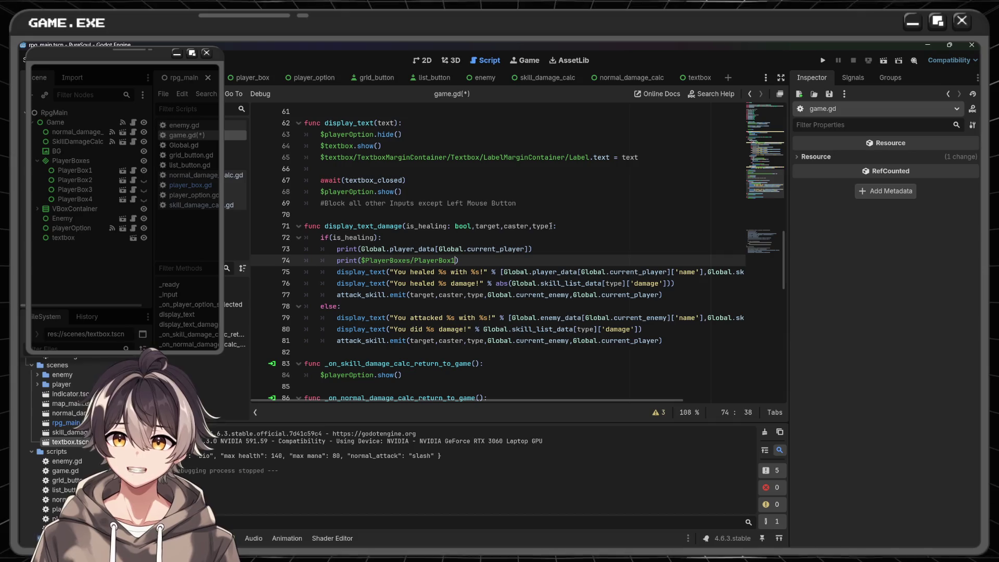
key("ctrl+s")
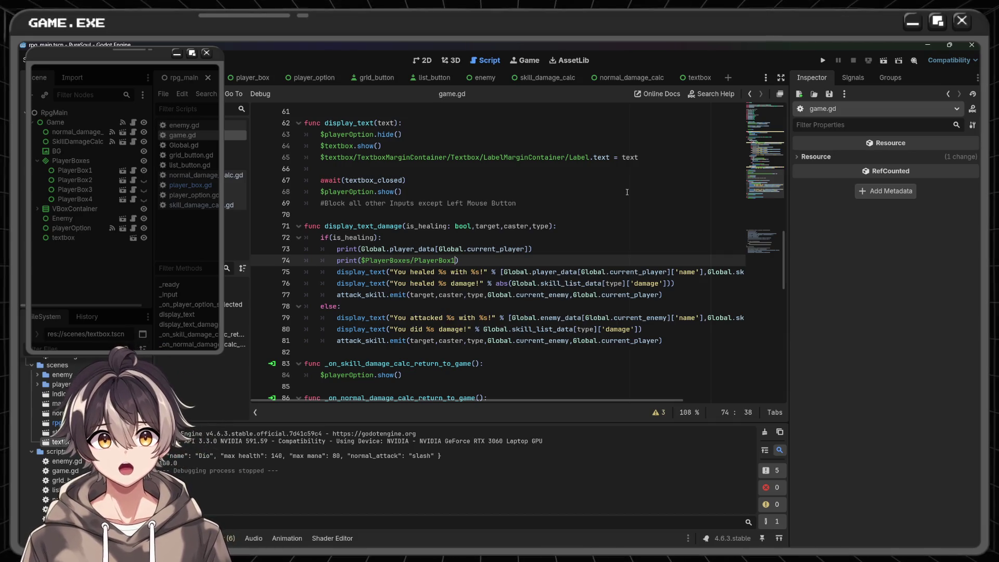
- Scroll through game.gd reviewing the healing and damage messages down to display_text_damage
scroll(606, 188, "up", 13)
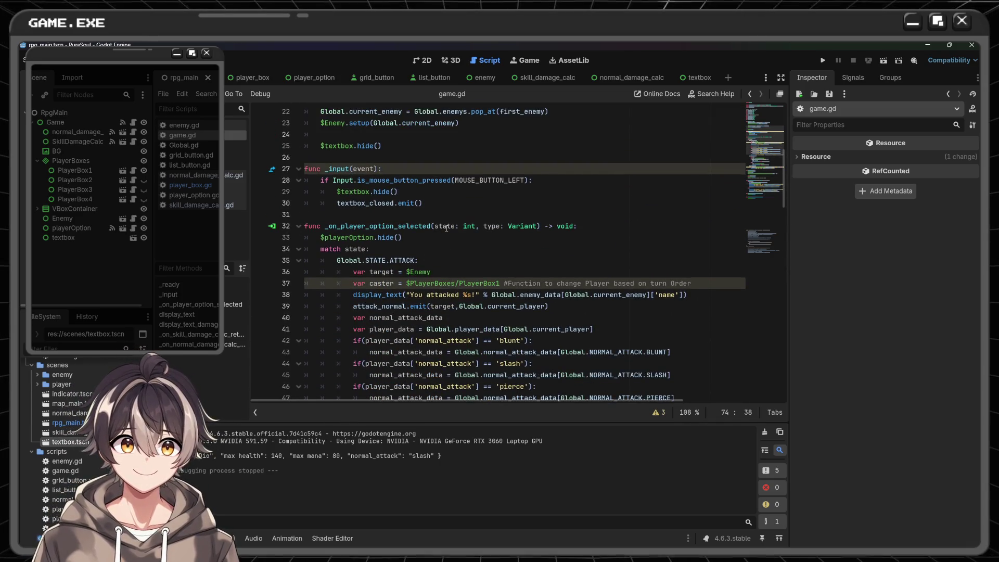
scroll(447, 228, "up", 4)
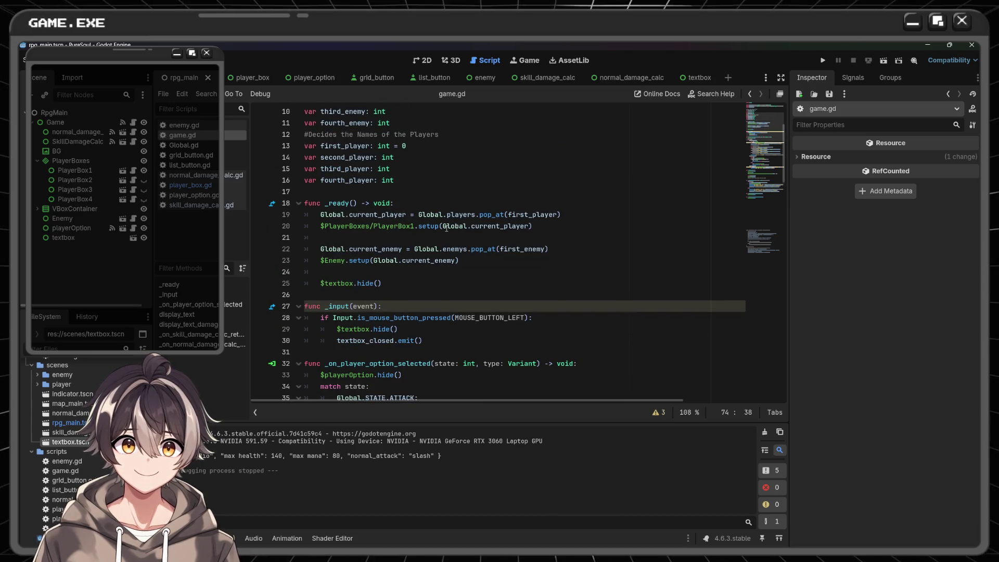
scroll(446, 228, "down", 2)
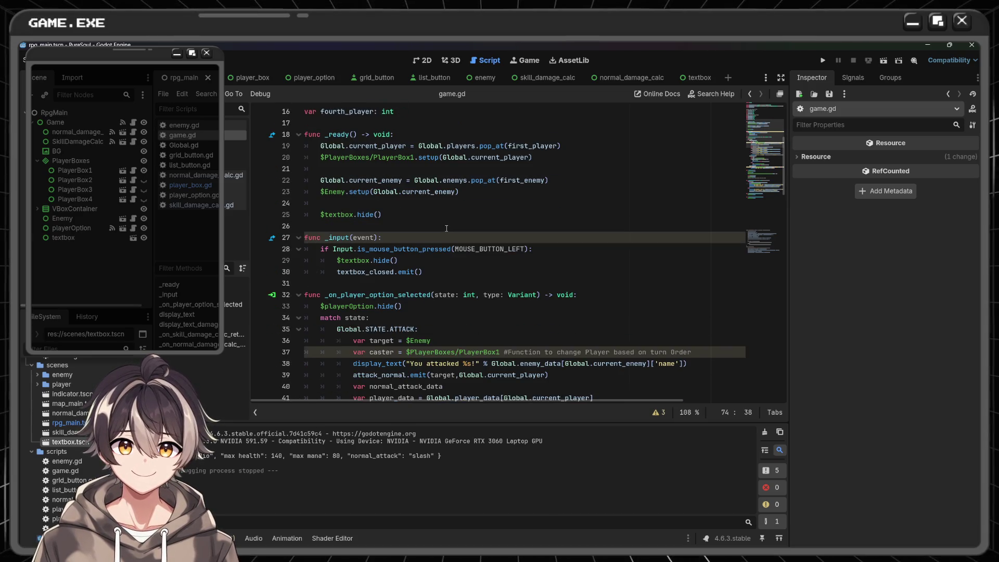
scroll(438, 231, "down", 1)
scroll(429, 232, "up", 2)
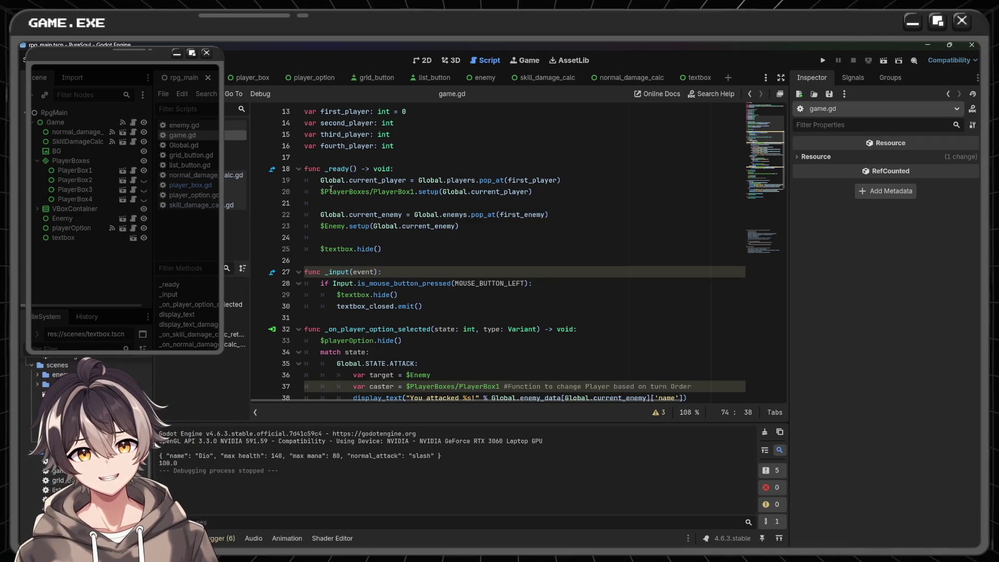
left_click_drag(324, 191, 549, 214)
left_click(556, 237)
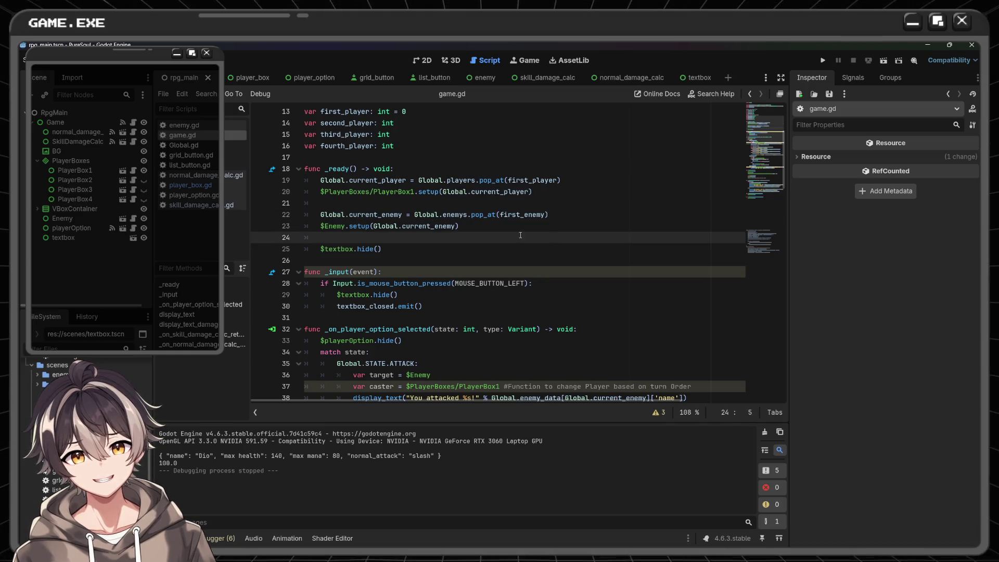
left_click(498, 227)
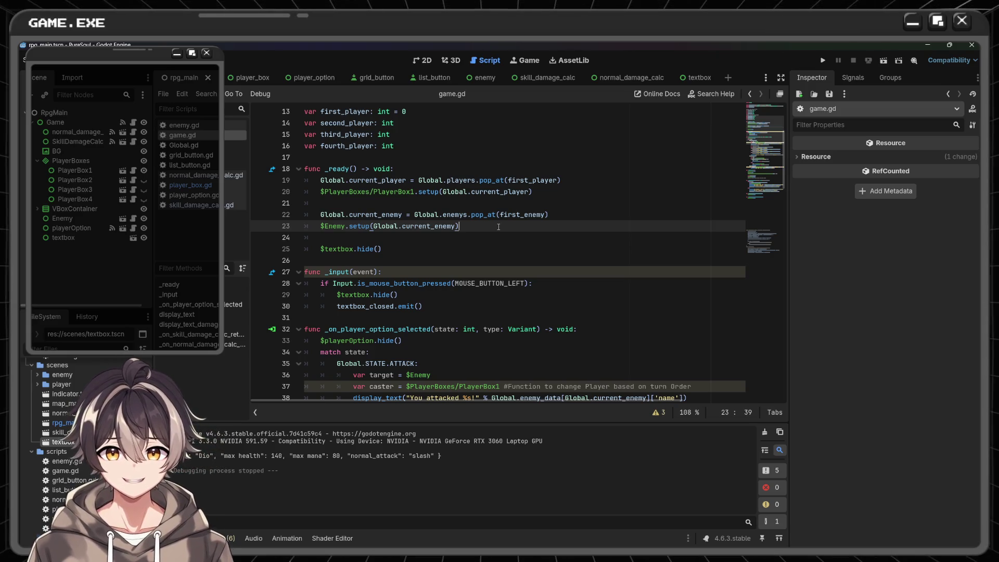
scroll(498, 226, "up", 4)
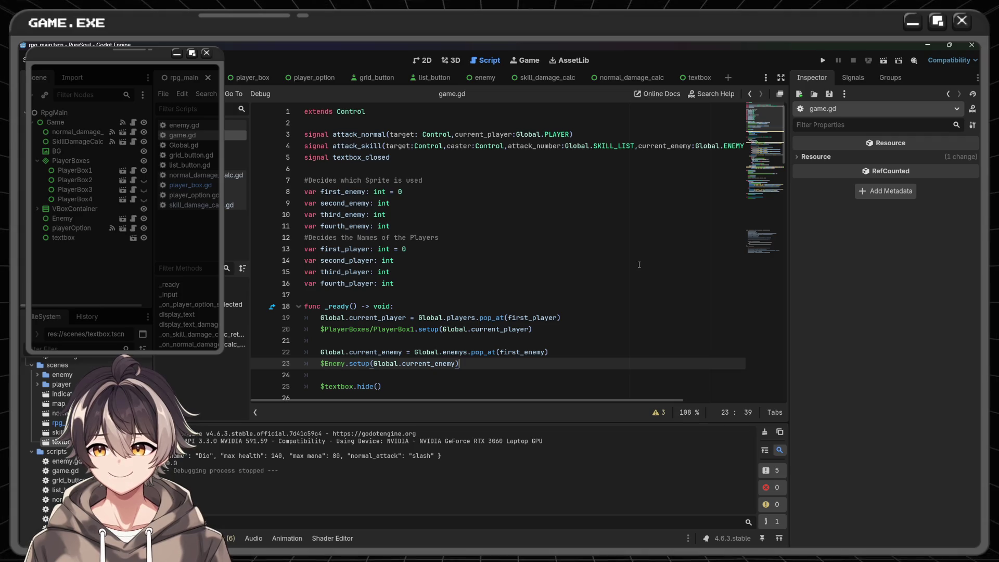
scroll(638, 264, "down", 3)
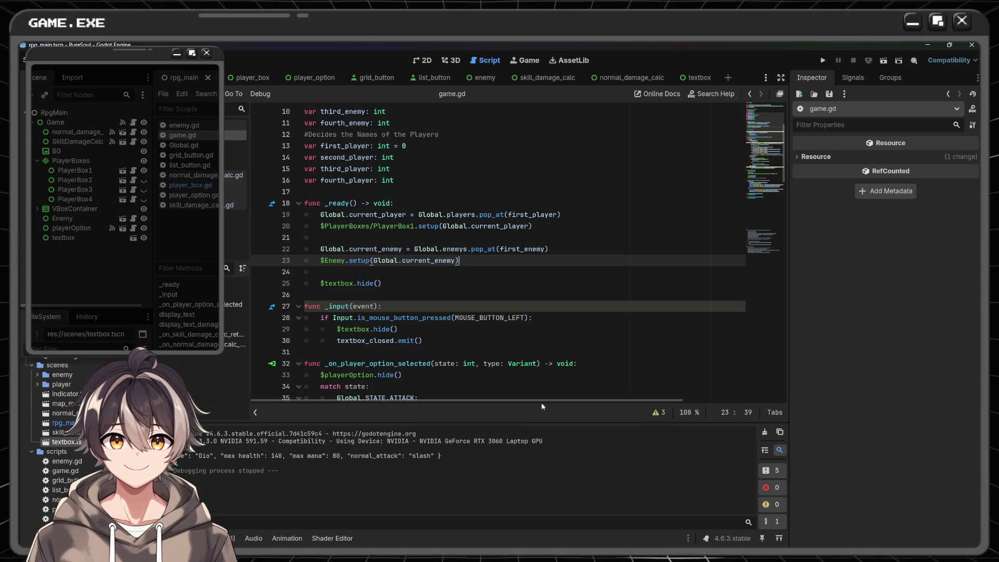
scroll(458, 253, "down", 6)
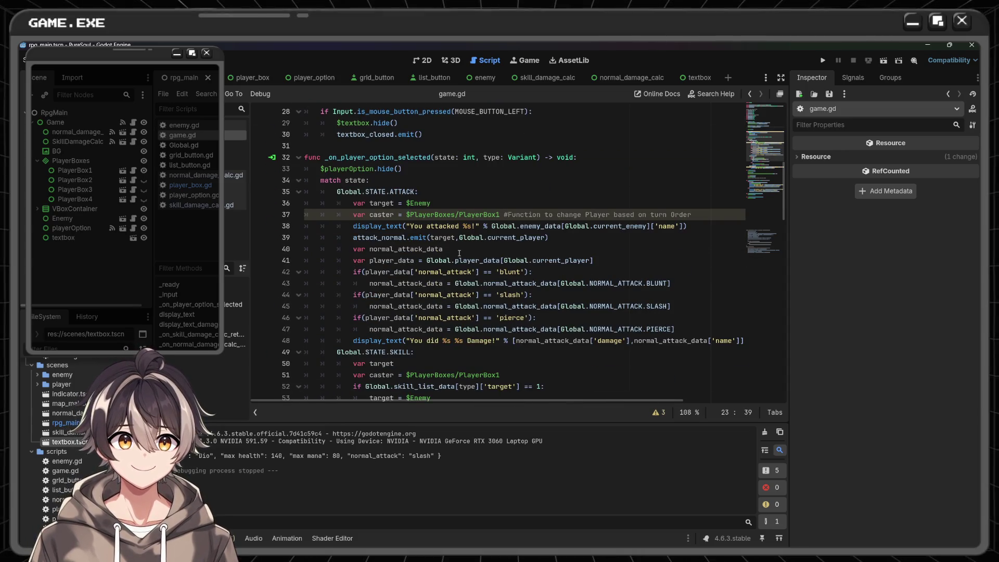
mouse_move(496, 235)
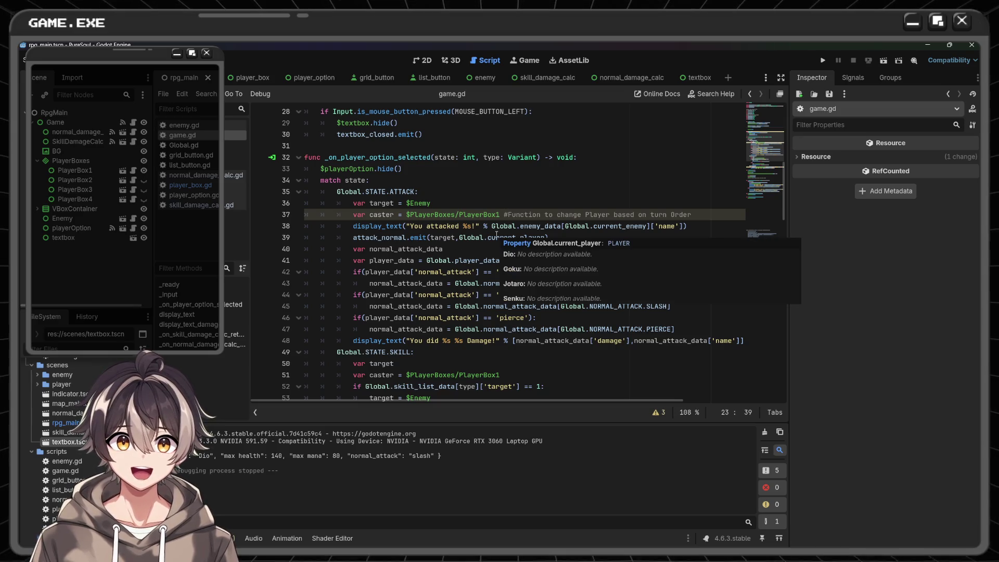
scroll(499, 234, "down", 4)
scroll(502, 231, "up", 5)
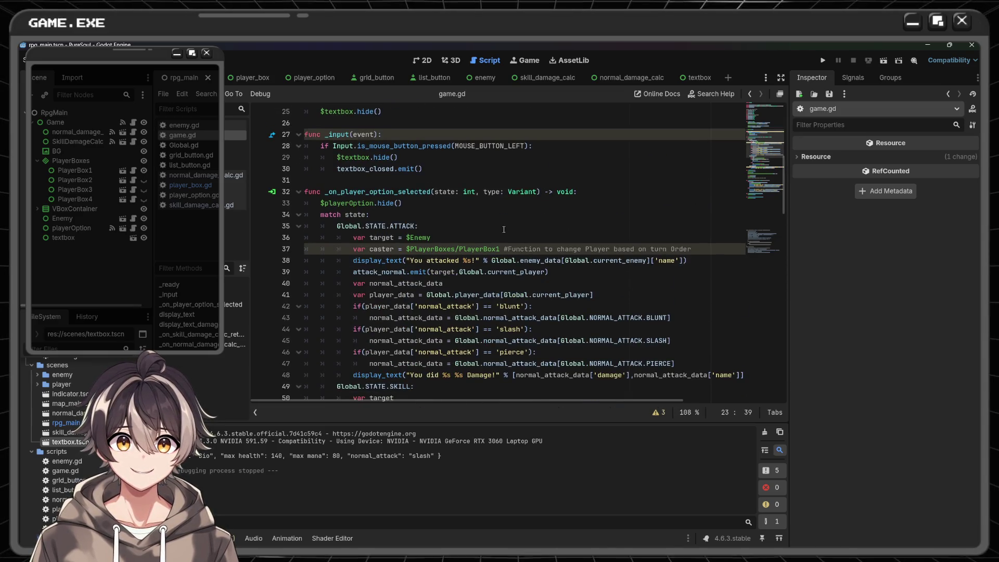
scroll(566, 209, "down", 10)
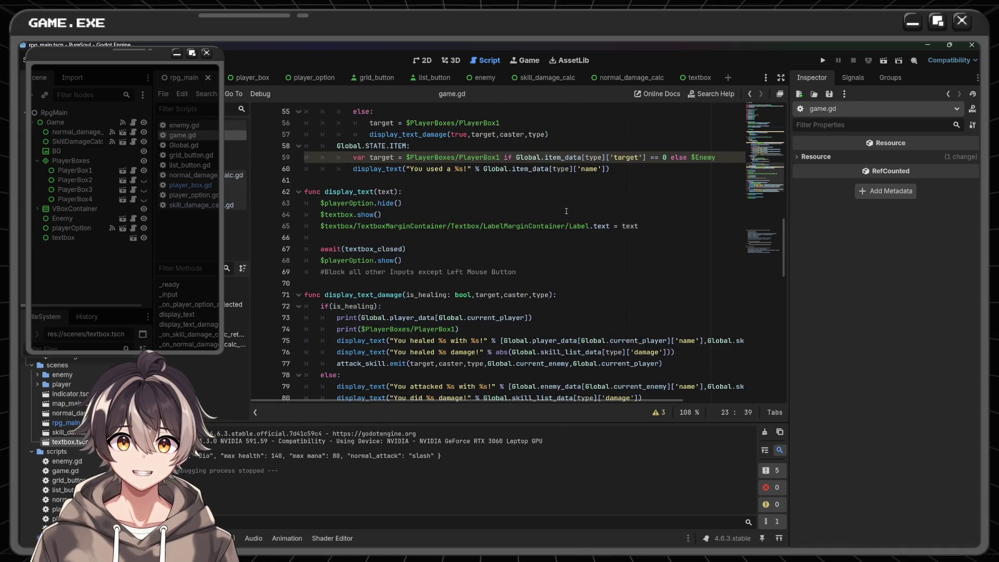
scroll(566, 211, "down", 3)
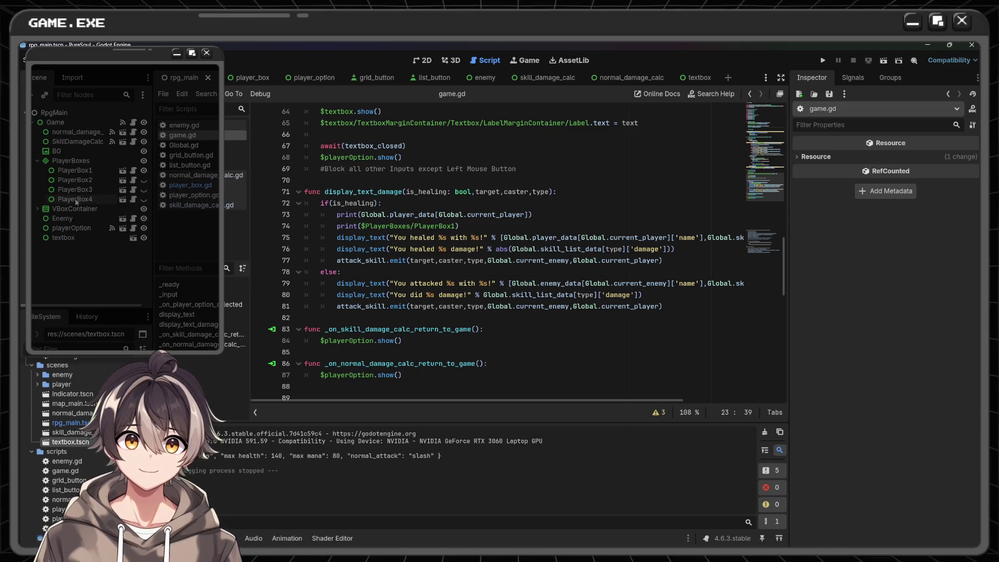
- Inspect PlayerBox1's properties in the Scene dock and mark the max health value 140 in the Output
left_click(75, 170)
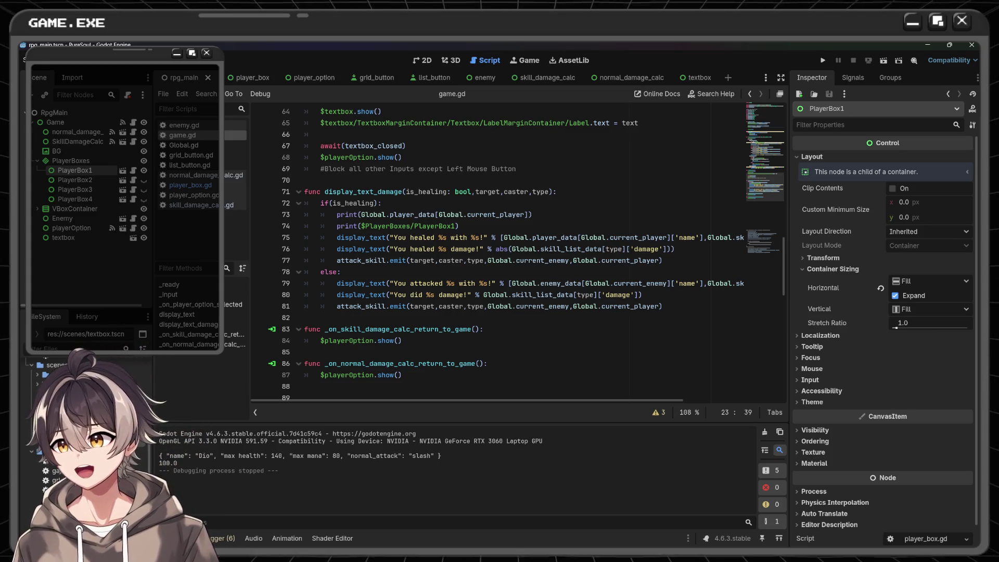
scroll(568, 270, "down", 1)
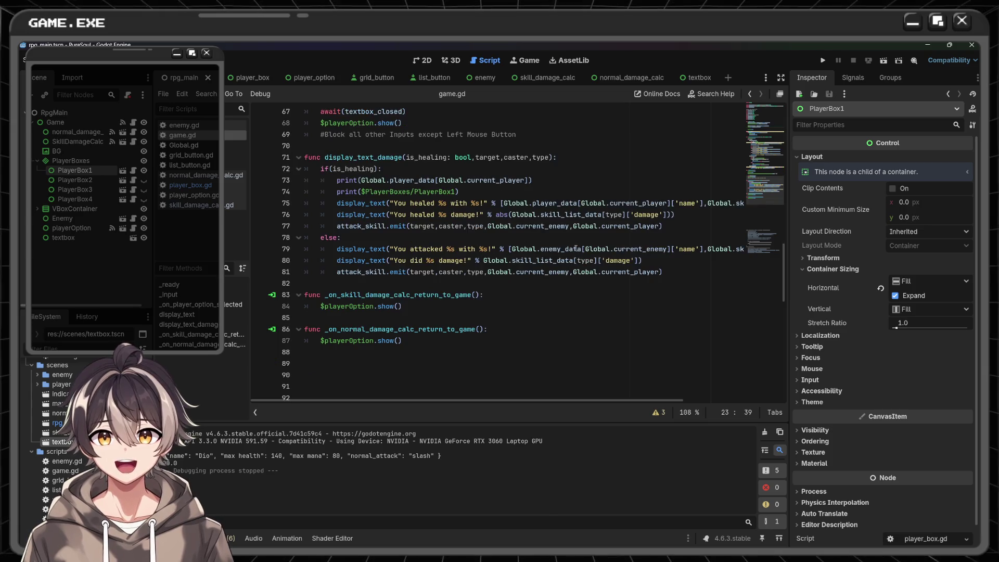
scroll(567, 265, "up", 1)
scroll(565, 255, "up", 1)
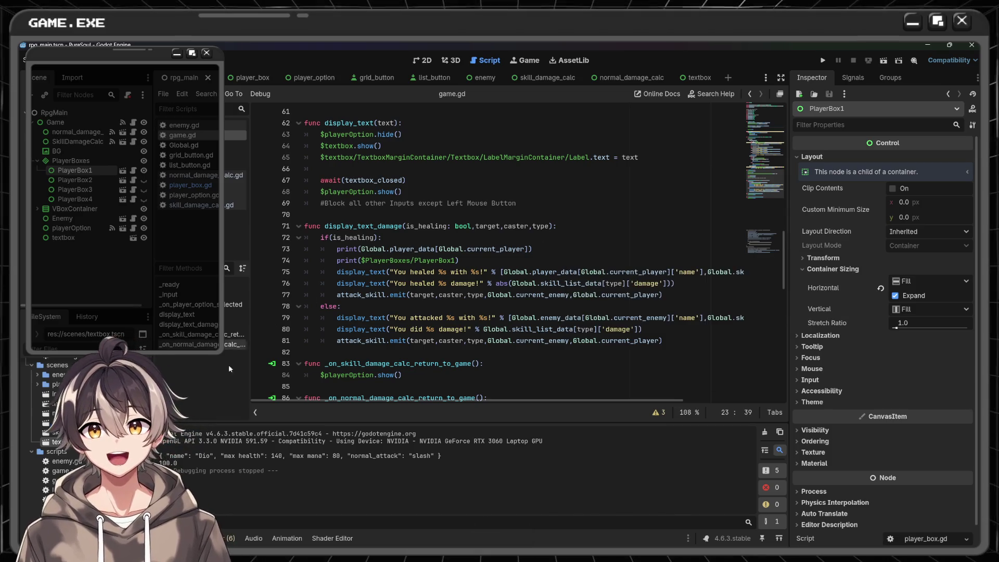
double_click(276, 456)
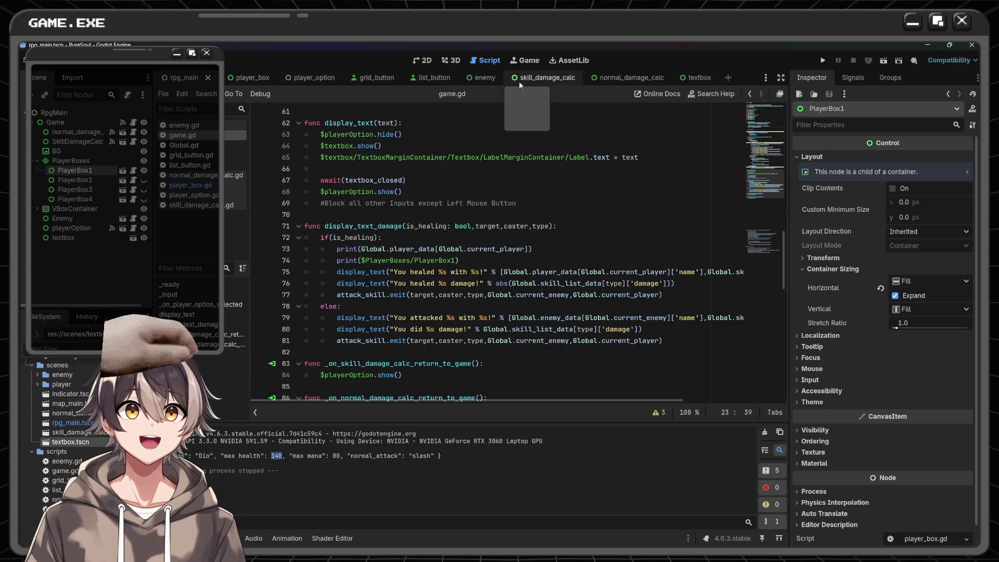
- Switch via skill_damage_calc to the player_box scene and scroll its script toward update_hp
left_click(549, 78)
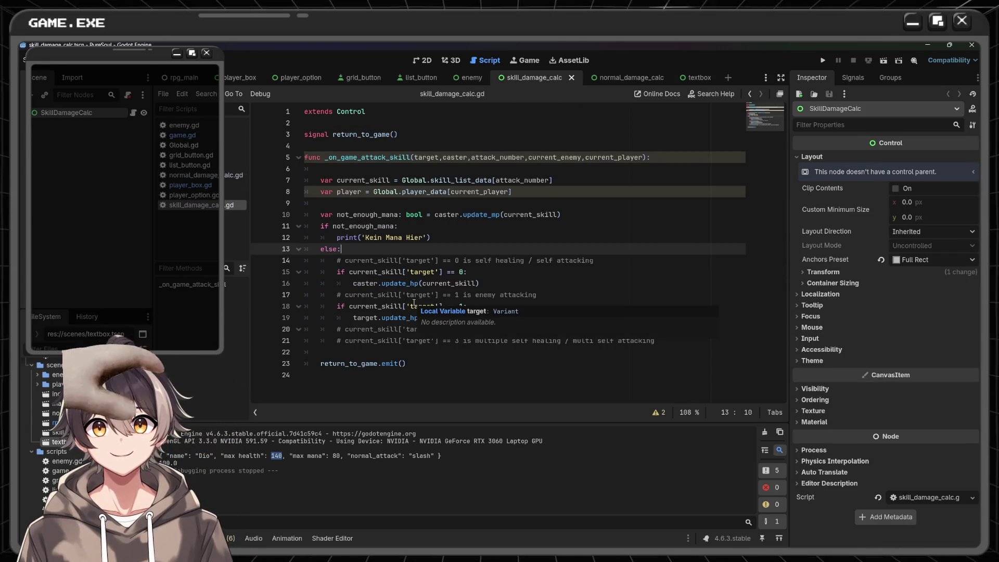
left_click(236, 75)
scroll(516, 188, "down", 2)
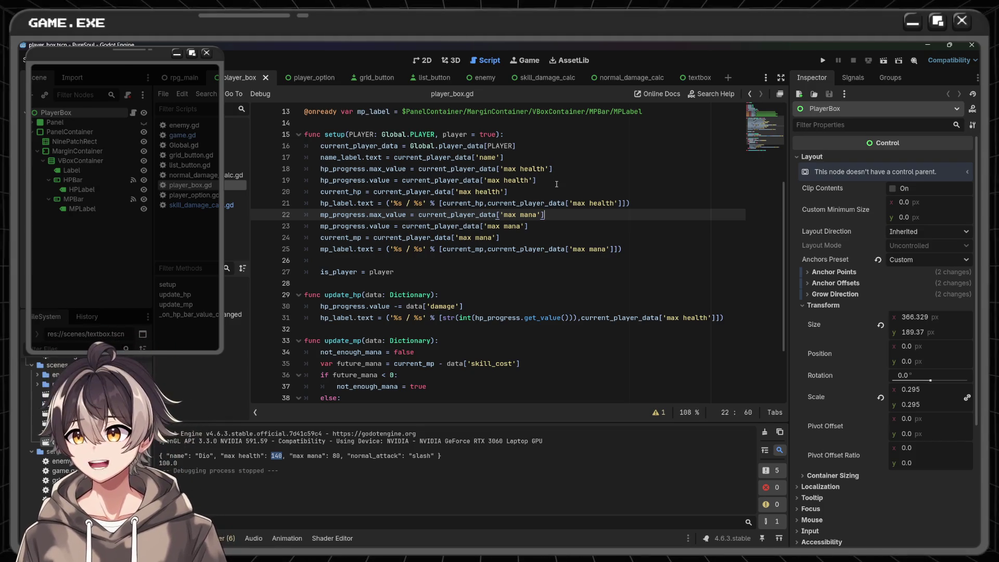
- Add a get_hp_value(hp) function with a pass body after update_mp in player_box.gd
scroll(556, 183, "down", 3)
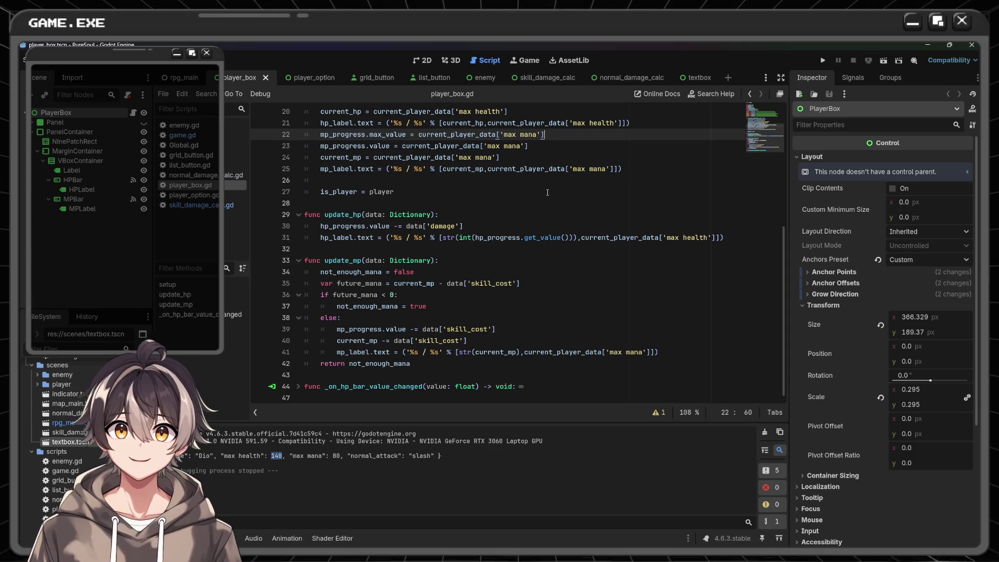
left_click(344, 374)
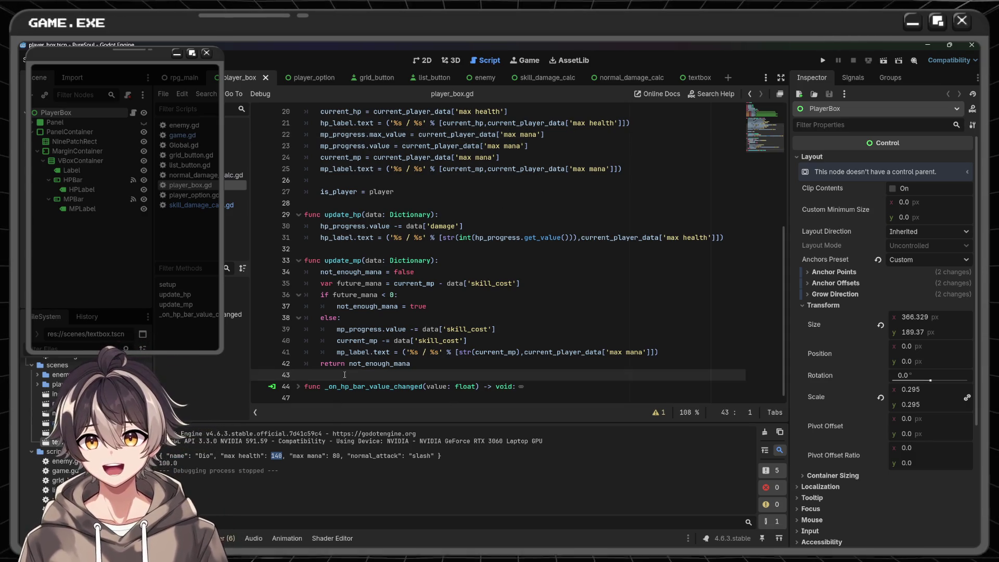
key("Down")
key("ctrl+shift+k")
type("func")
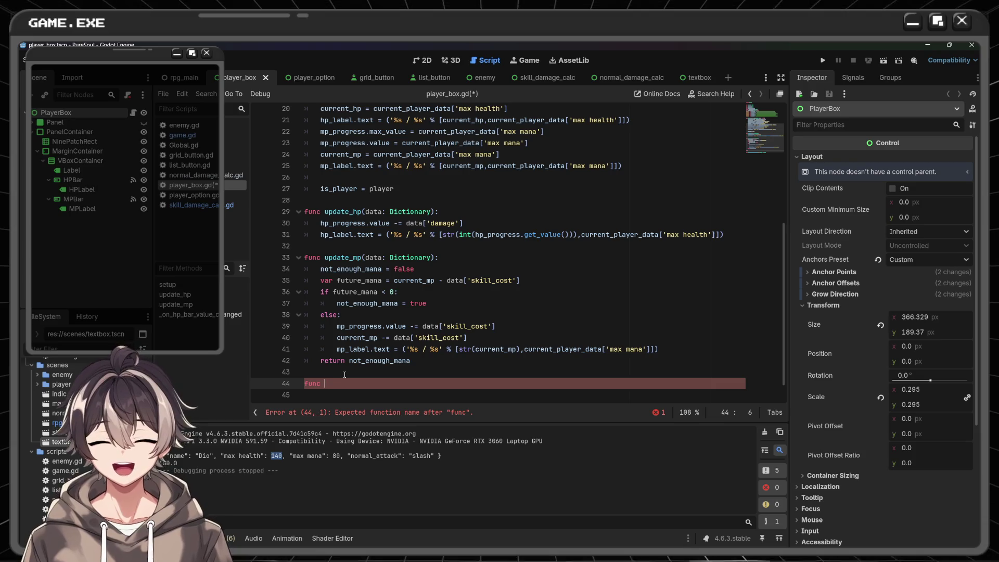
type("get_")
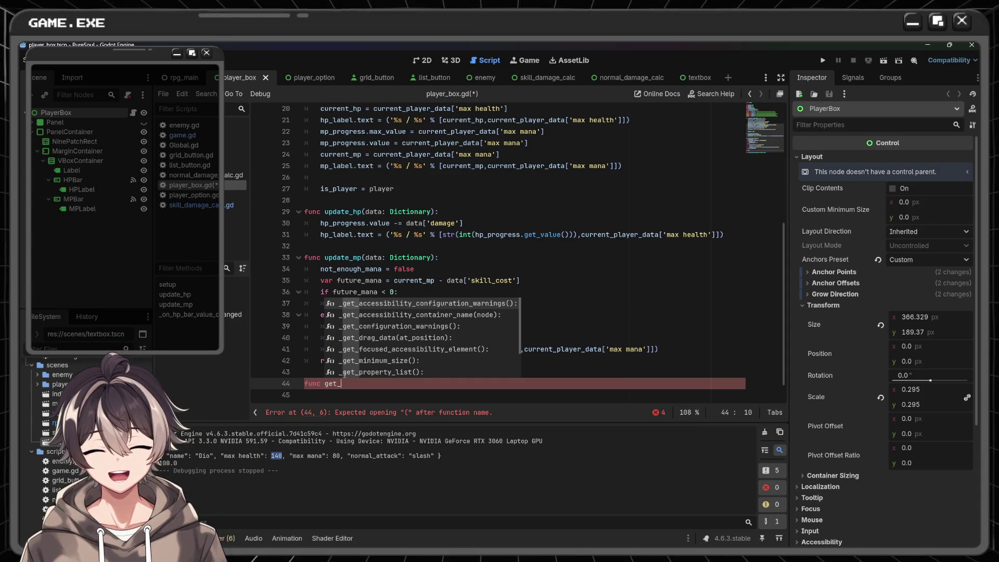
type("hp")
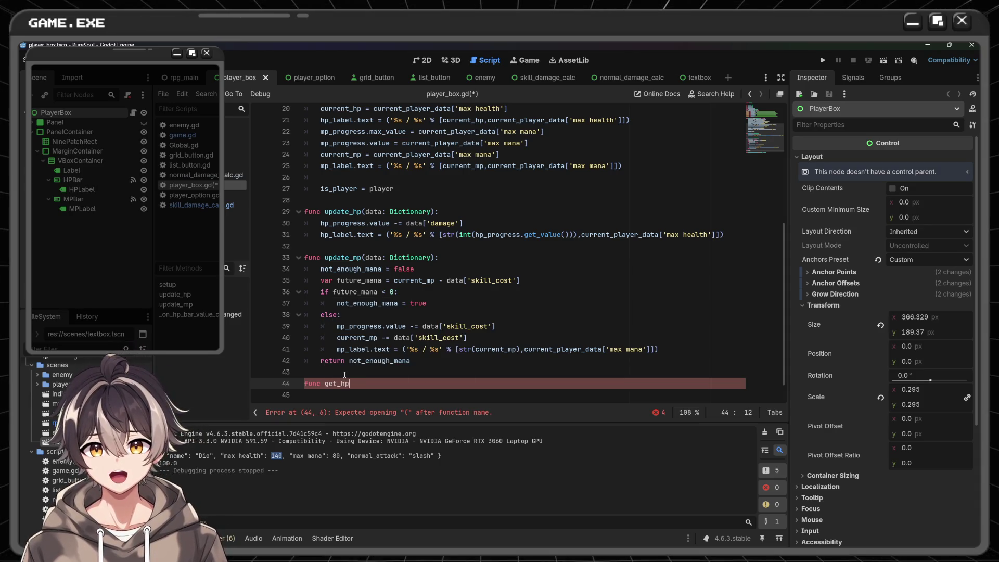
type("_value():")
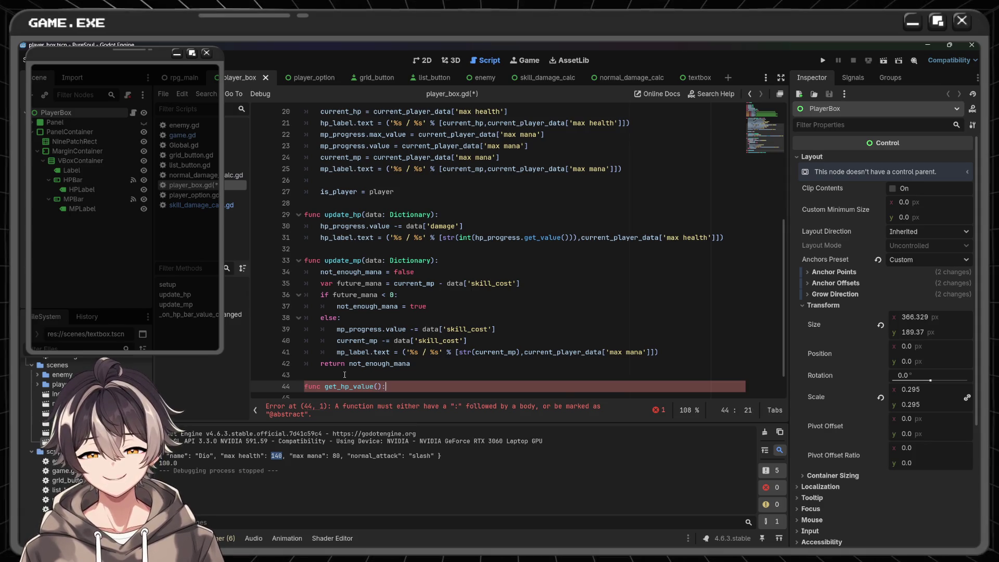
key("Return")
type("pass")
left_click(345, 374)
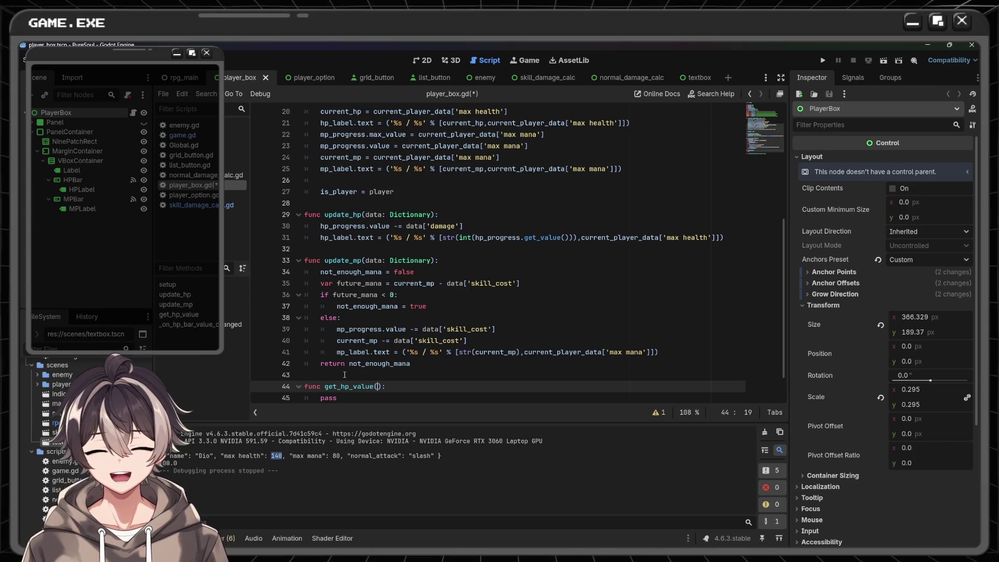
type("hp")
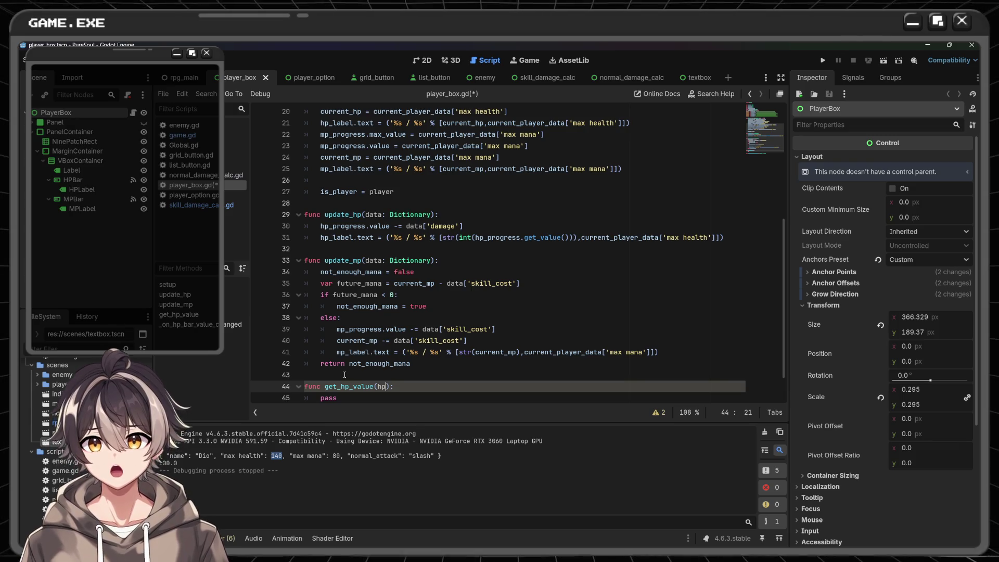
scroll(398, 186, "up", 1)
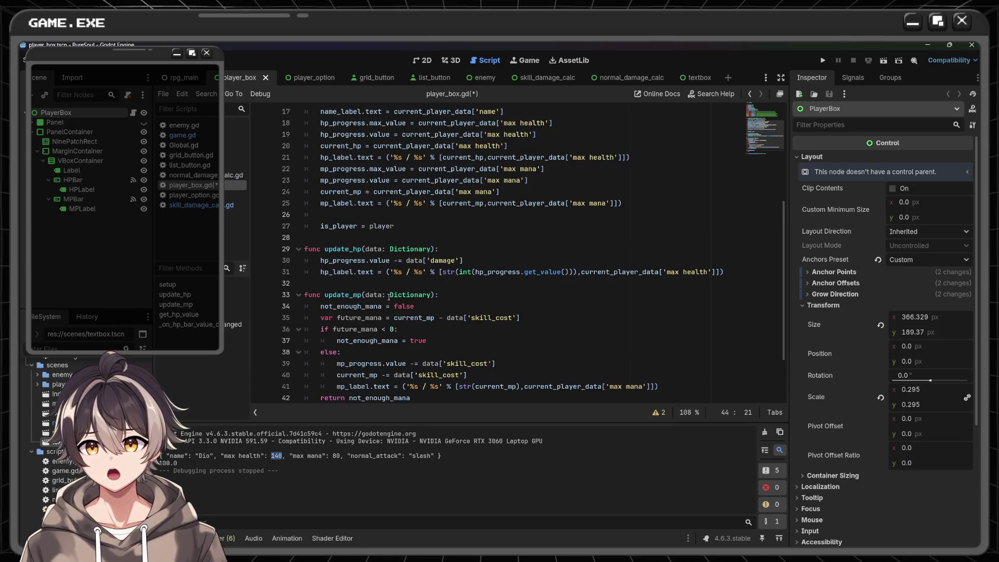
- Check where hp_progress is used and remove the hp parameter from get_hp_value
double_click(345, 260)
scroll(378, 191, "up", 5)
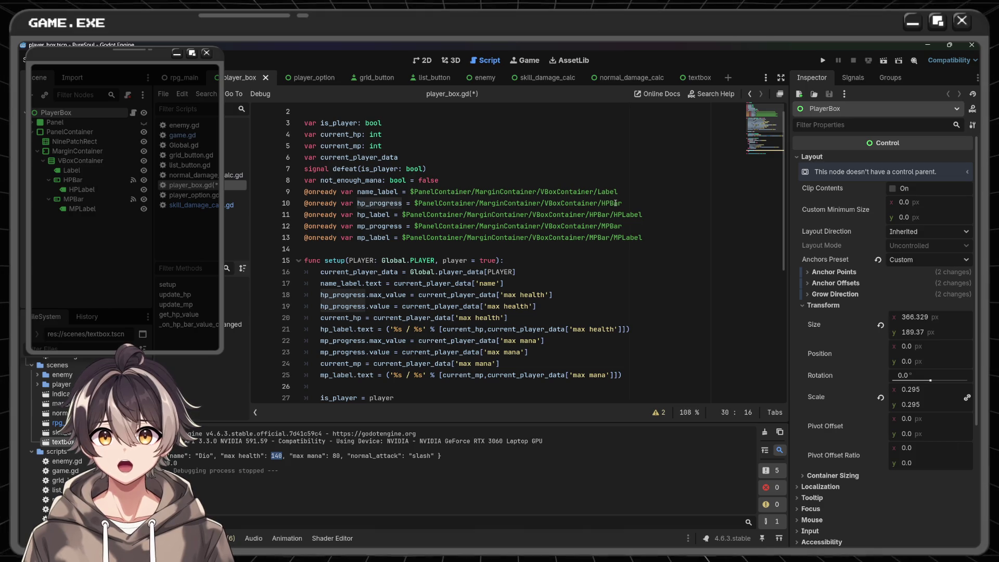
scroll(616, 203, "down", 7)
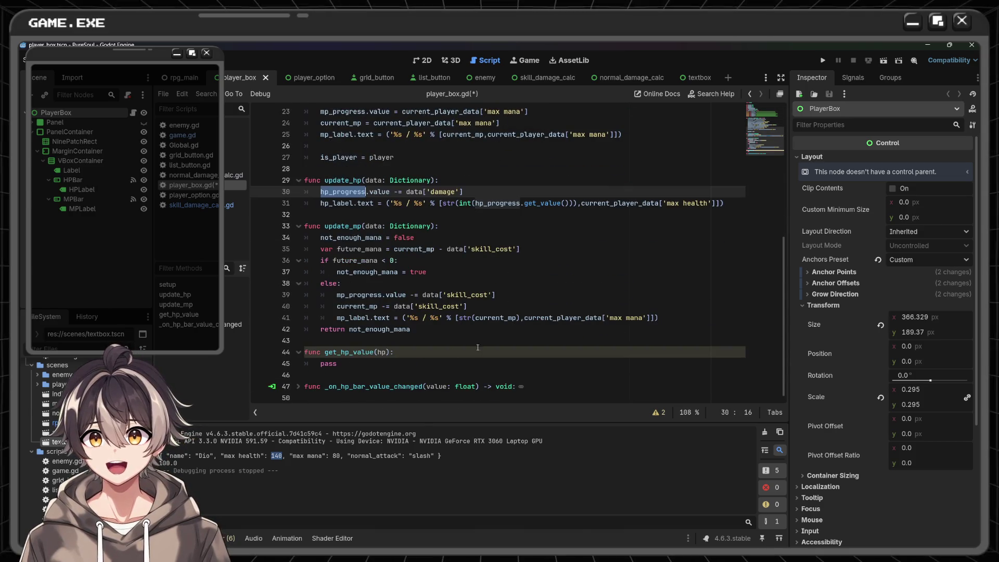
left_click(387, 352)
key("BackSpace")
key("BackSpace")
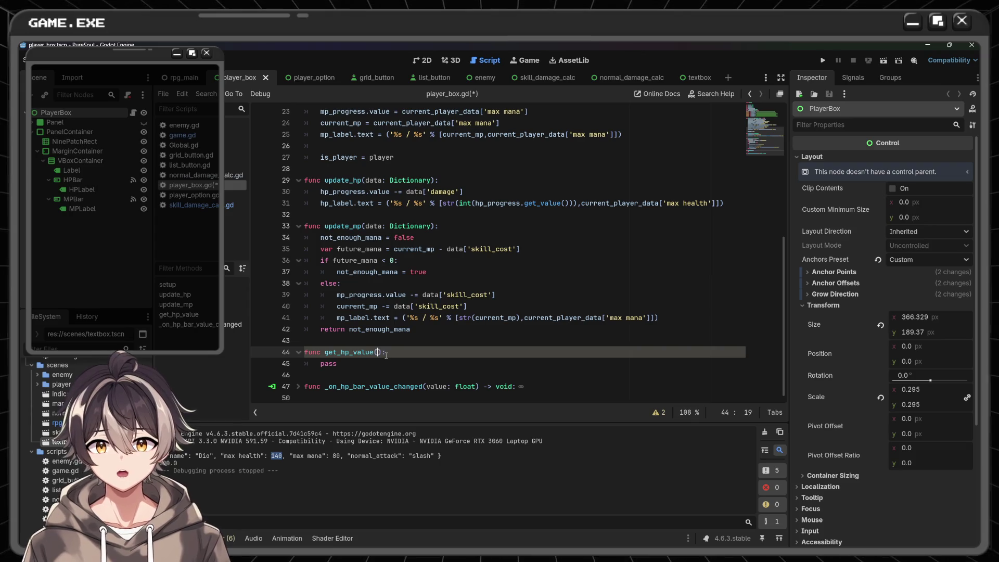
type("Pro")
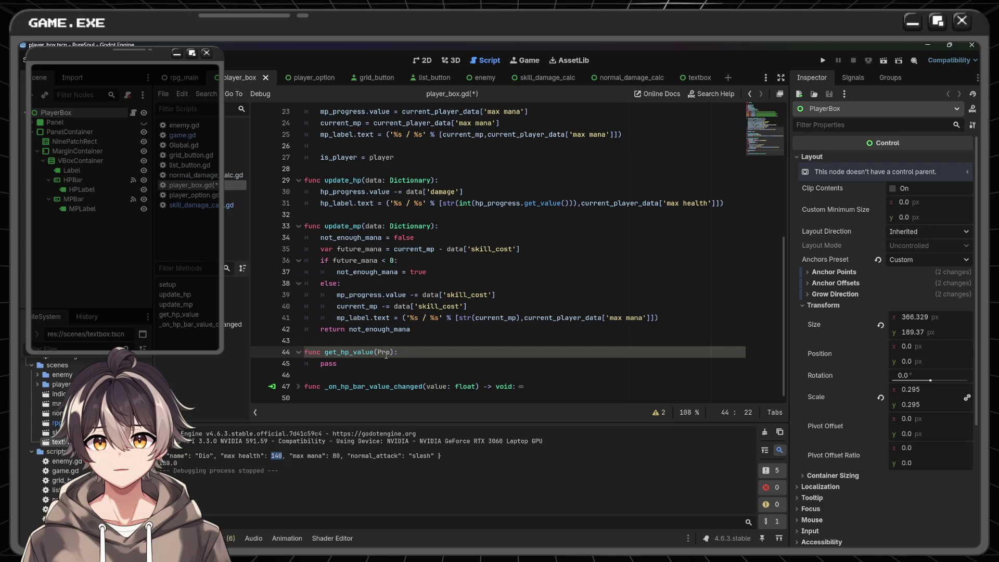
key("BackSpace")
key("BackSpace")
key("BackSpace")
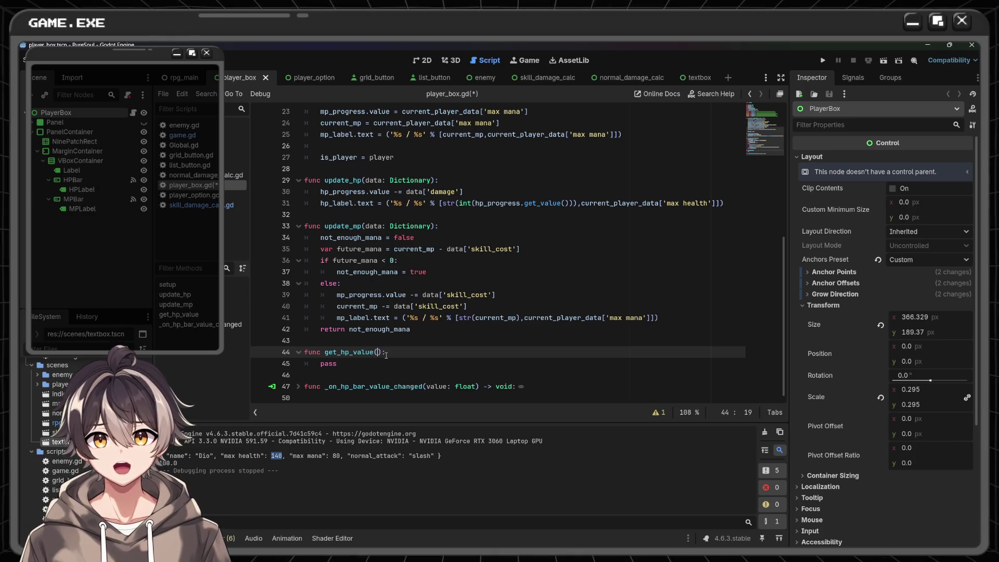
- Replace pass with 'var current_hp = hp_progress.value()' and 'return current_hp'
key("Down")
key("BackSpace")
key("BackSpace")
key("BackSpace")
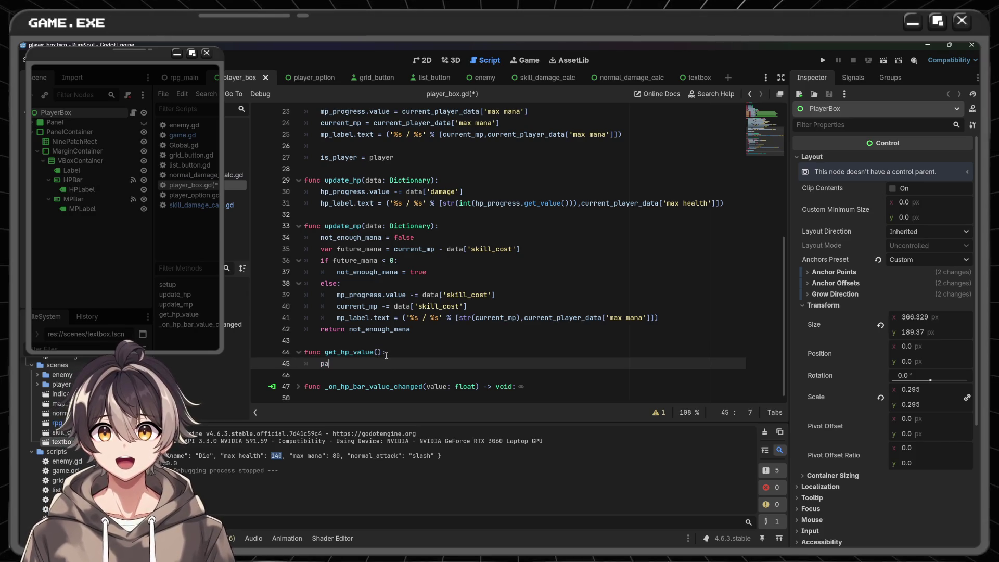
type("hp")
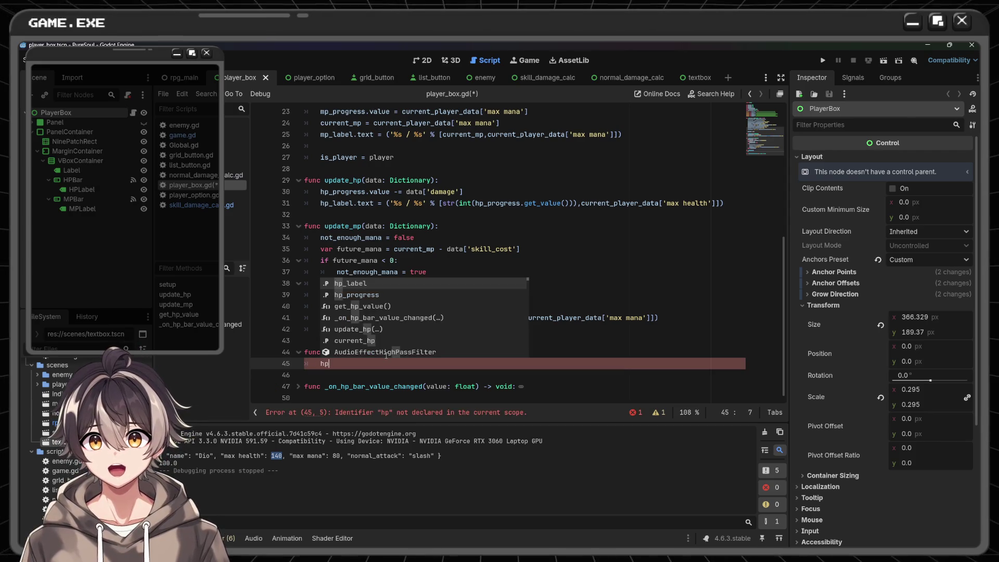
key("Down")
key("Return")
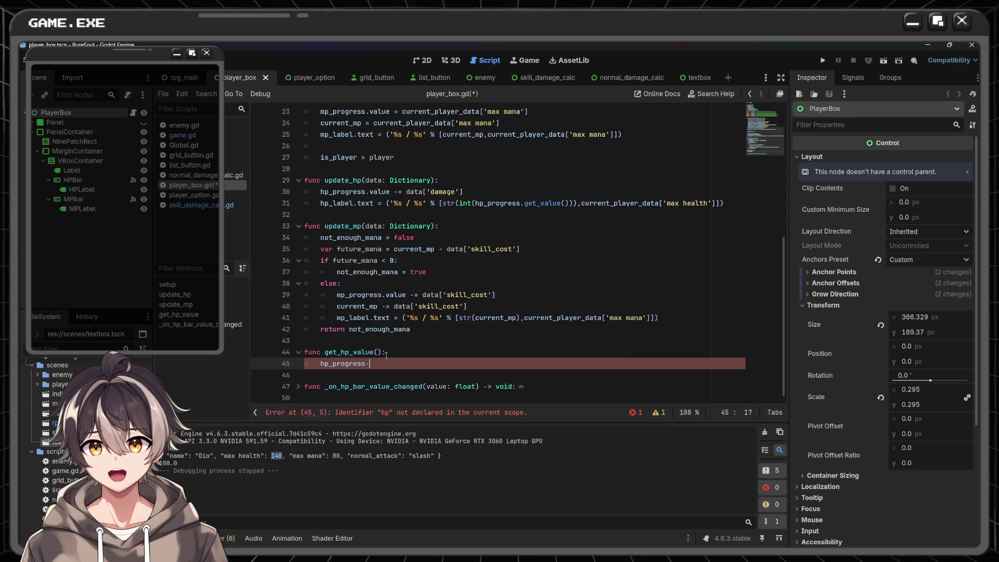
key("BackSpace")
key("Home")
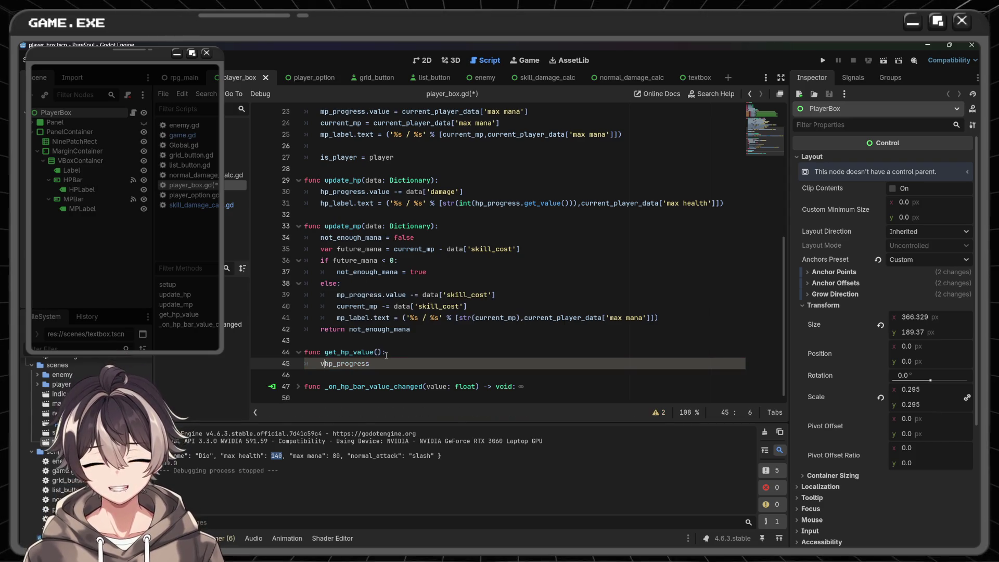
type("ar current_hp =")
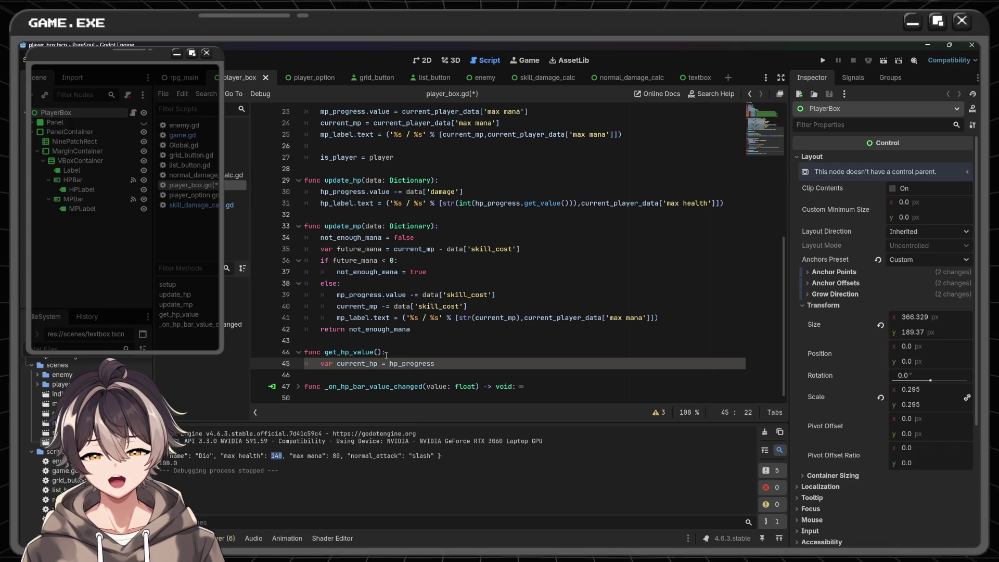
type("hp_progress")
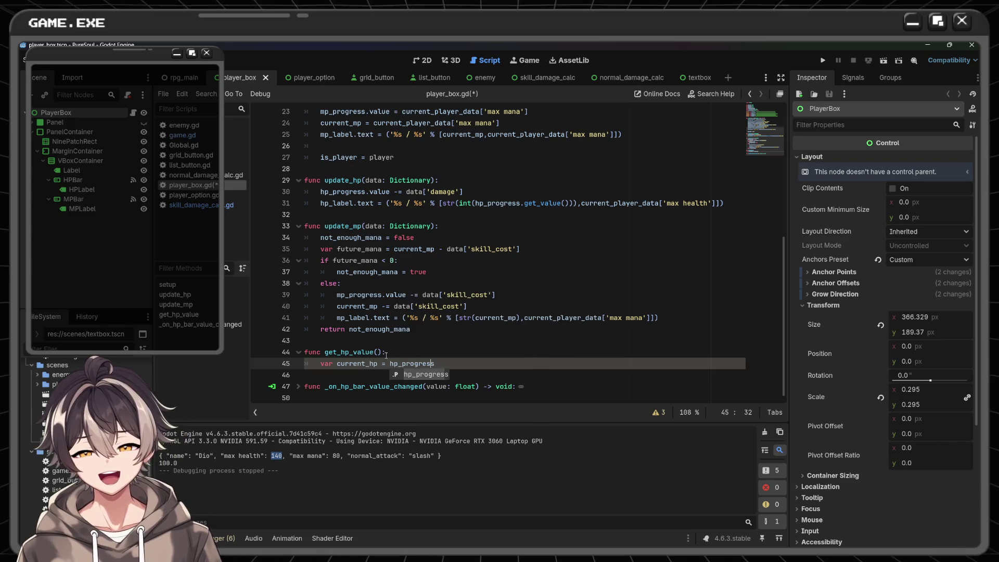
type(".")
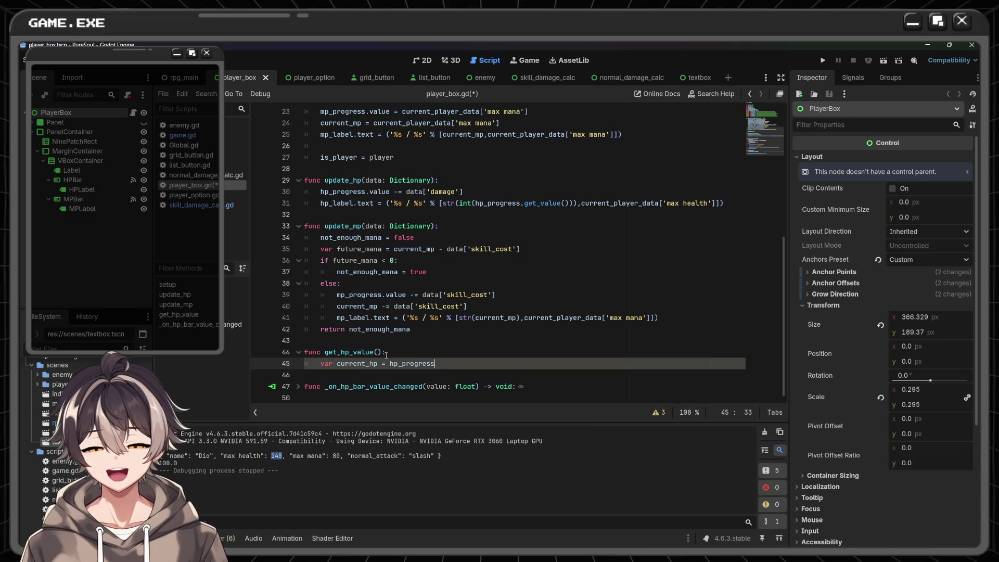
type("value()")
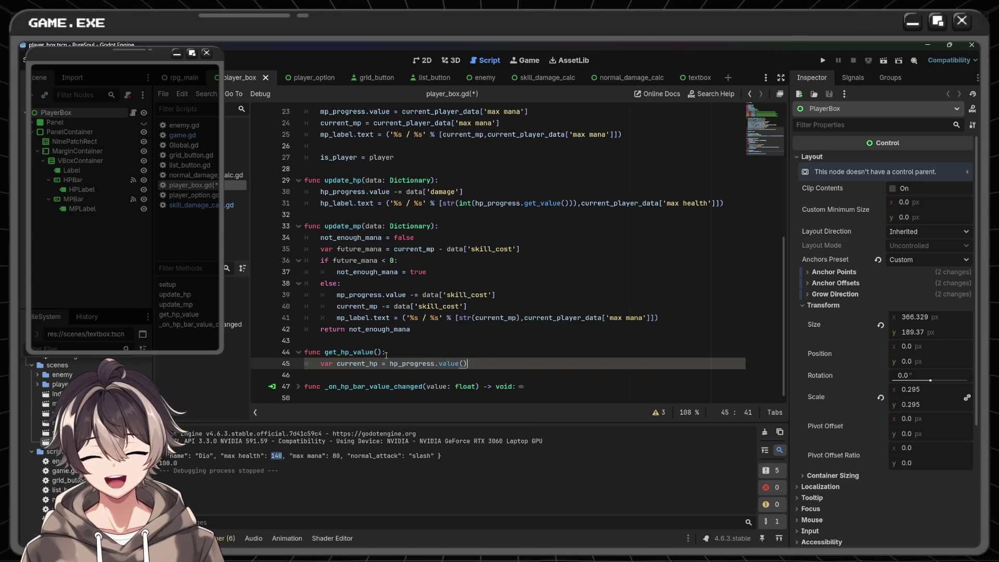
key("Return")
type("return current")
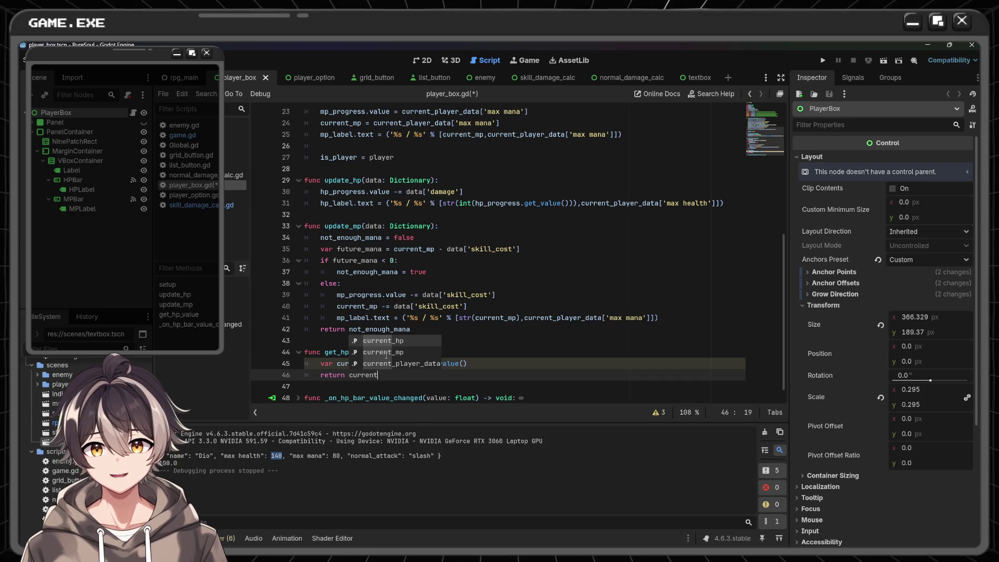
key("Return")
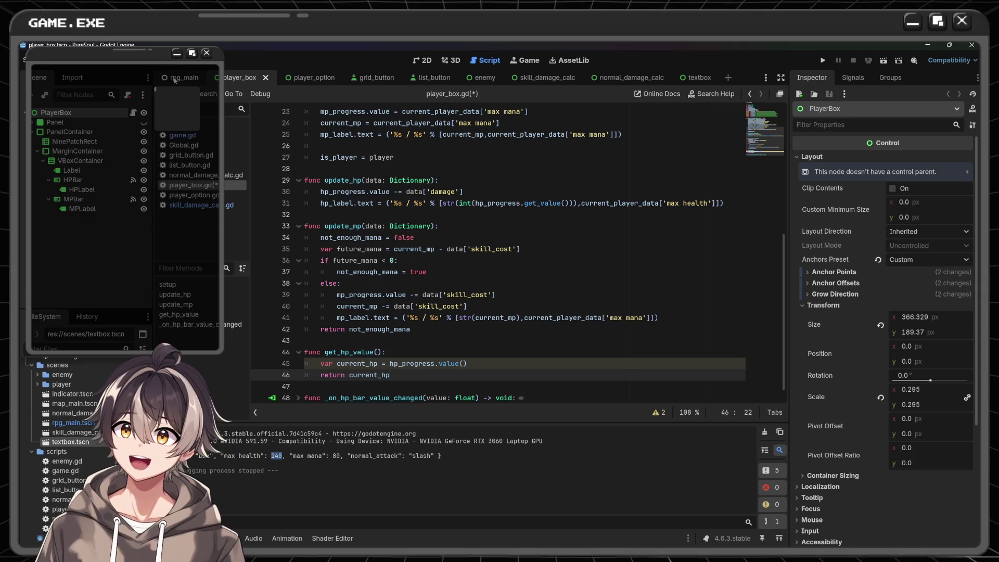
- Switch back to the game.gd script in the rpg_main tab
key("ctrl+Tab")
scroll(509, 231, "down", 3)
scroll(509, 230, "up", 3)
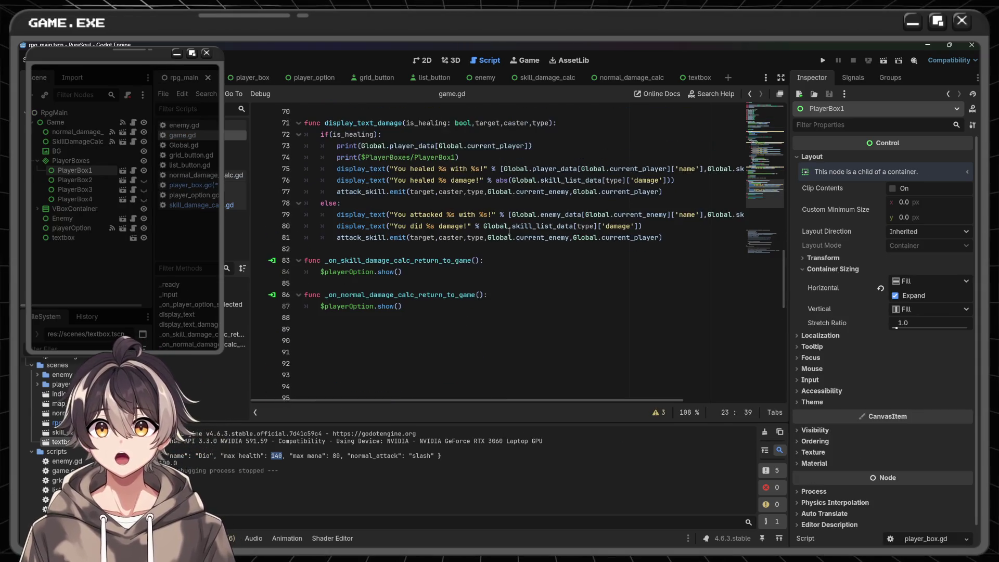
- Change line 74 to print $PlayerBoxes/PlayerBox1.get_hp_value() and save game.gd
left_click(451, 191)
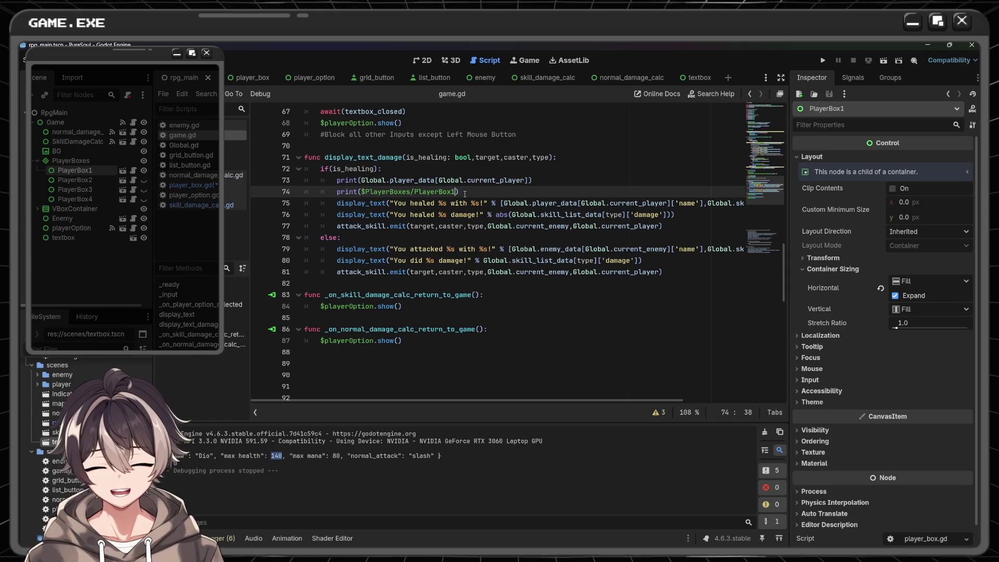
type(".")
key("Down")
key("Down")
key("Down")
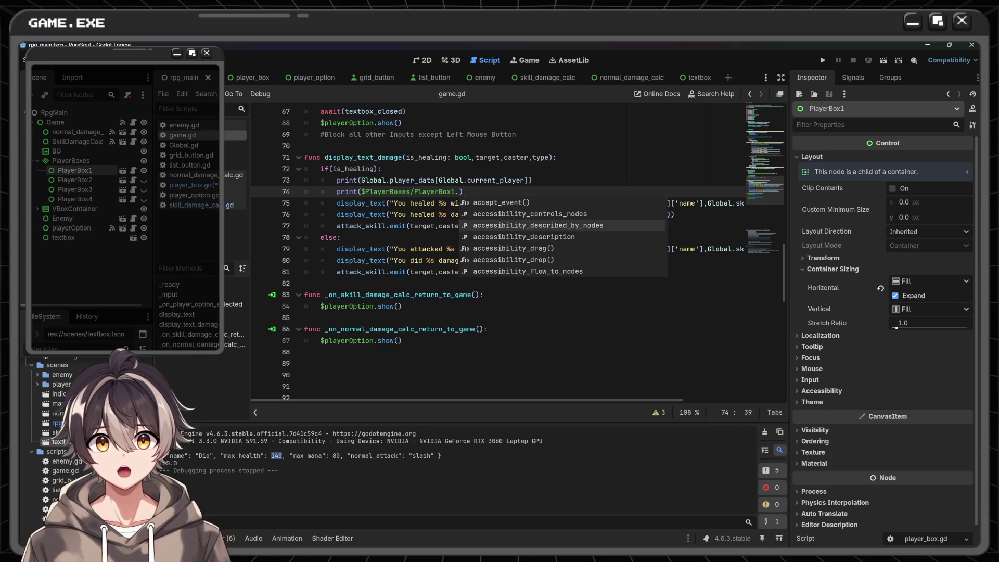
type("get")
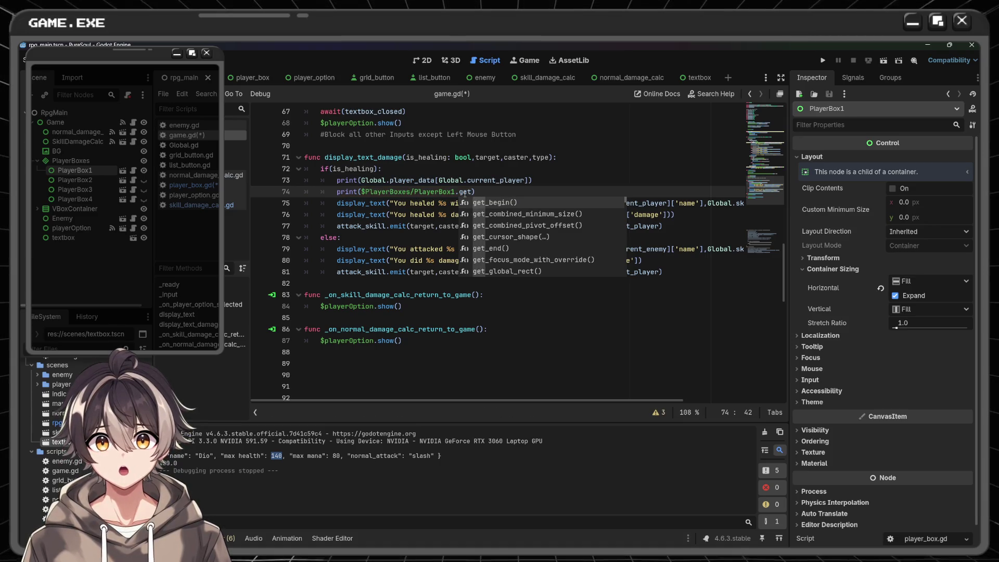
type("_h")
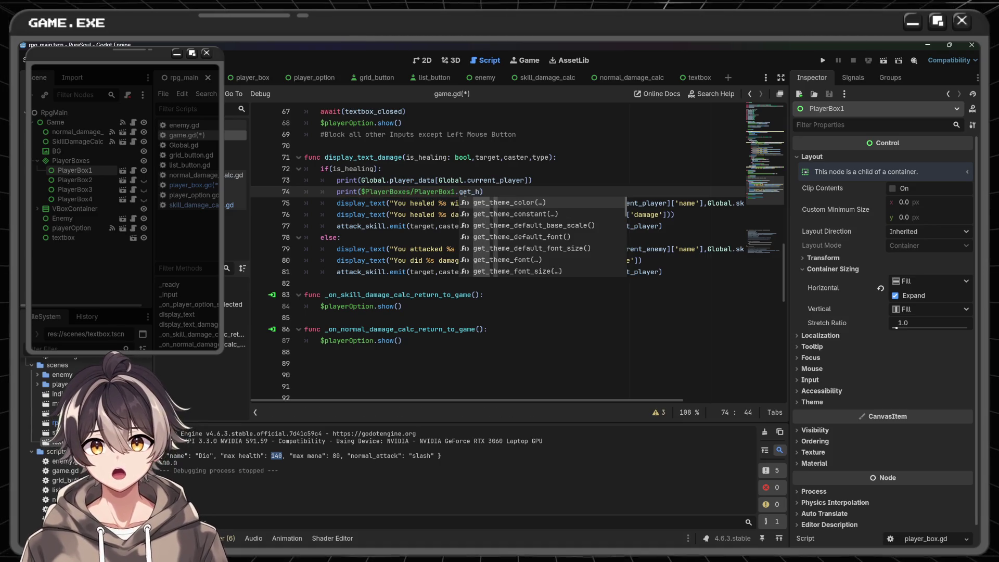
type("p")
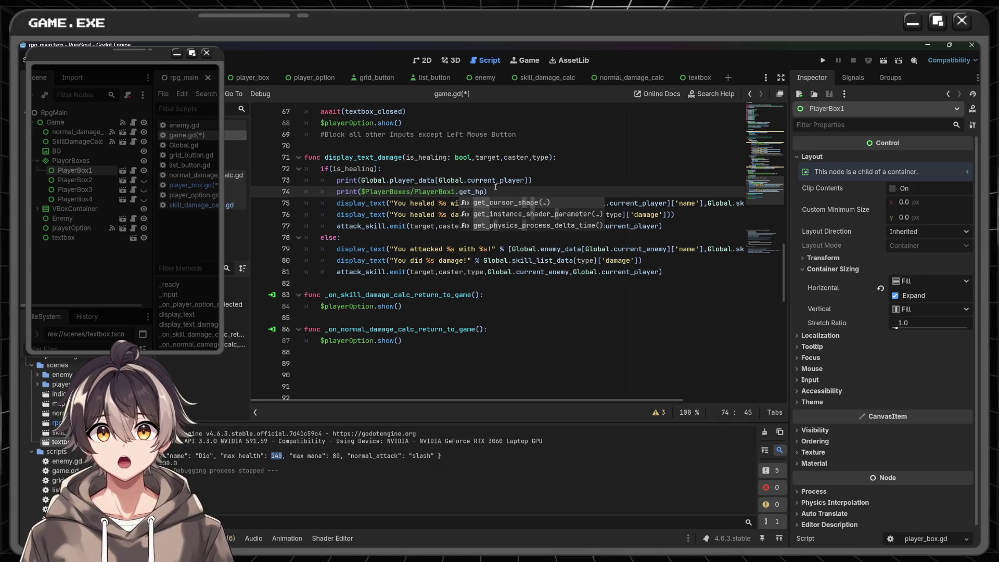
left_click(505, 190)
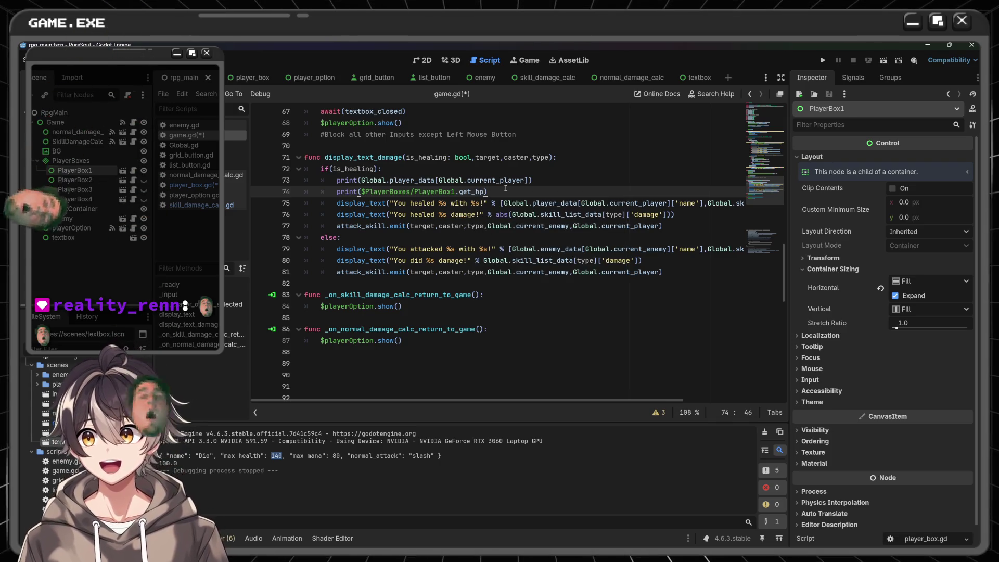
left_click(255, 77)
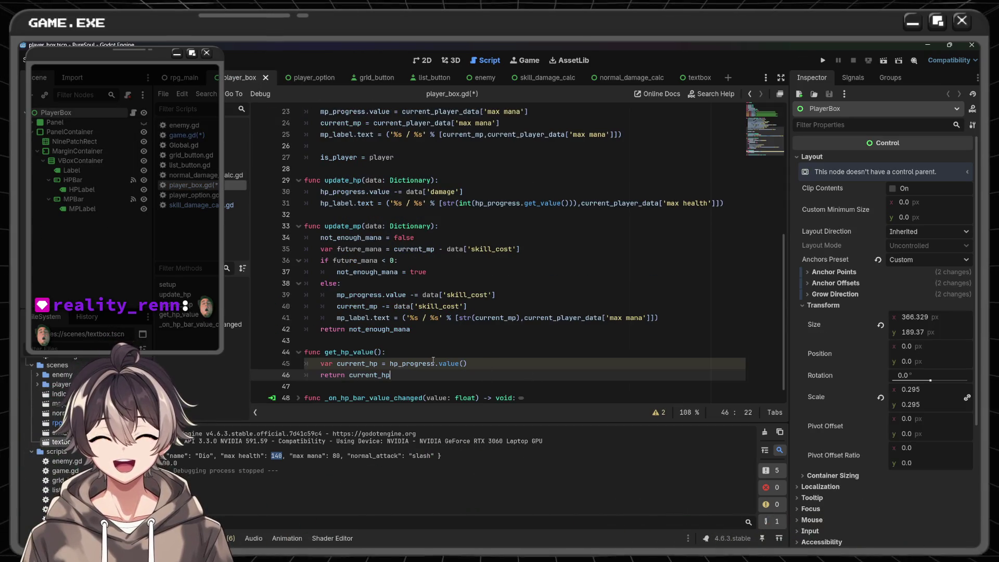
left_click(179, 77)
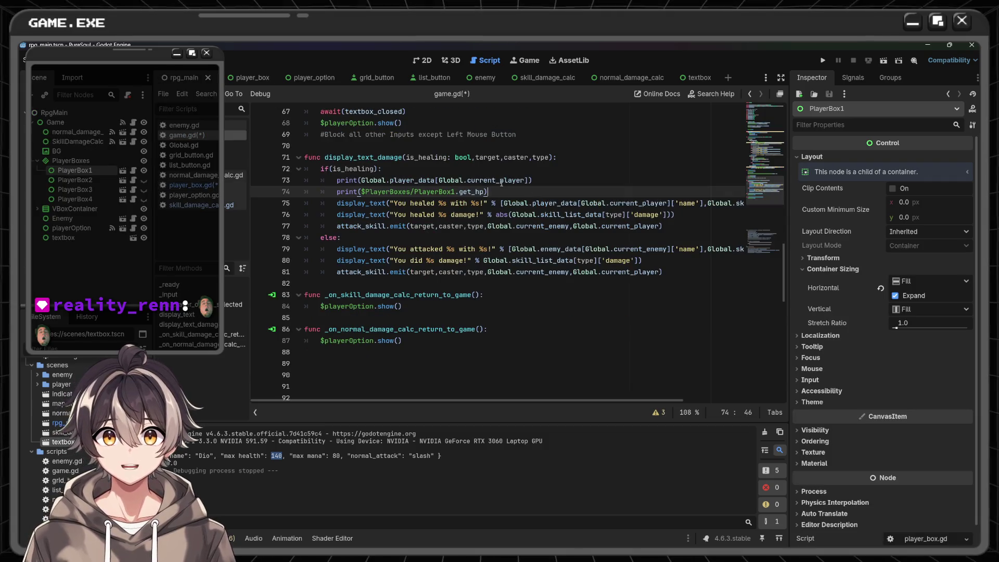
type("_va")
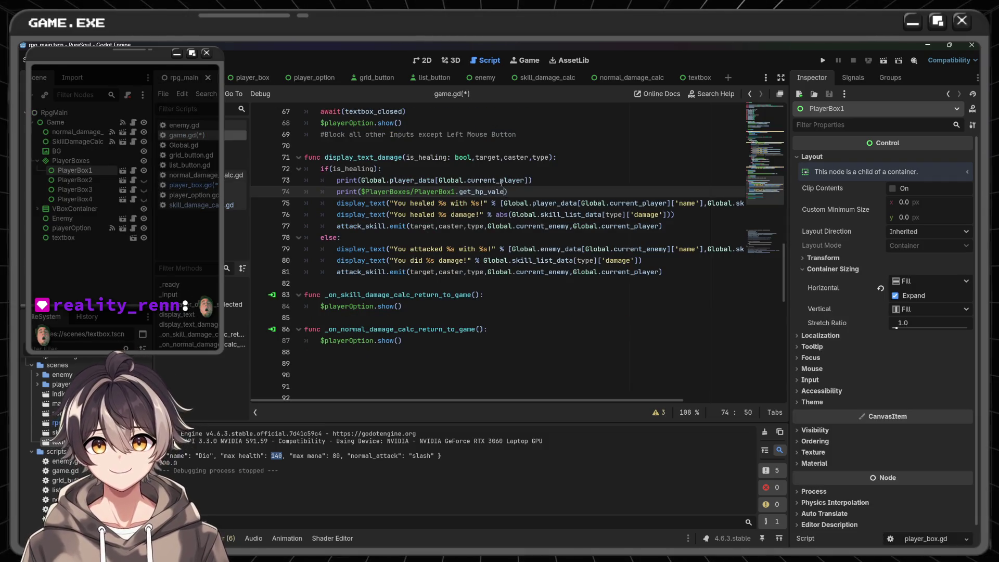
type("lue()")
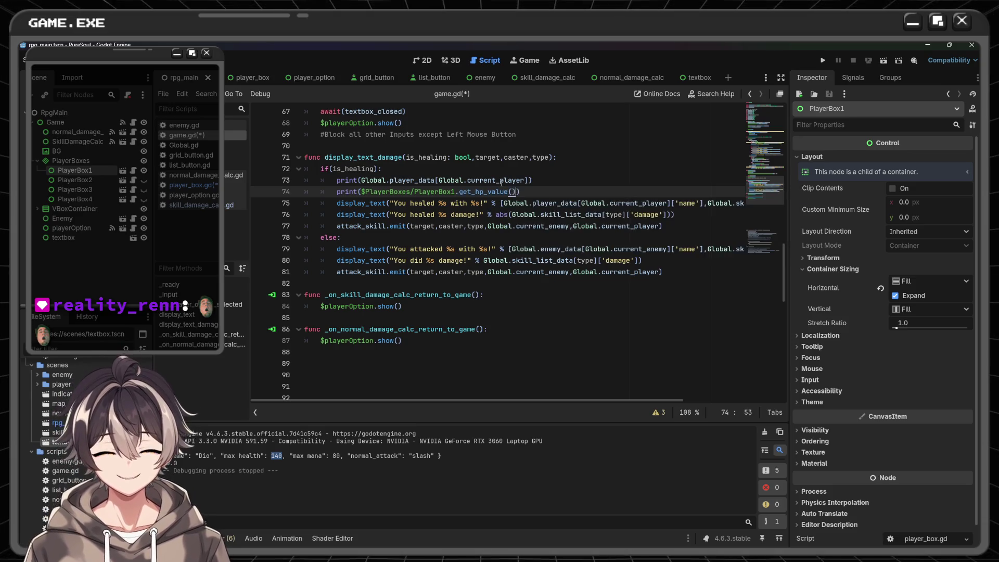
key("ctrl+s")
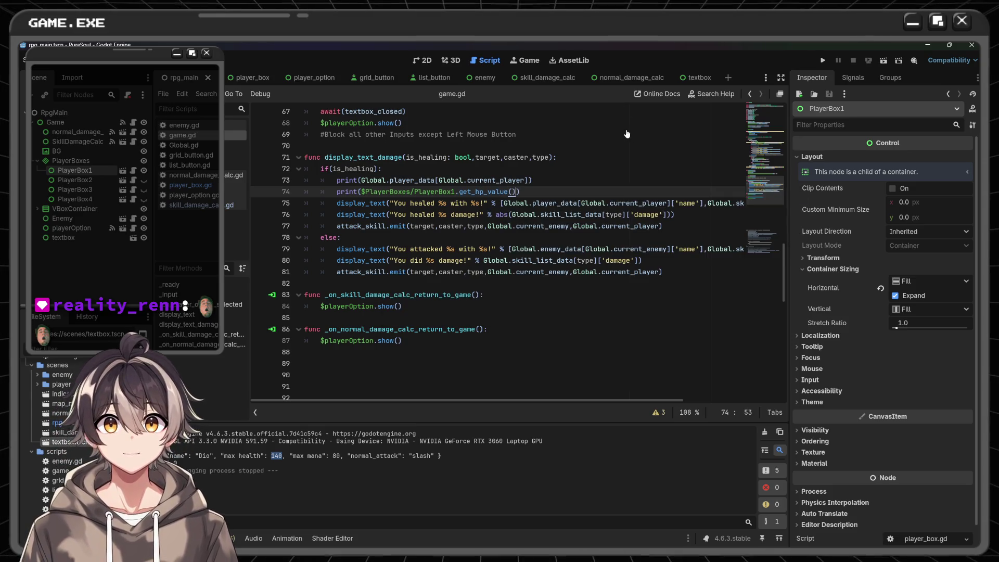
- Run the game and cast a skill, hitting the "Nonexistent function 'value' in base 'ProgressBar'" error
left_click(822, 60)
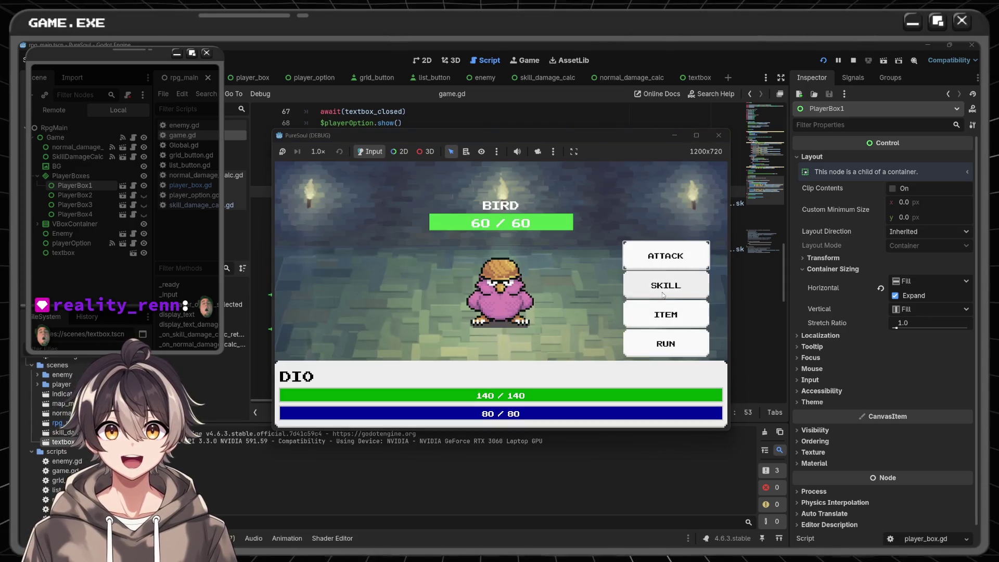
left_click(665, 285)
scroll(666, 312, "down", 2)
left_click(666, 338)
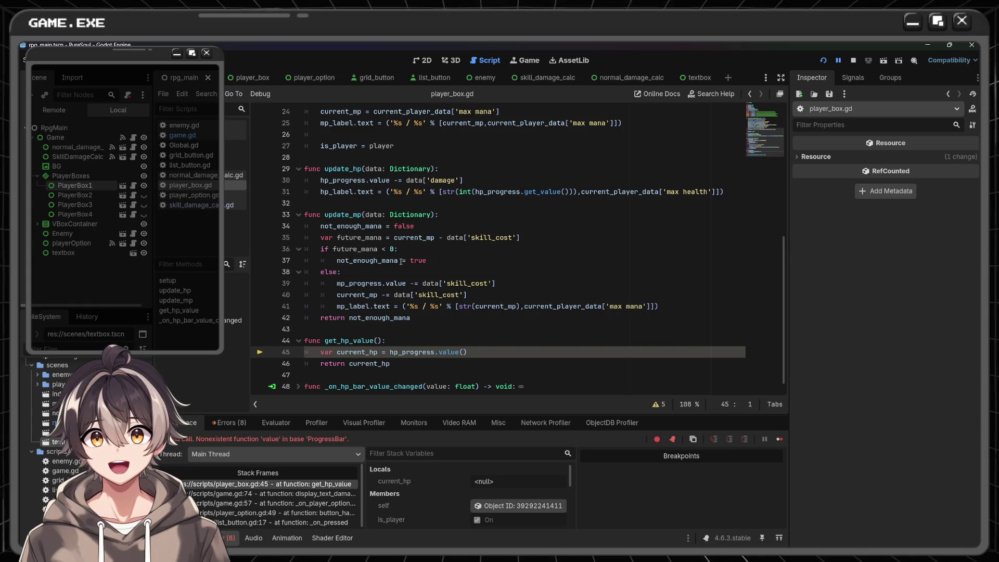
- Drop the () after hp_progress.value on line 45 and save player_box.gd
left_click(480, 354)
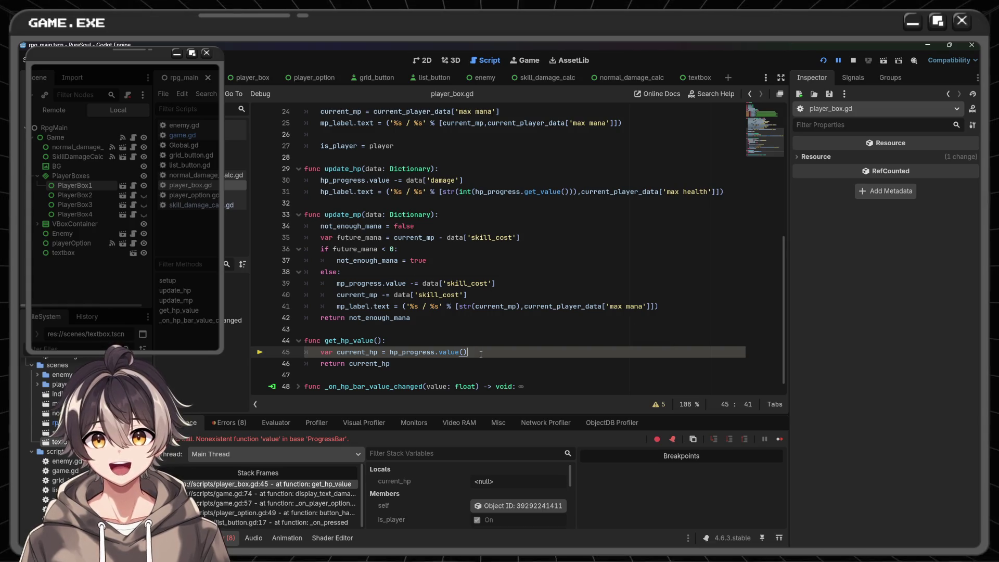
key("BackSpace")
key("BackSpace")
key("ctrl+s")
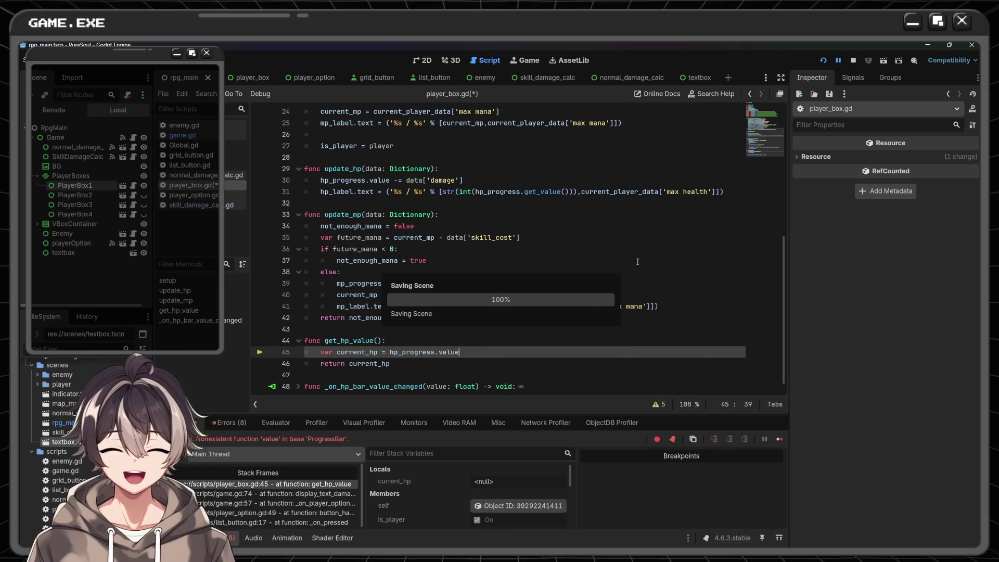
- Rerun, cast Heal at full HP, confirm 140.0 prints, and return to game.gd
left_click(826, 60)
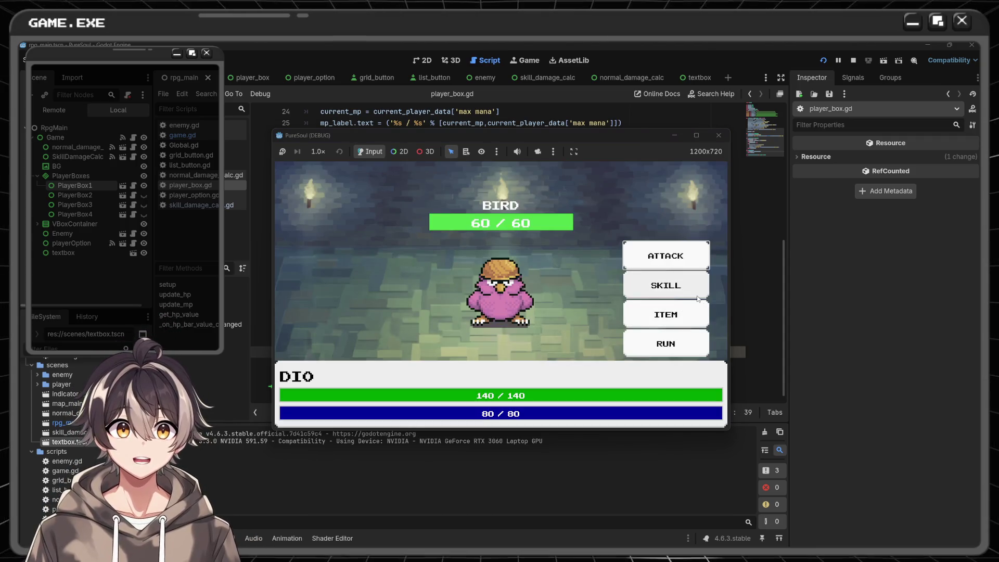
left_click(697, 299)
scroll(679, 333, "down", 2)
left_click(679, 348)
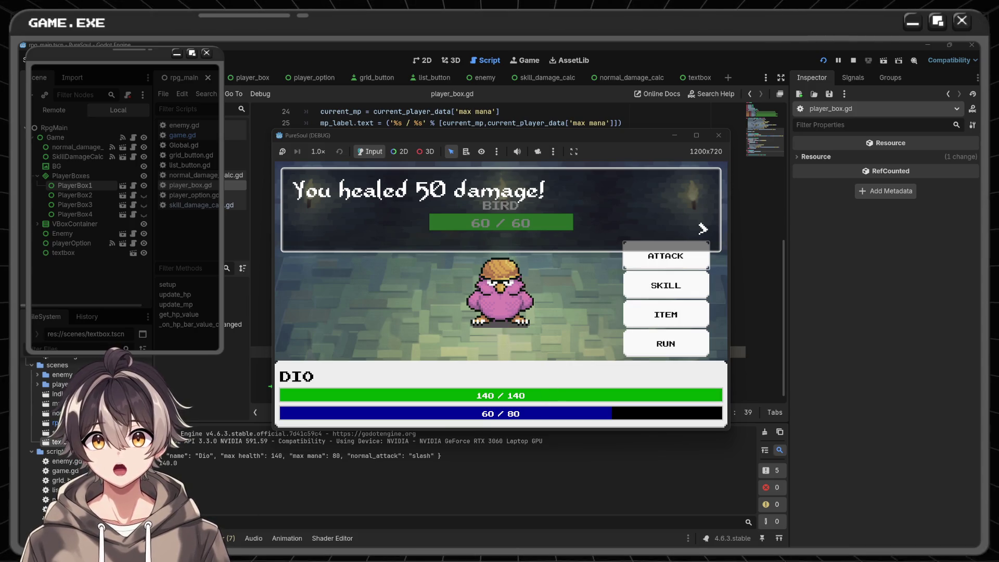
left_click_drag(160, 462, 180, 468)
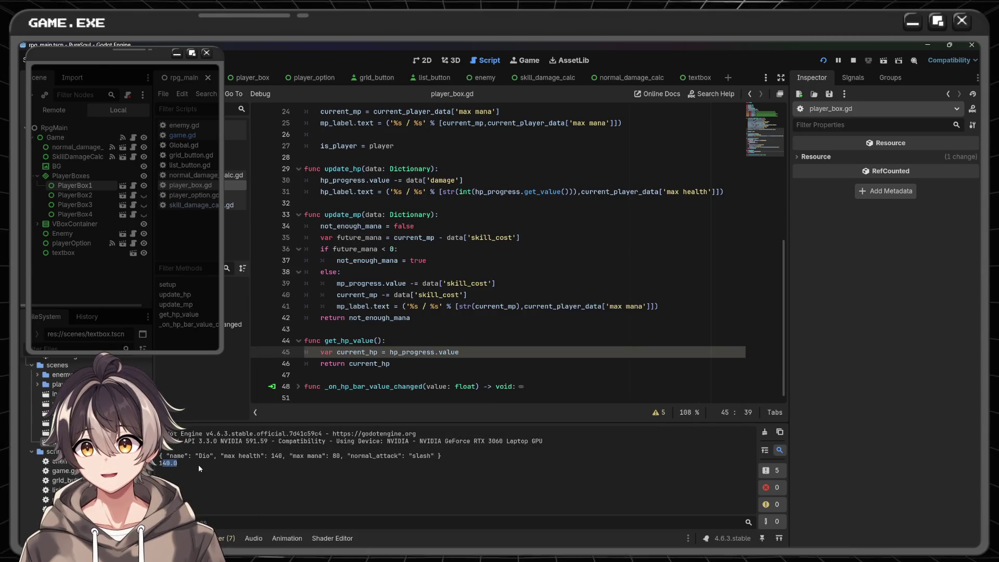
left_click(525, 343)
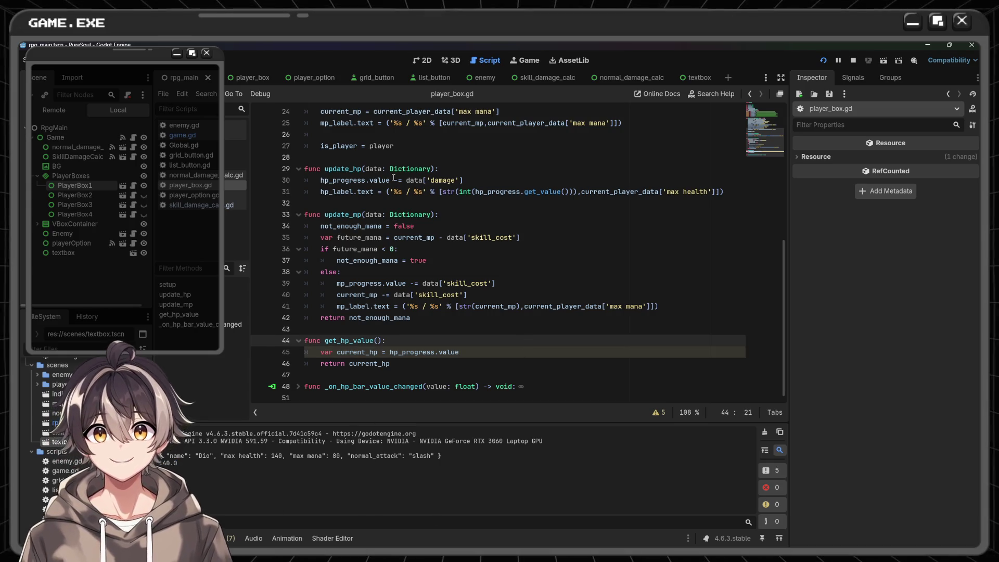
key("alt+Left")
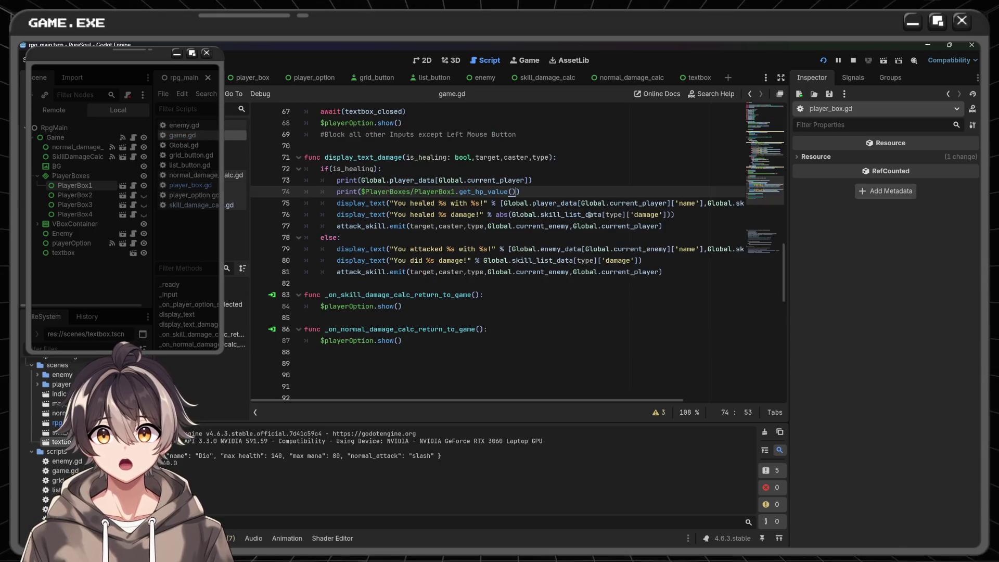
- Insert a new line under if(is_healing): after undoing an accidental overwrite of line 73
mouse_move(559, 216)
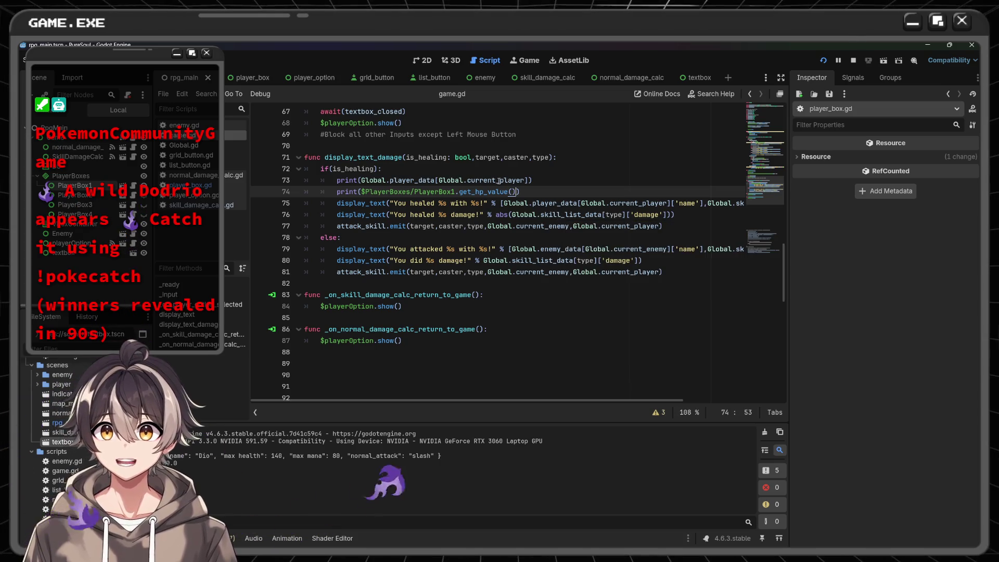
left_click_drag(532, 180, 341, 181)
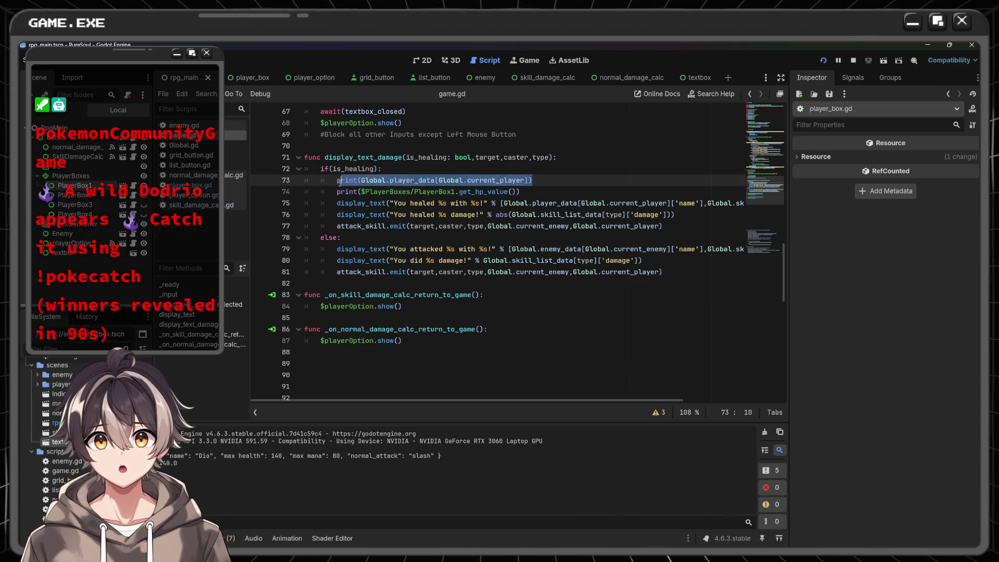
key("BackSpace")
key("BackSpace")
type("i")
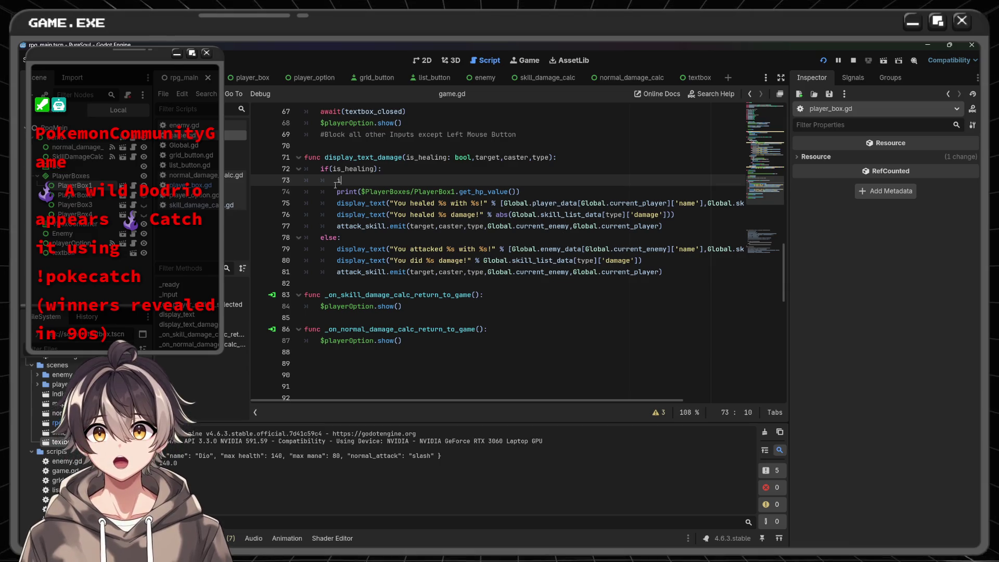
type("f")
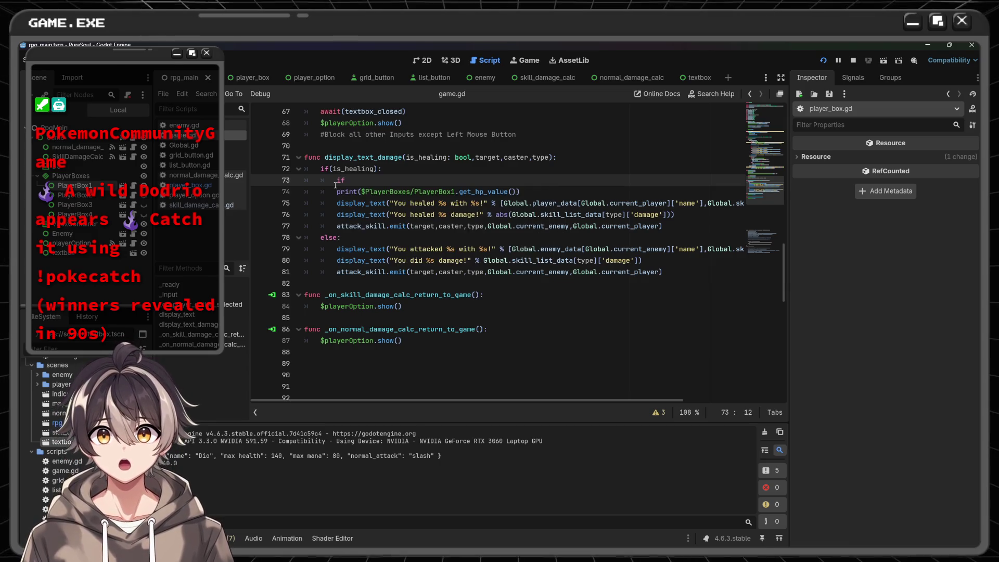
key("ctrl+z")
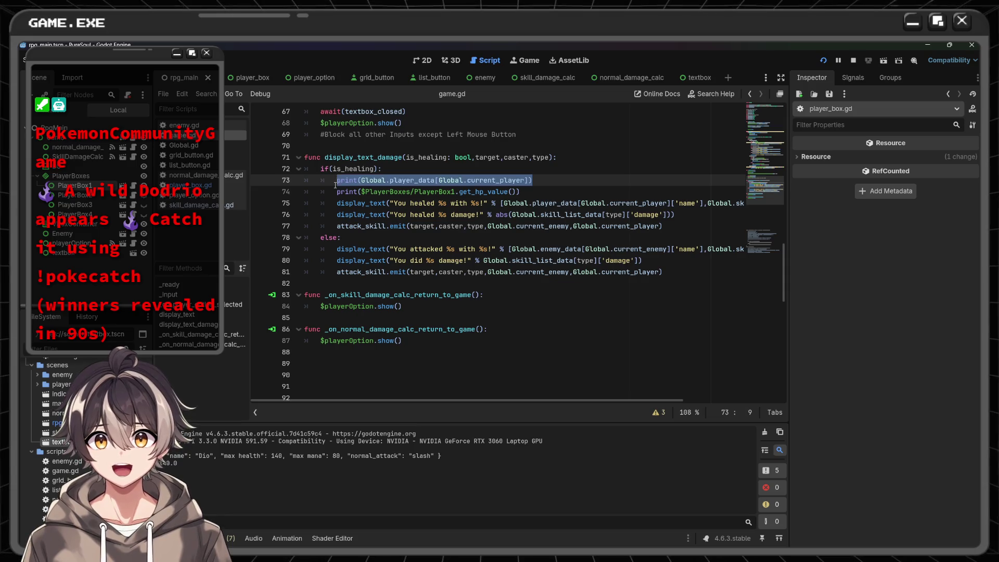
key("Up")
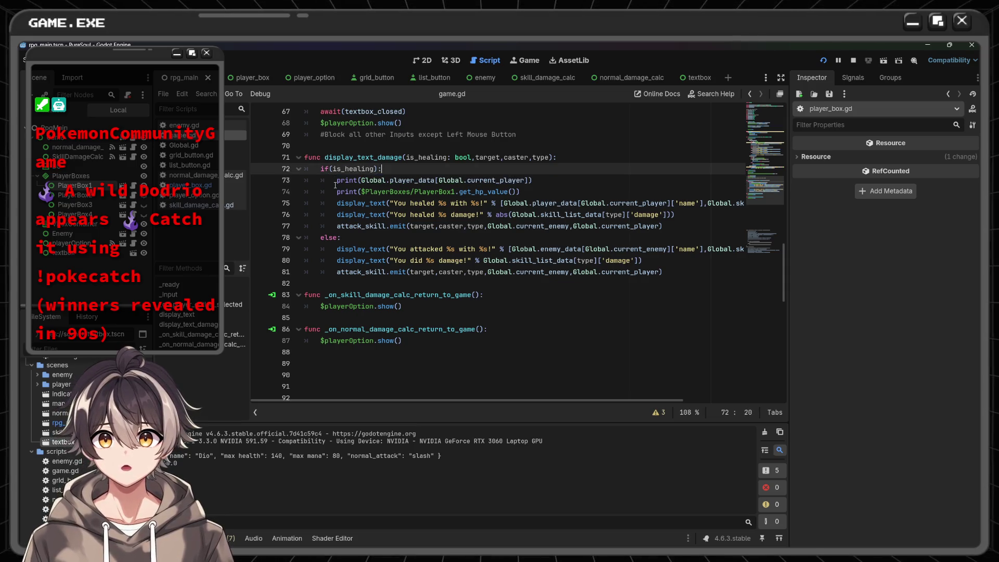
key("Return")
type("if")
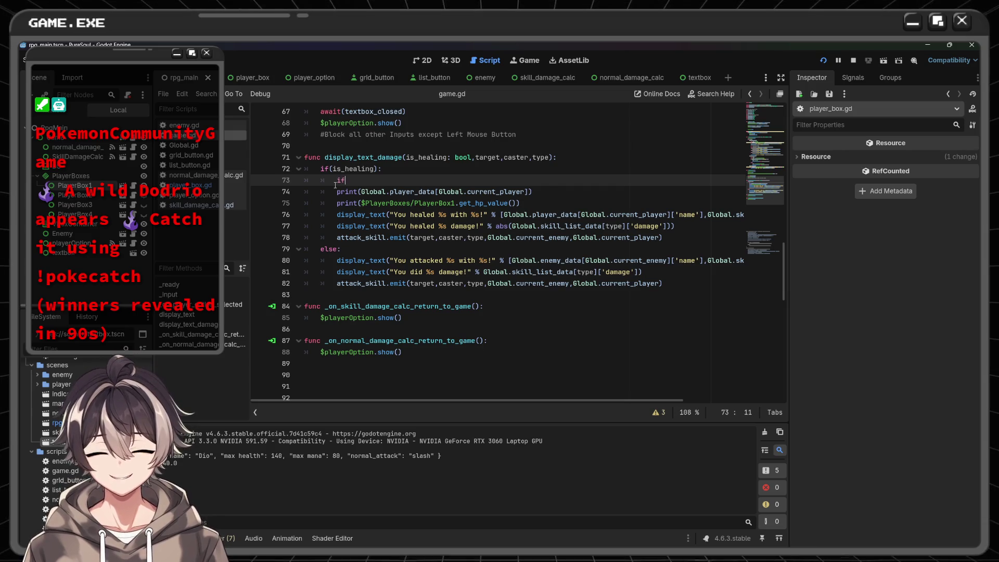
key("BackSpace")
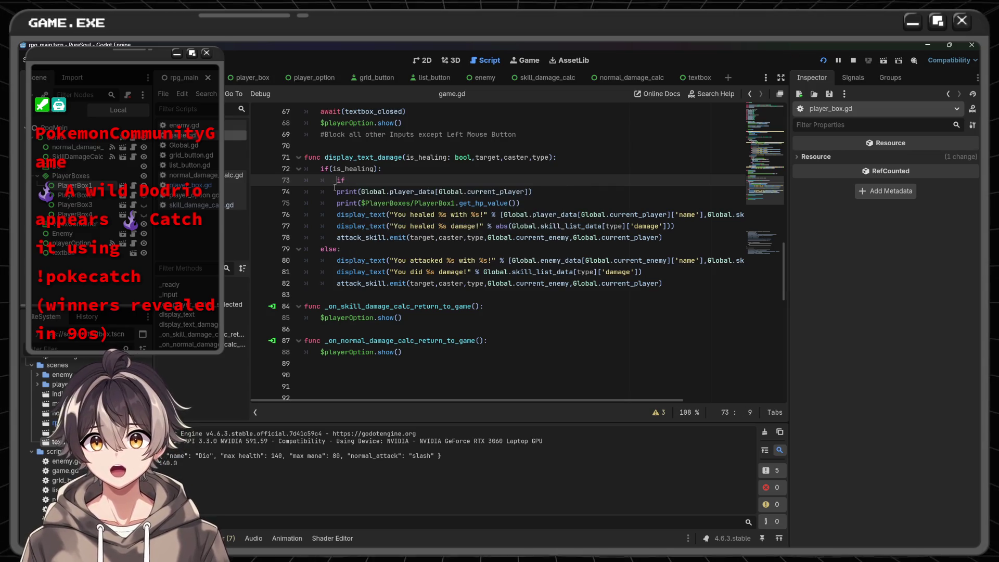
- Paste Global.player_data[Global.current_player] after the if on line 73 to begin the condition
left_click(361, 192)
left_click_drag(365, 191, 526, 194)
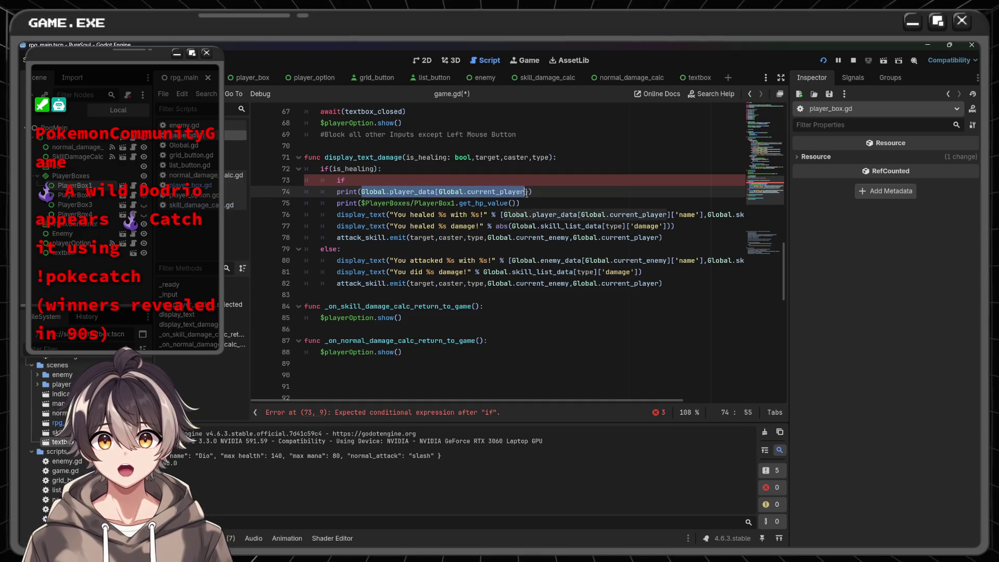
key("ctrl+c")
left_click(395, 181)
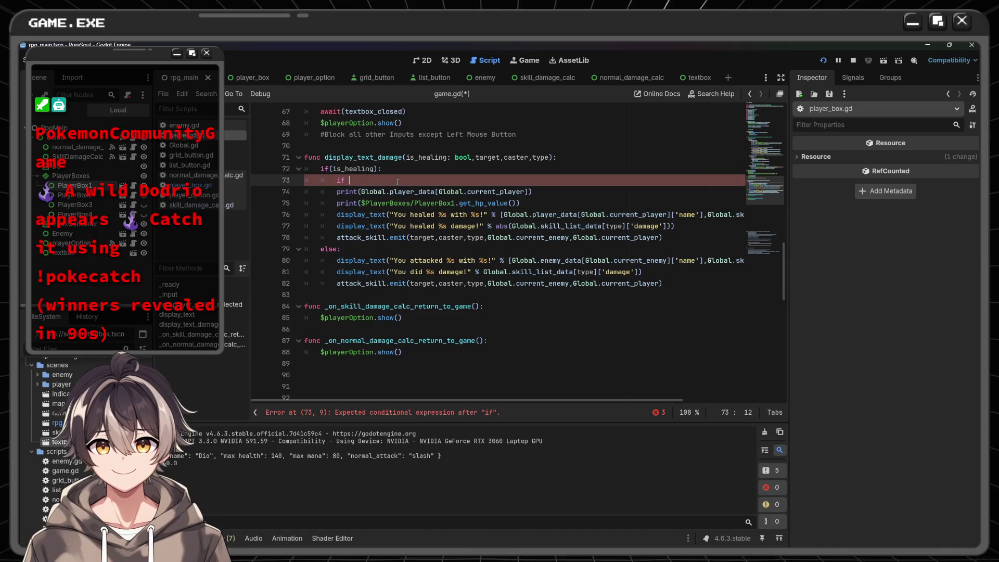
key("ctrl+v")
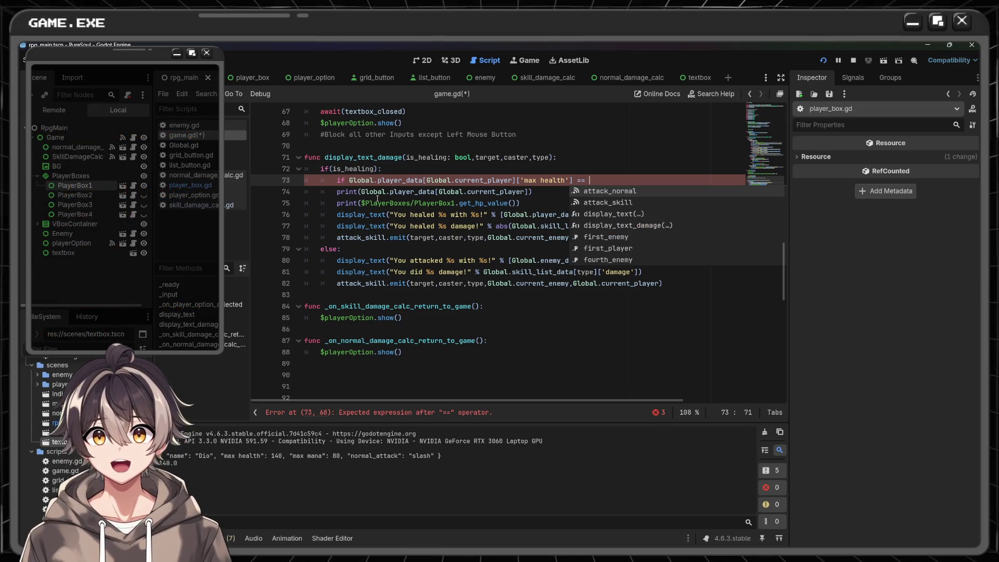
mouse_move(358, 204)
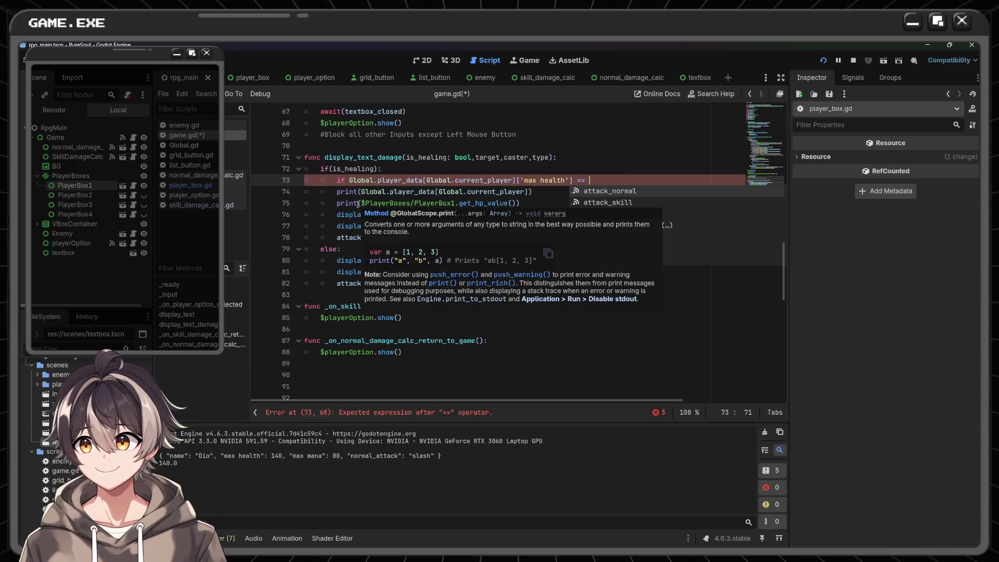
left_click_drag(362, 203, 509, 203)
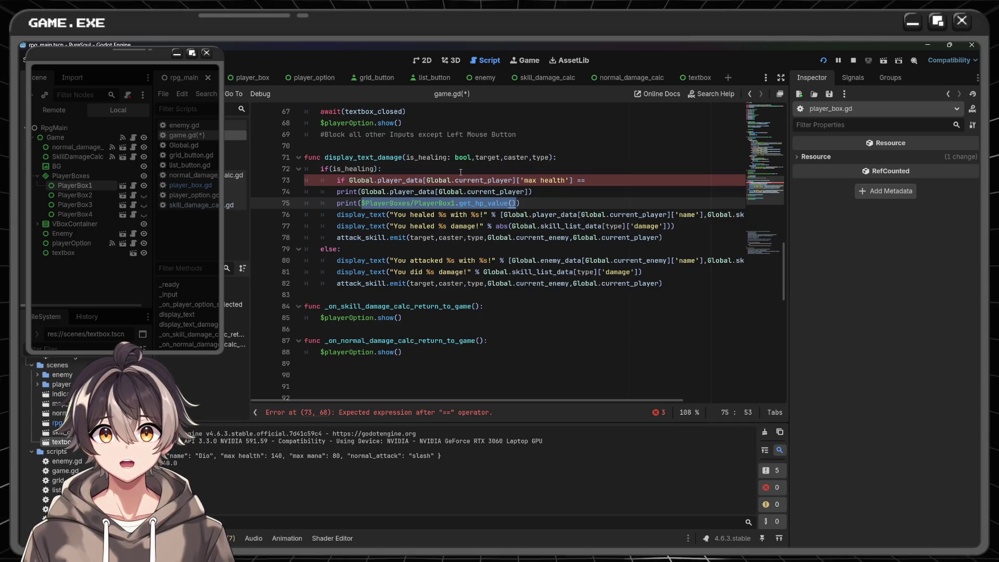
left_click(593, 181)
type("caster")
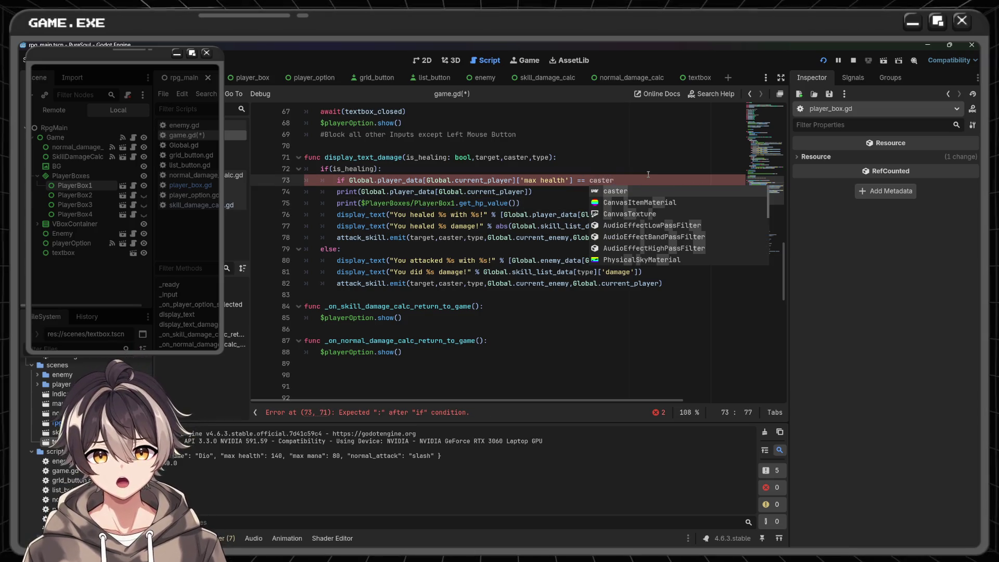
- Finish line 73 as a check against caster.get_hp_value(): and delete the two debug print lines
type(".get_hp_value(")
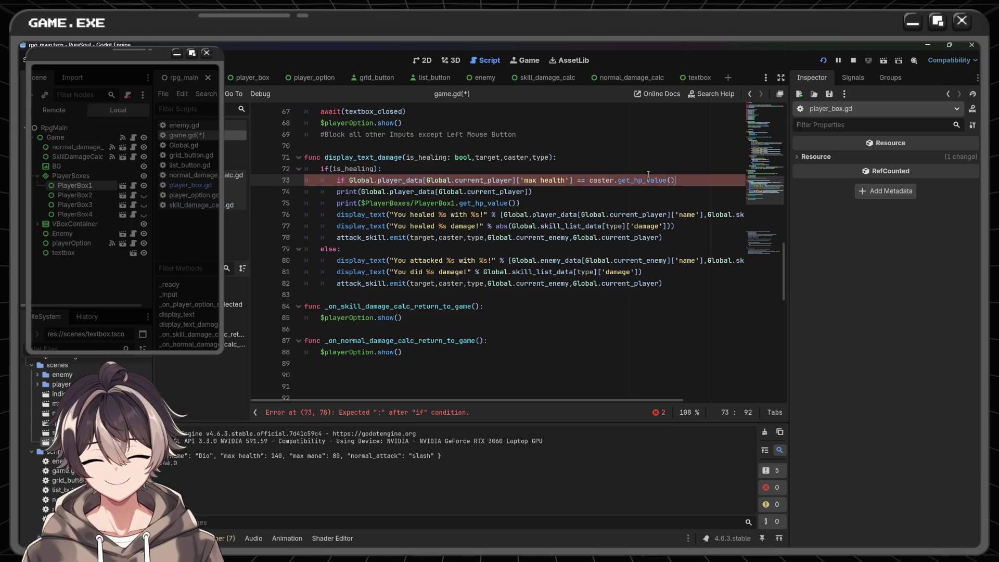
left_click_drag(521, 203, 337, 192)
key("BackSpace")
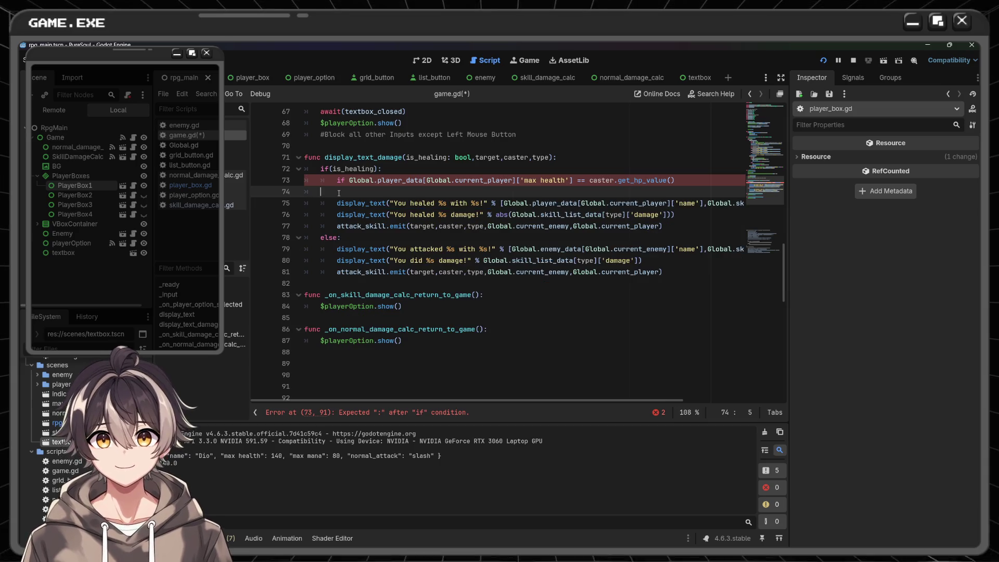
key("Tab")
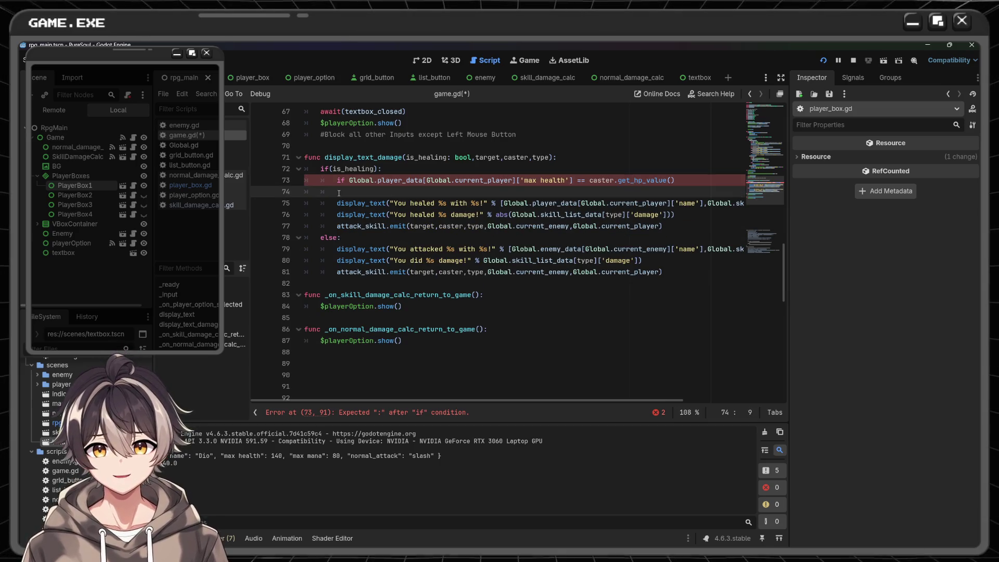
left_click(687, 177)
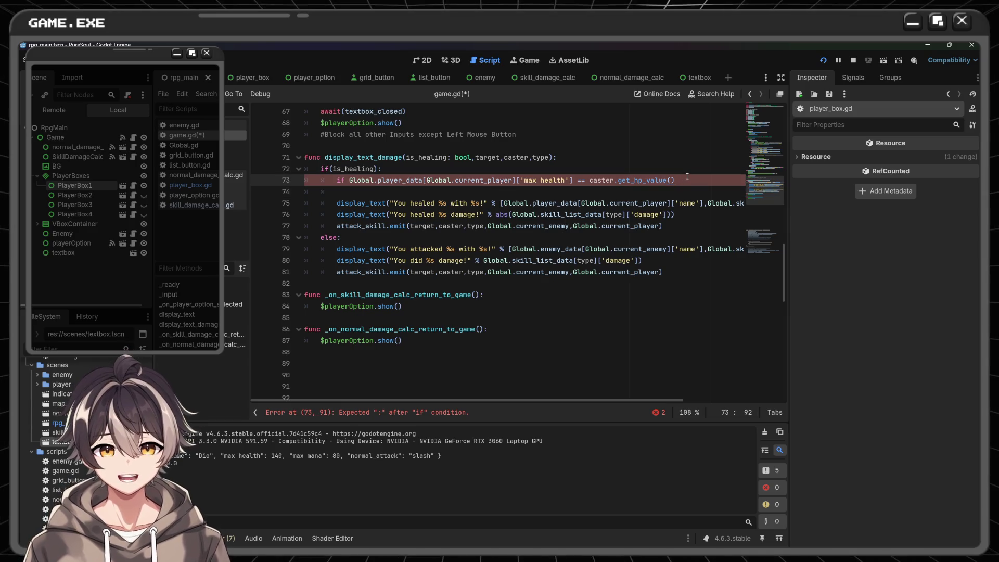
type(":")
key("Down")
- Add an indented print("No need") under the full-HP check, save game.gd, and launch a test run
key("Tab")
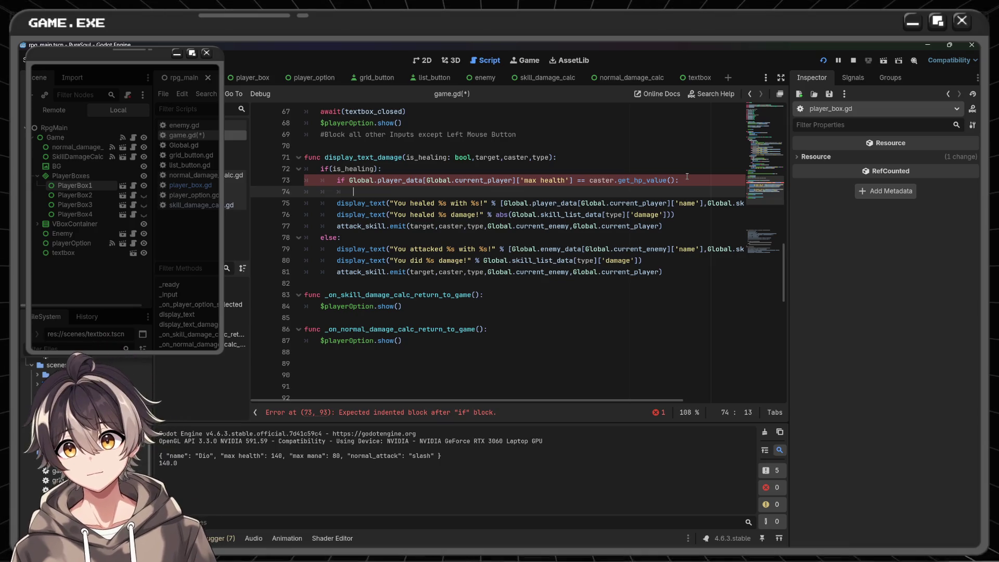
type("Print")
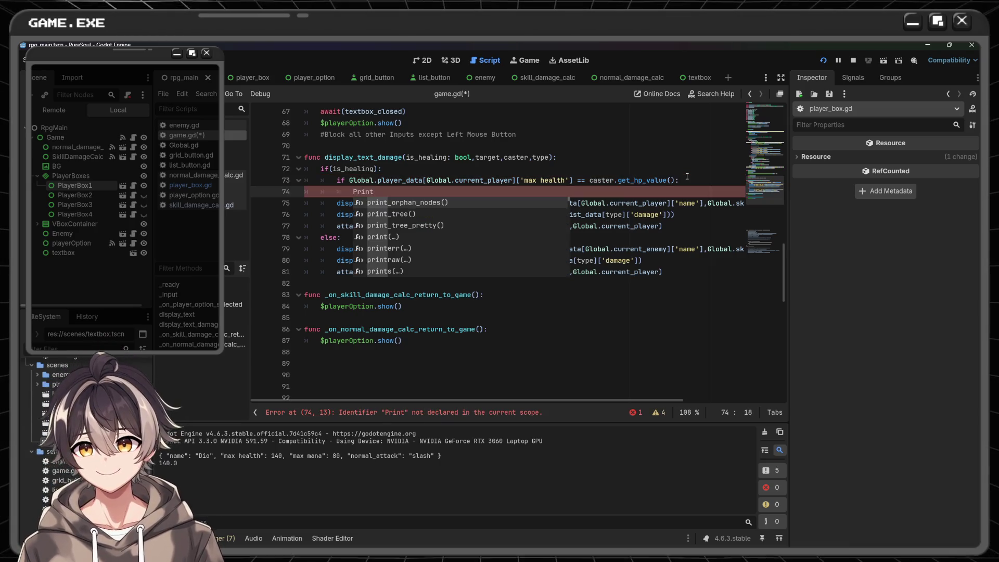
key("BackSpace")
key("BackSpace")
key("BackSpace")
key("BackSpace")
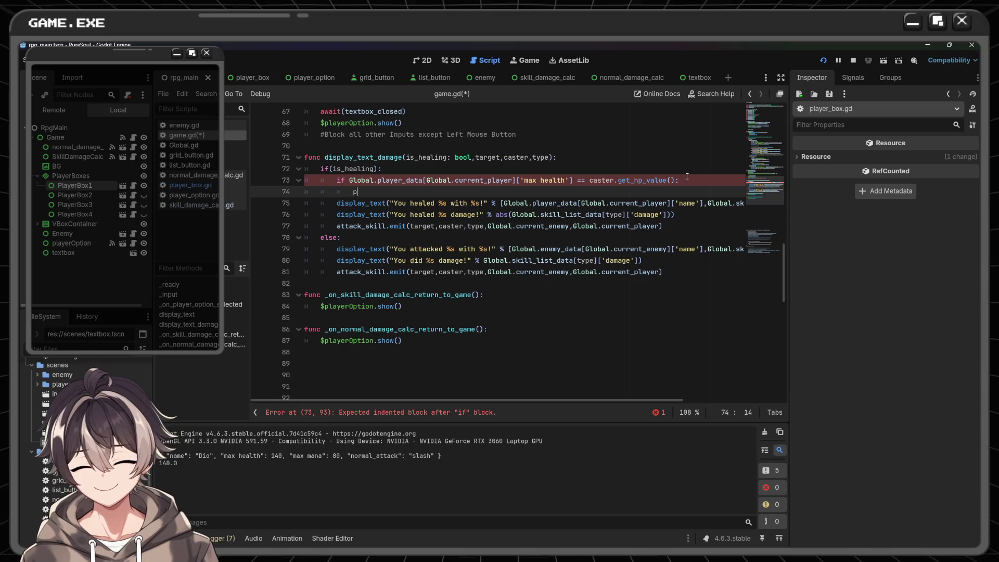
type("print")
key("Down")
key("Down")
key("Down")
key("Return")
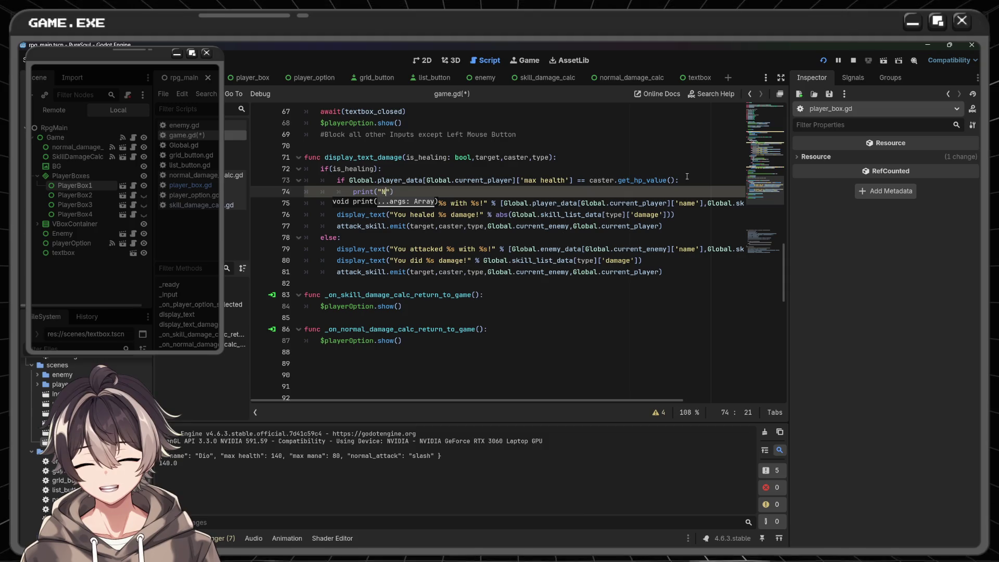
key("BackSpace")
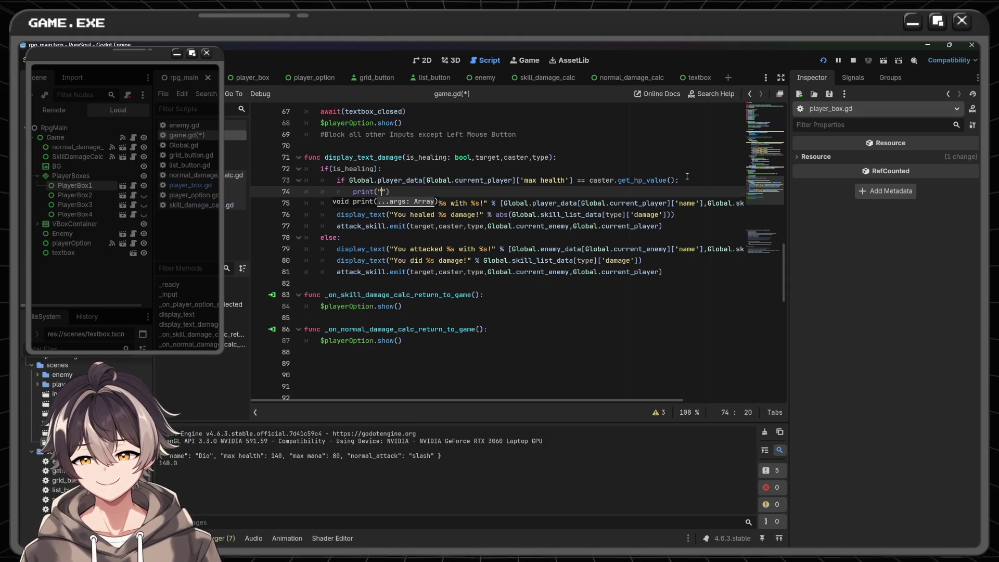
type("No need")
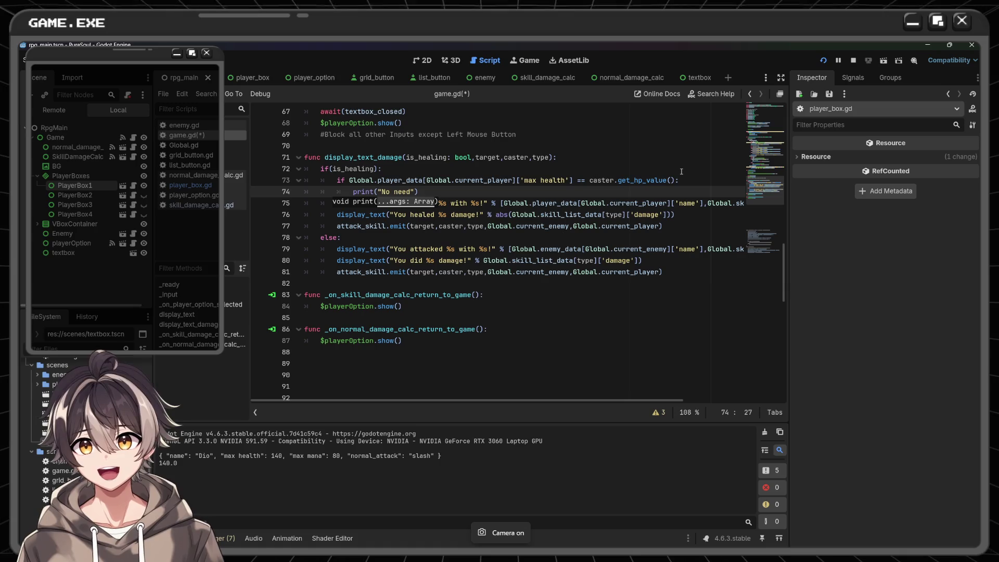
key("ctrl+s")
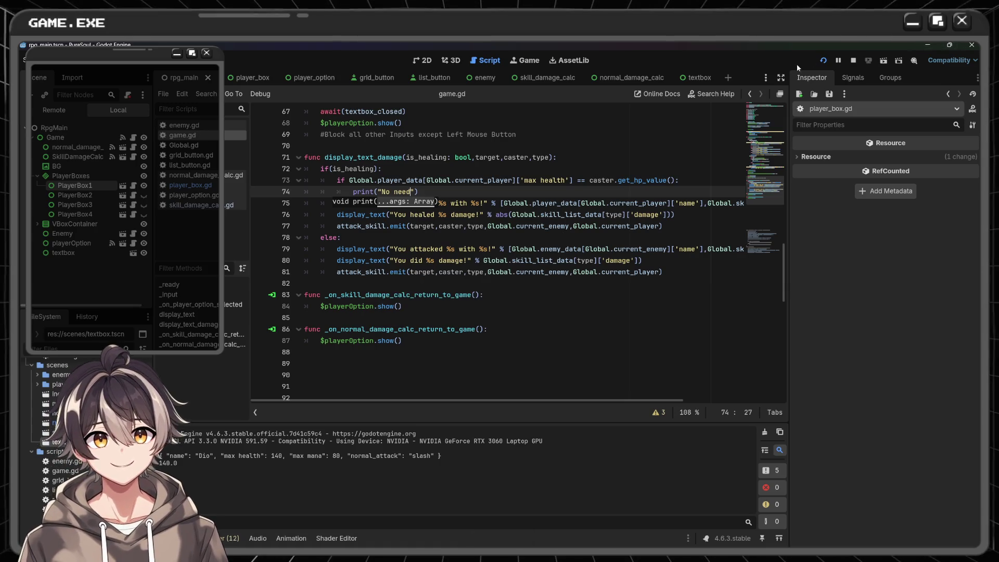
left_click(823, 62)
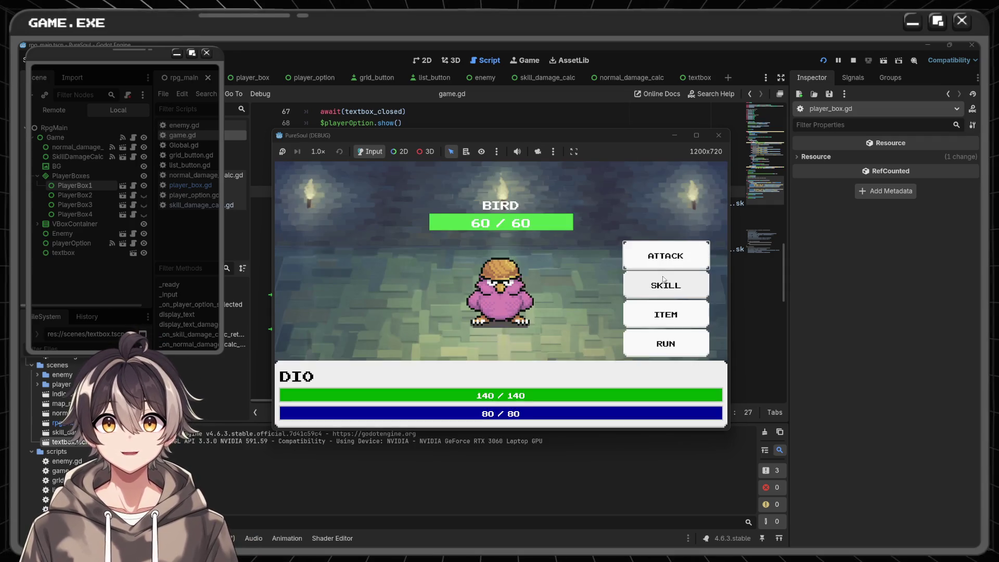
- Cast HEAL at full HP, confirm 'No need' prints, and close the game
scroll(673, 329, "down", 2)
left_click(671, 337)
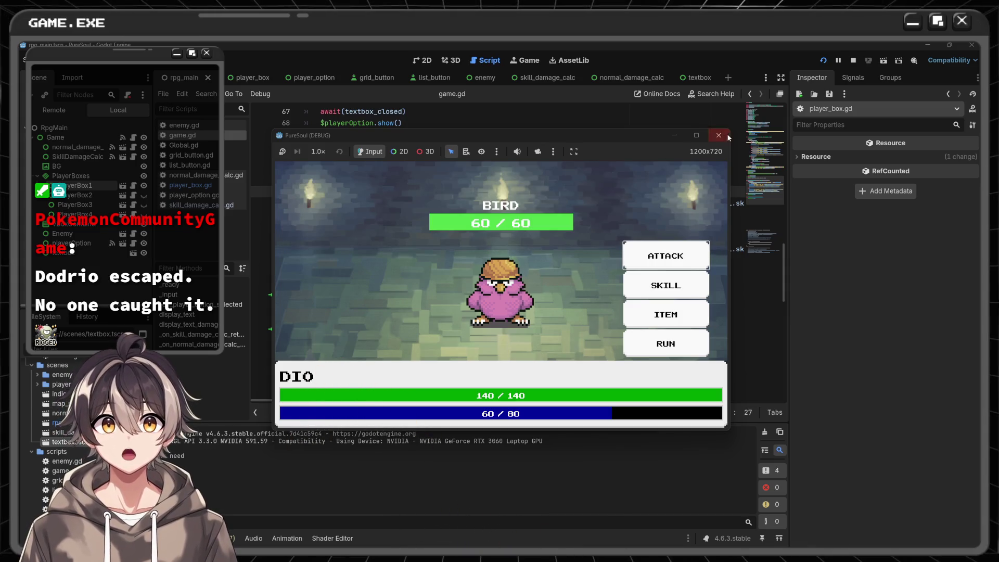
left_click(718, 135)
left_click(452, 191)
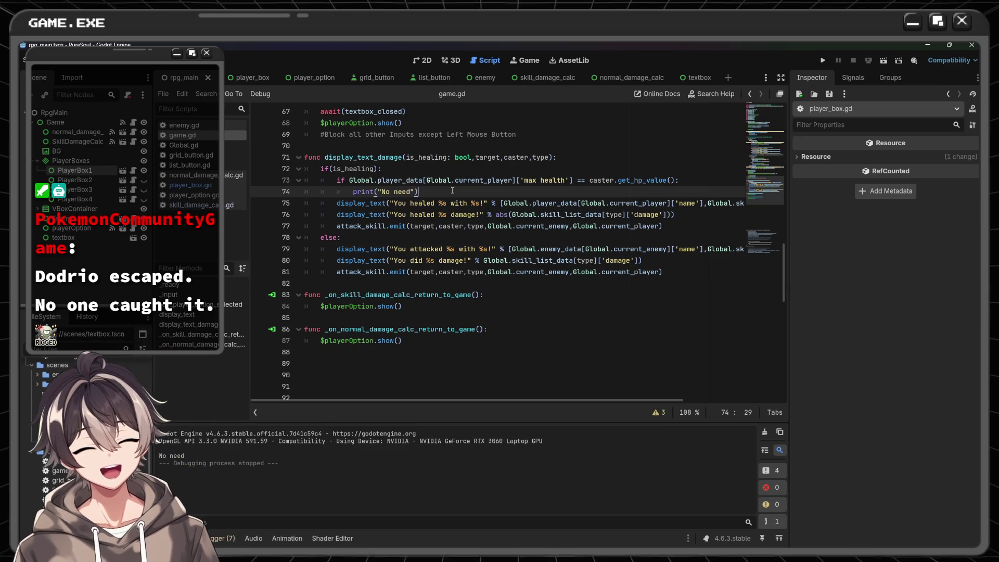
- Add an else: line at the if level below the No need print
key("Return")
key("BackSpace")
type("e")
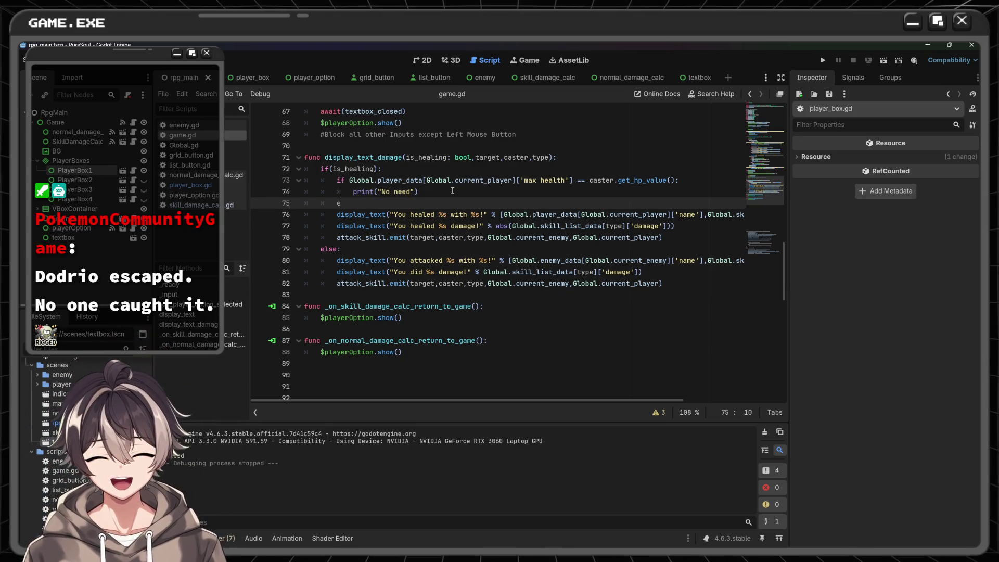
type("lse")
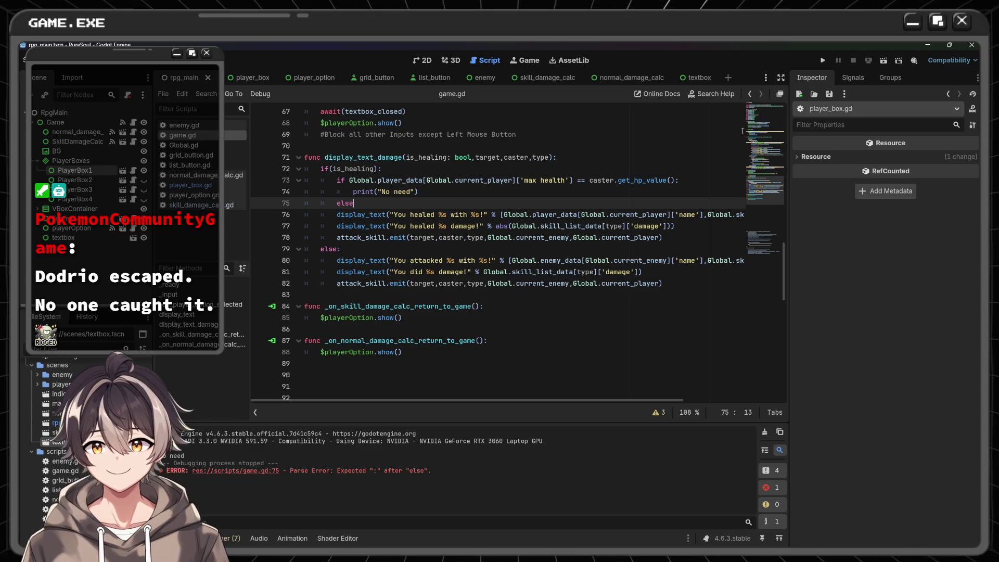
type(":")
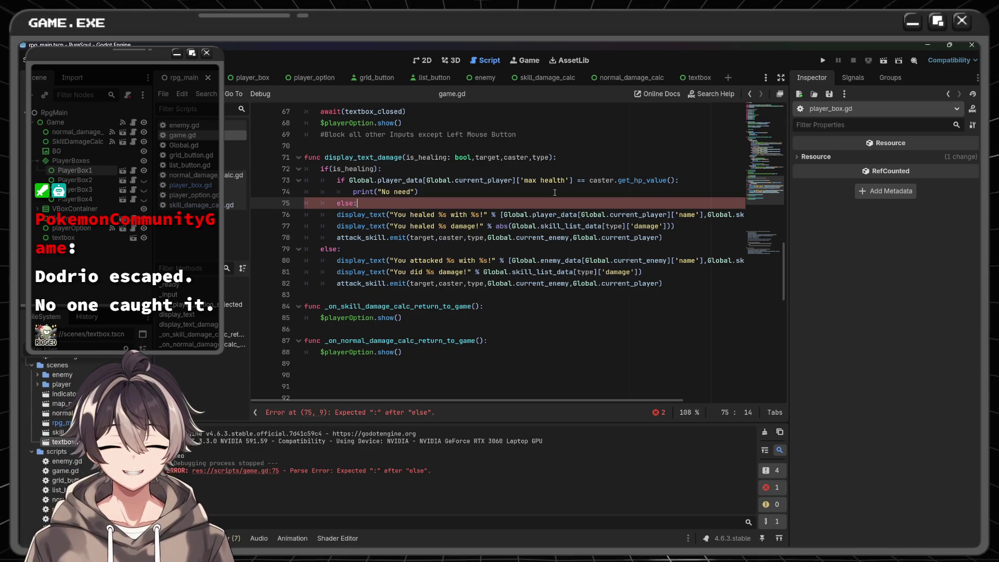
left_click(550, 196)
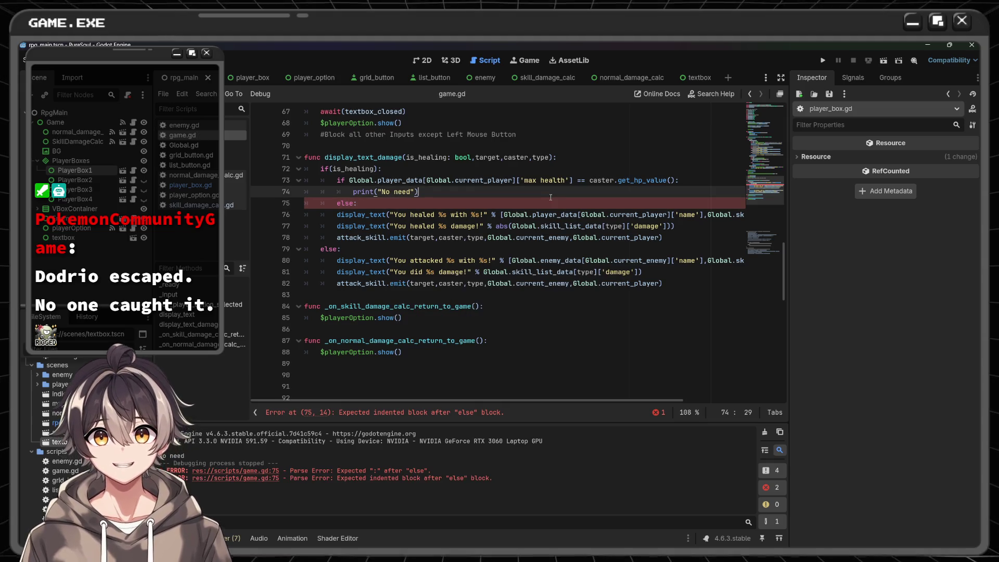
- Indent the healing message, damage message and attack signal lines under else, then save game.gd
left_click(337, 214)
key("Tab")
key("Down")
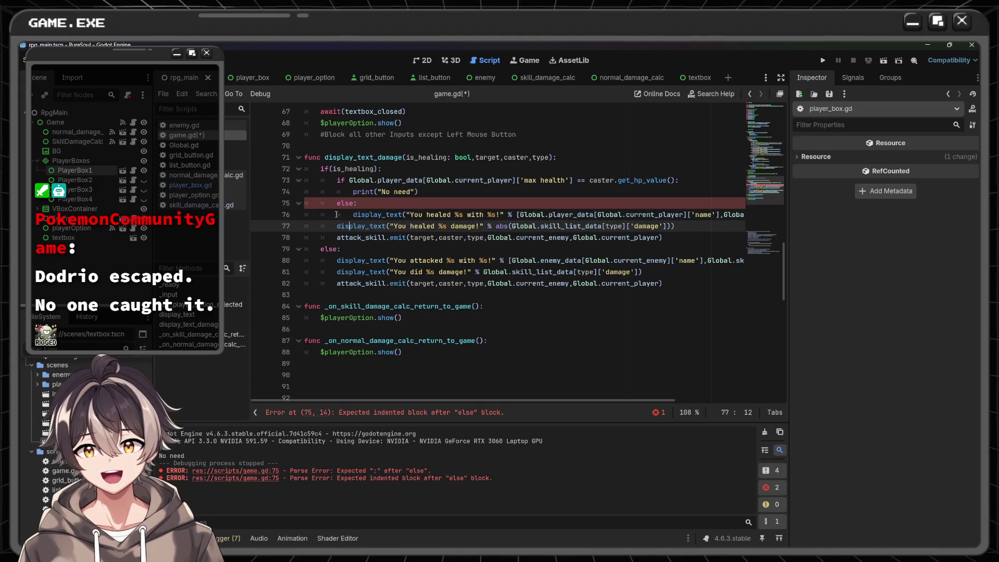
key("Home")
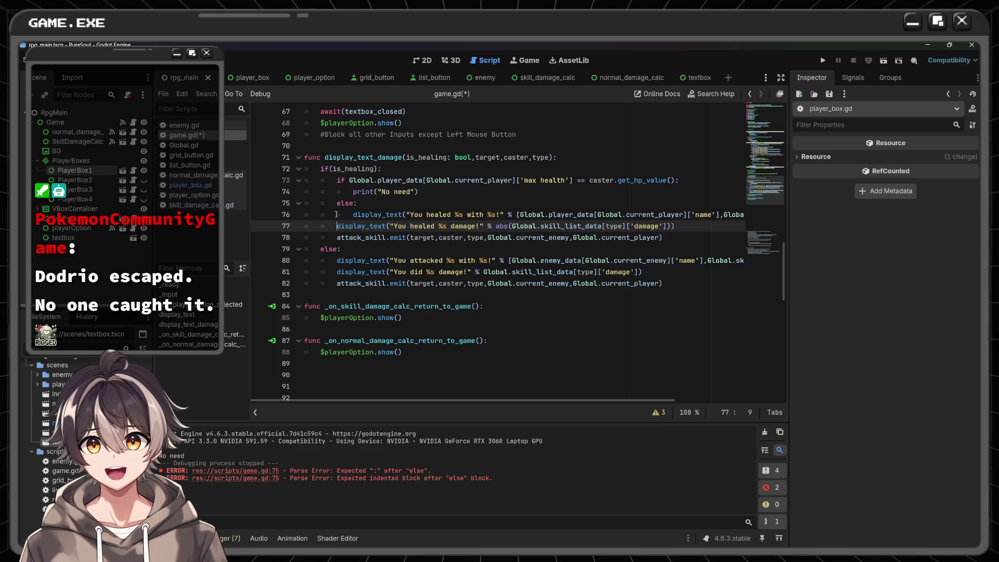
key("Tab")
key("Down")
key("Tab")
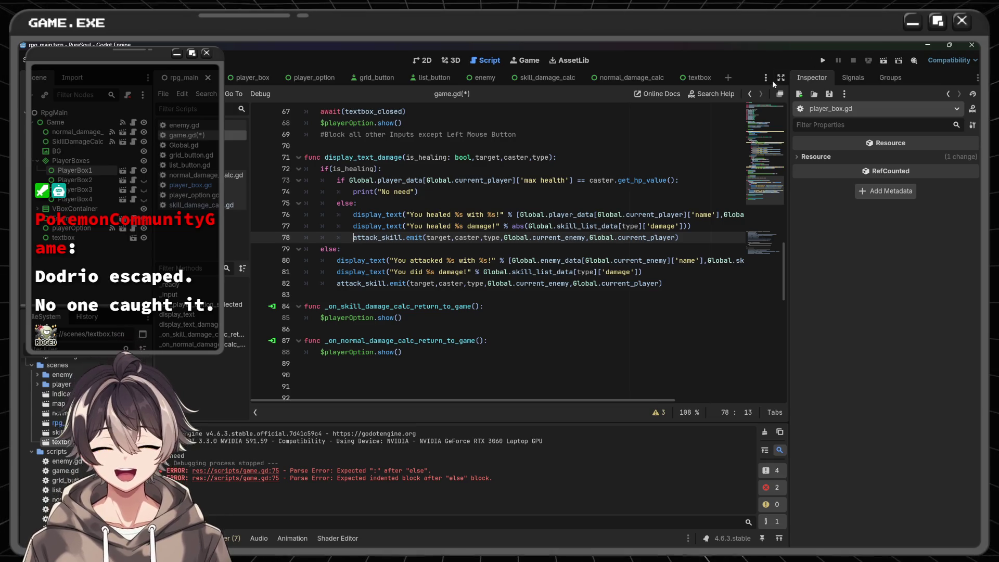
key("ctrl+s")
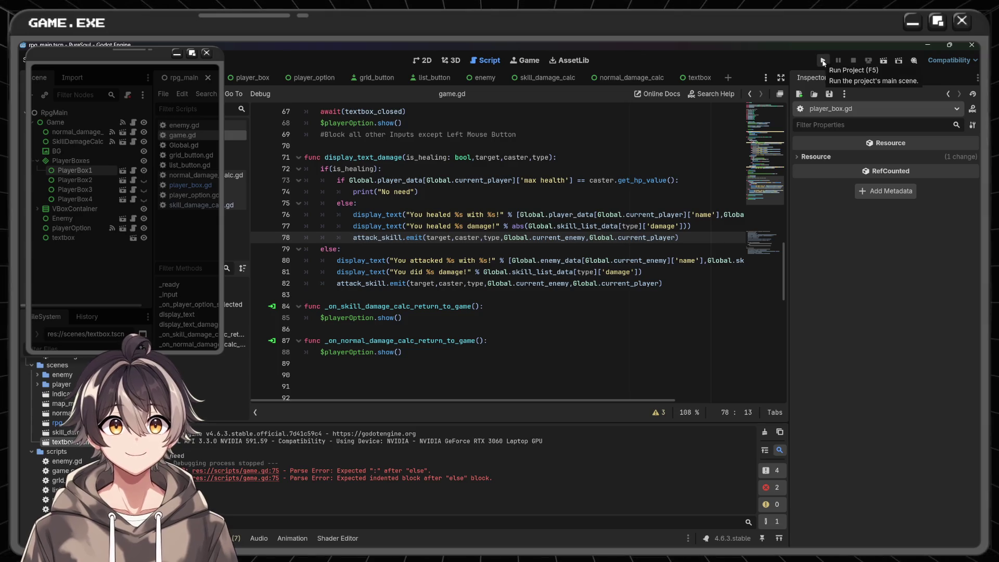
left_click(822, 61)
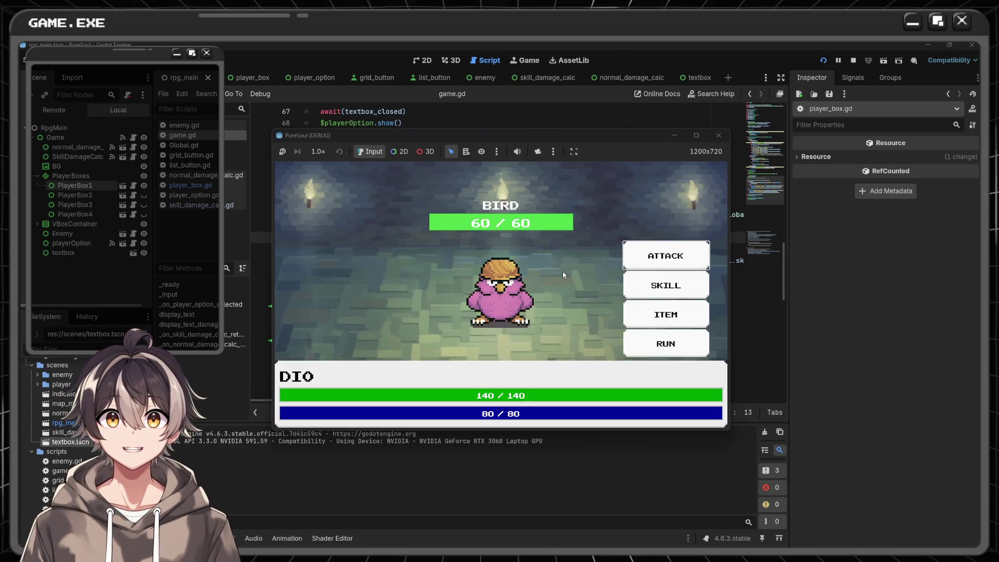
left_click(666, 285)
left_click(677, 340)
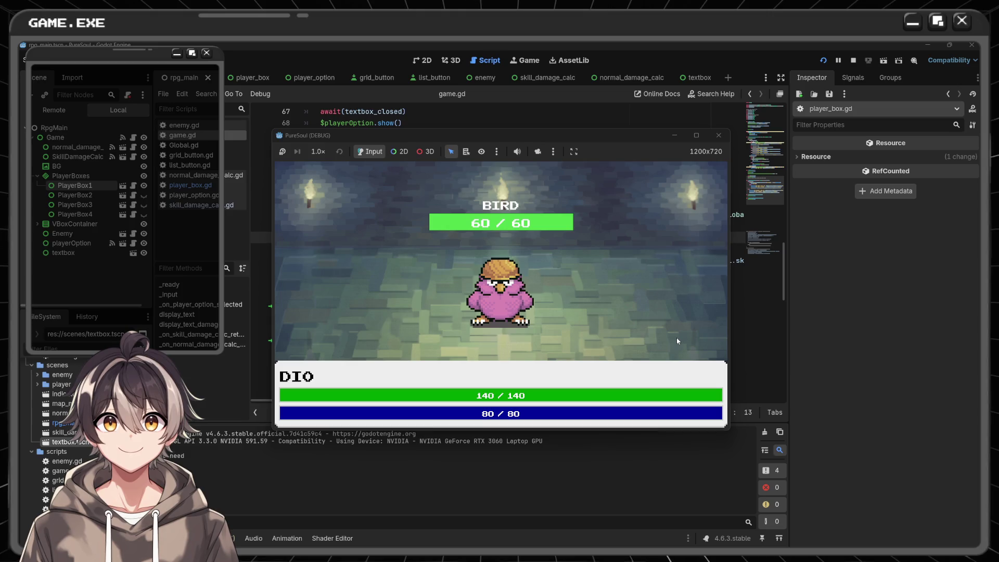
left_click(719, 136)
left_click(453, 193)
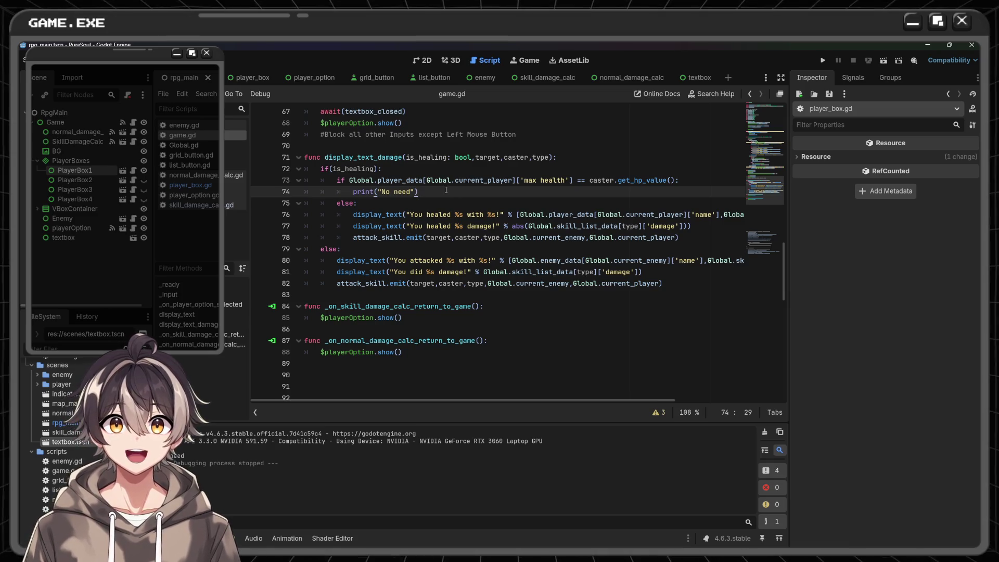
- Replace print("No need") with display_text("%s has full HP!")
key("BackSpace")
key("BackSpace")
key("BackSpace")
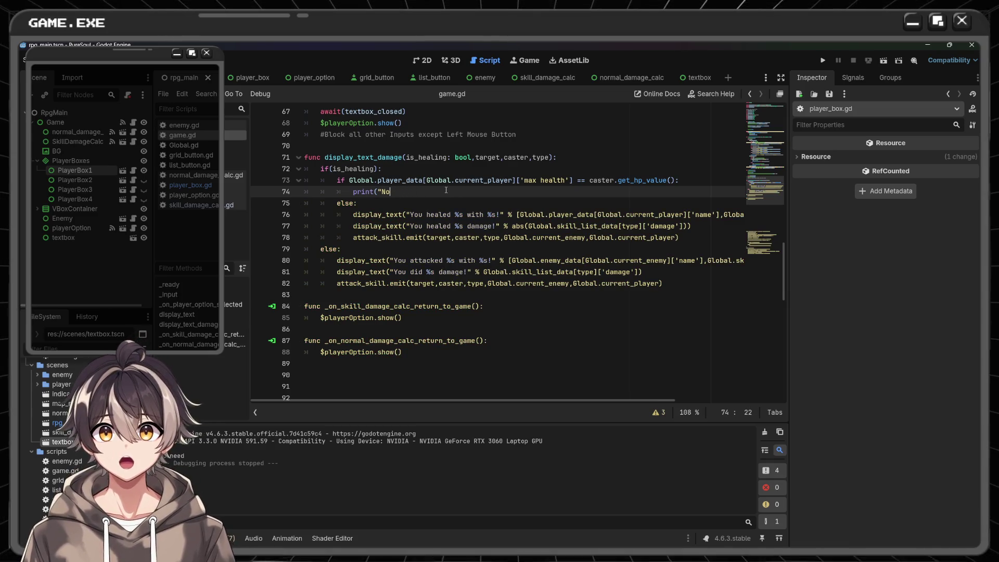
key("BackSpace")
key("BackSpace")
key("BackSpace")
type("dis")
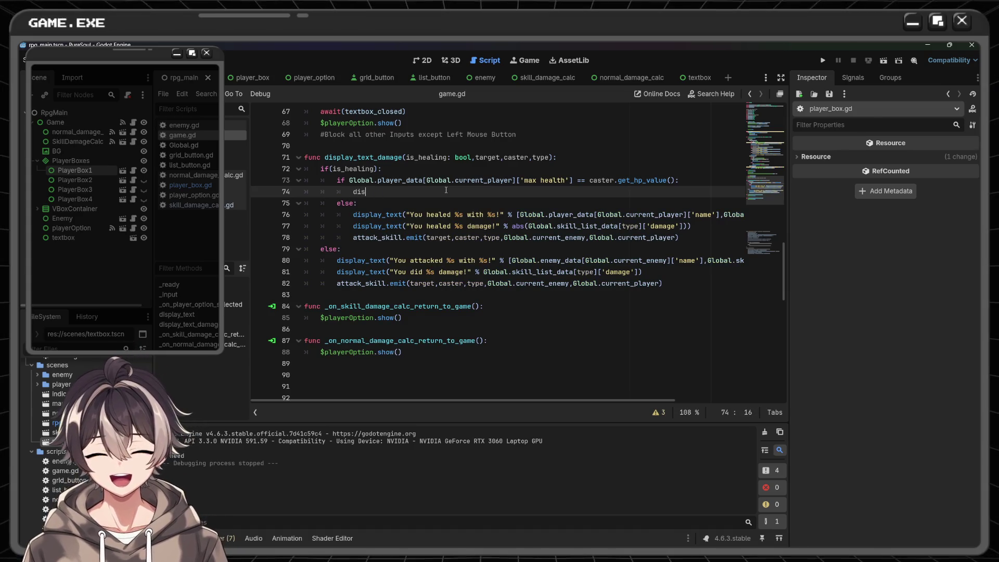
type("play")
key("Return")
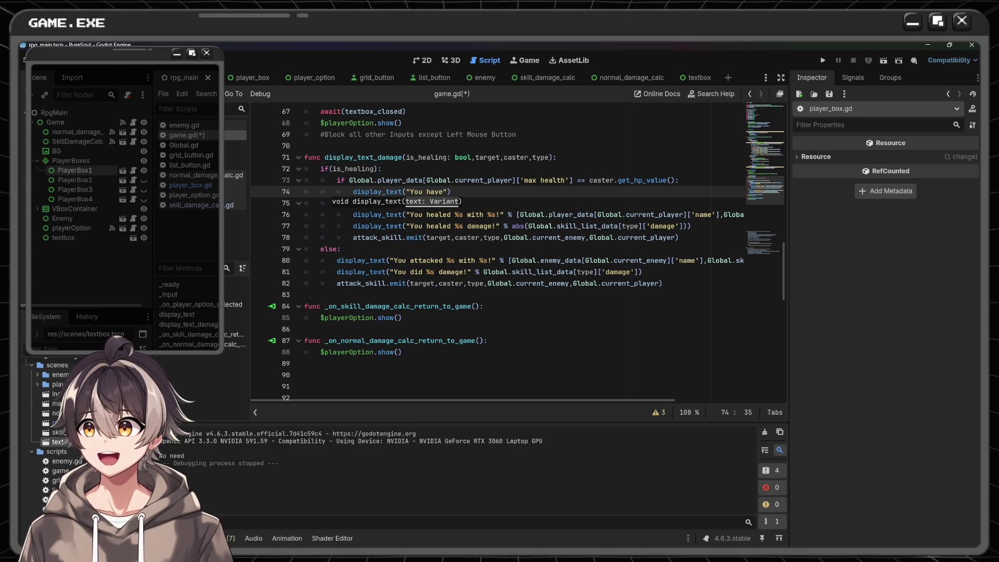
key("Escape")
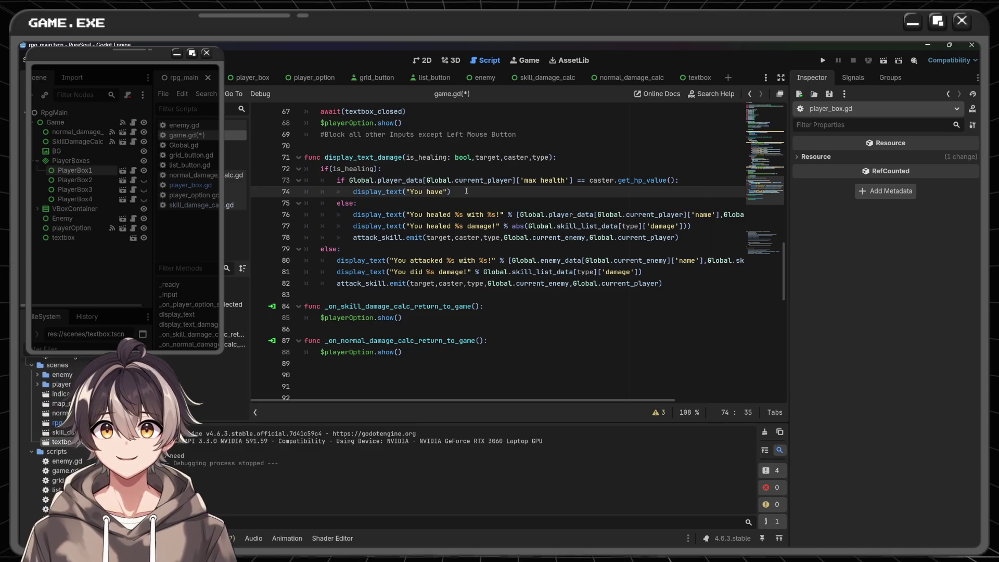
key("BackSpace")
key("BackSpace")
key("BackSpace")
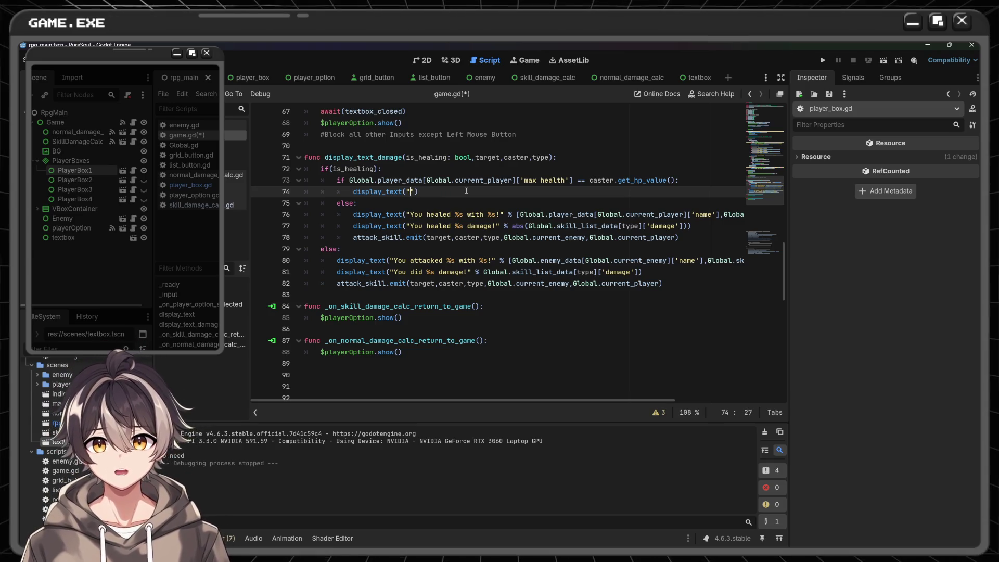
type("%s has full")
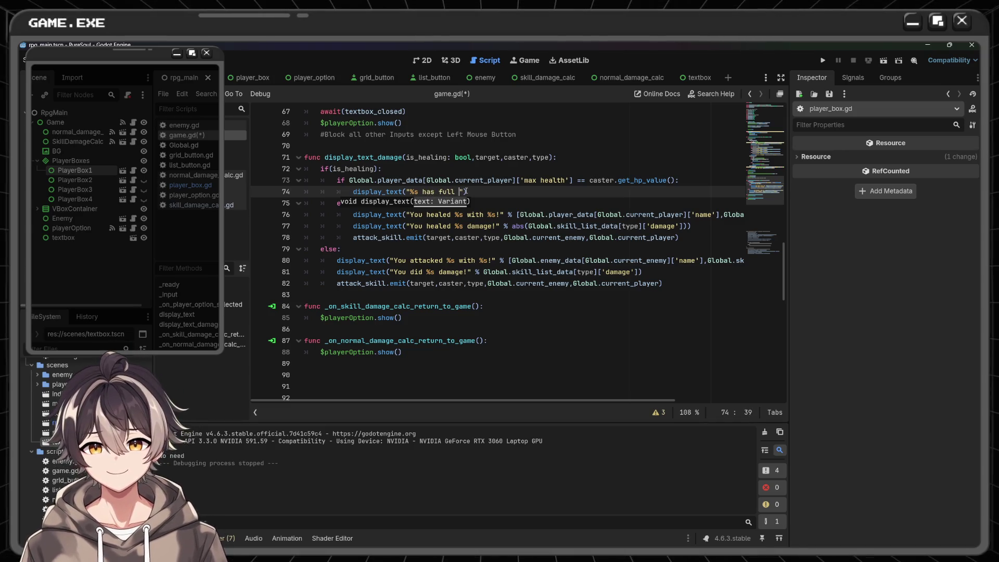
type("HP!")
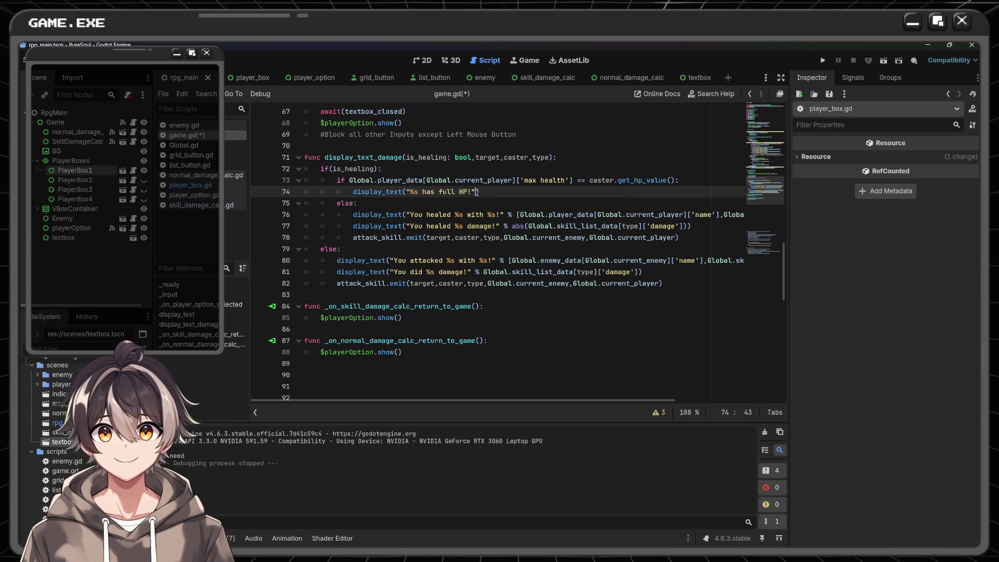
type("\"")
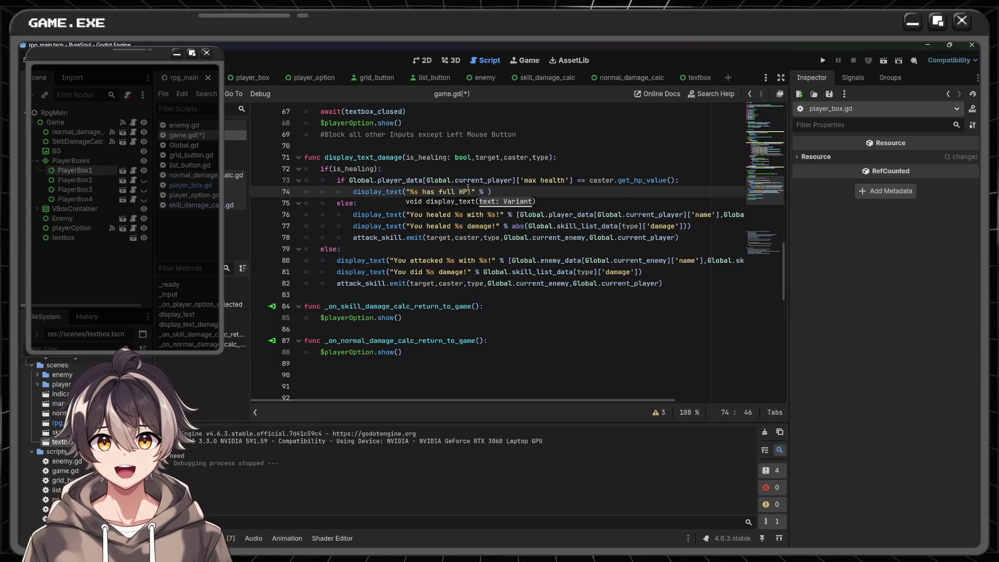
- Paste the current player's name expression after the % in the message and save
scroll(543, 226, "right", 3)
left_click_drag(445, 215, 645, 215)
key("ctrl+c")
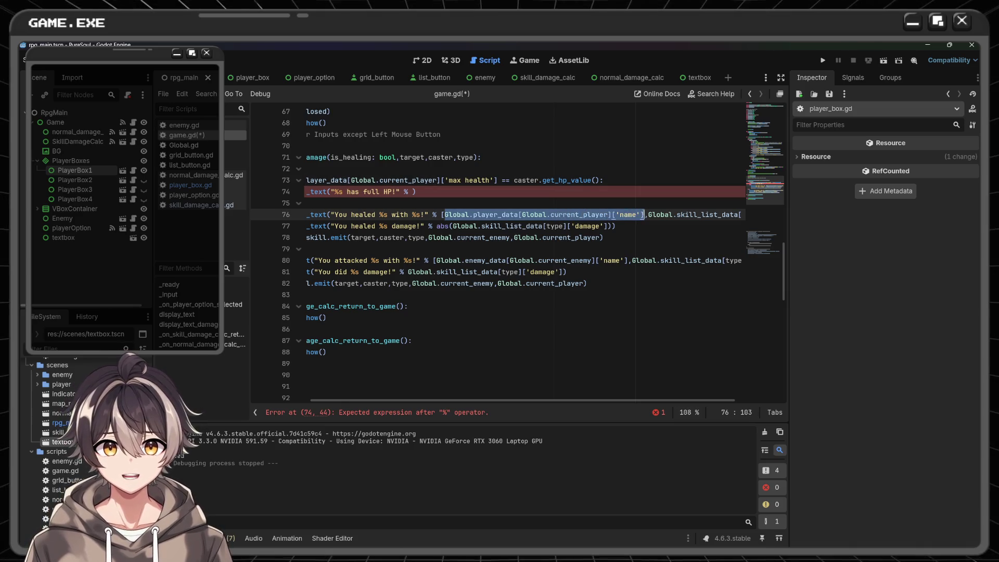
left_click(415, 191)
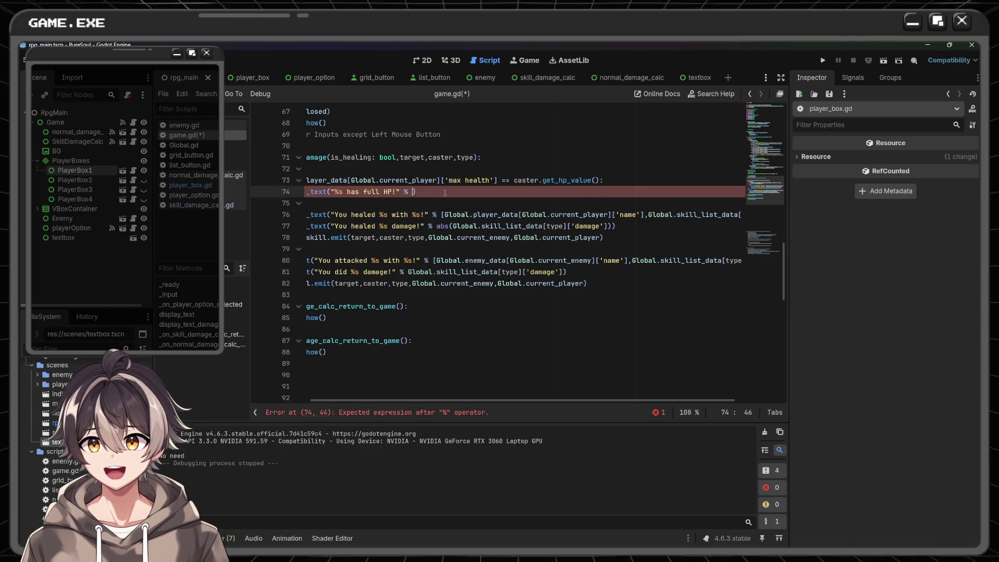
key("ctrl+v")
key("ctrl+s")
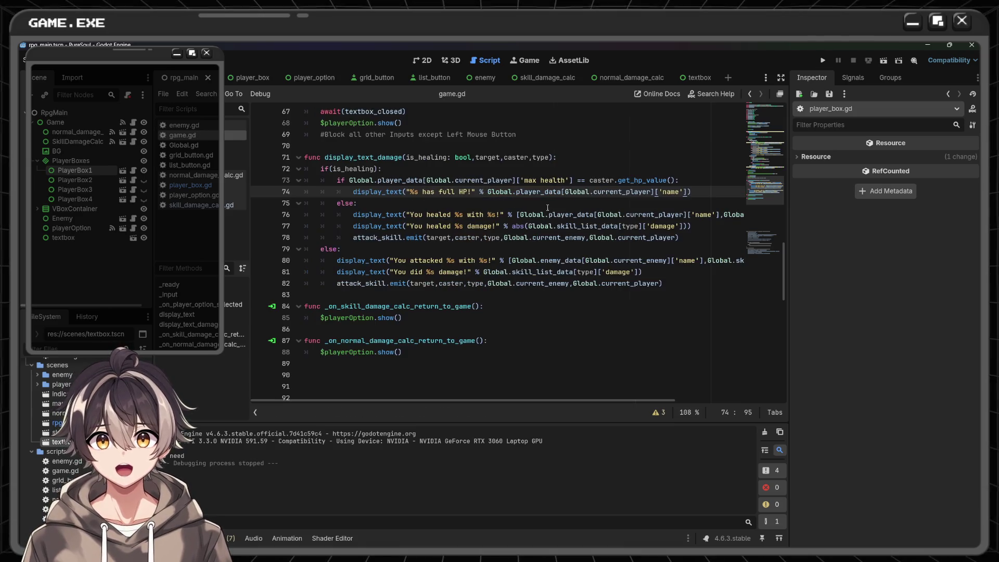
- Add $playerOption.show() below the message, save game.gd, and run the game
key("Return")
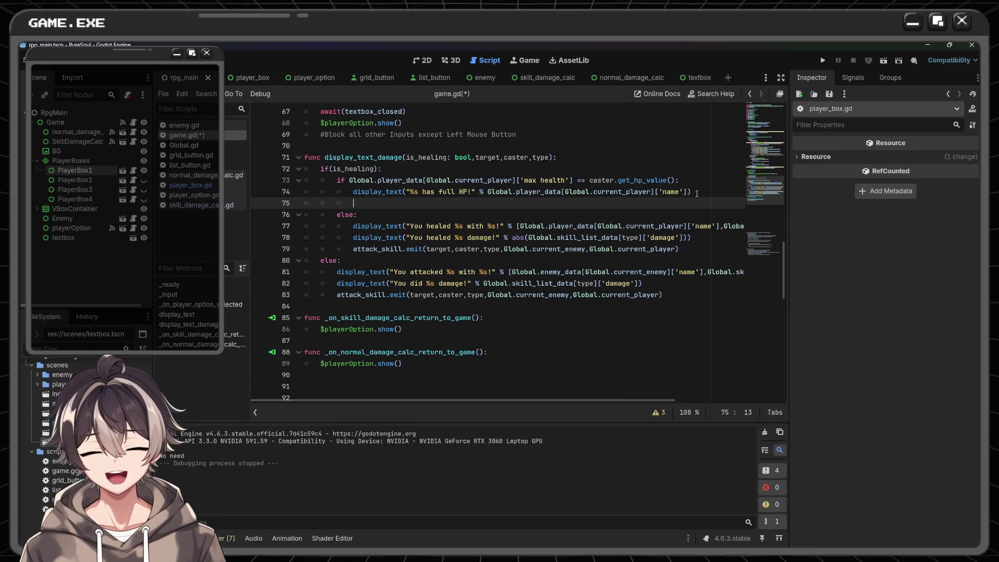
type("$playerOption")
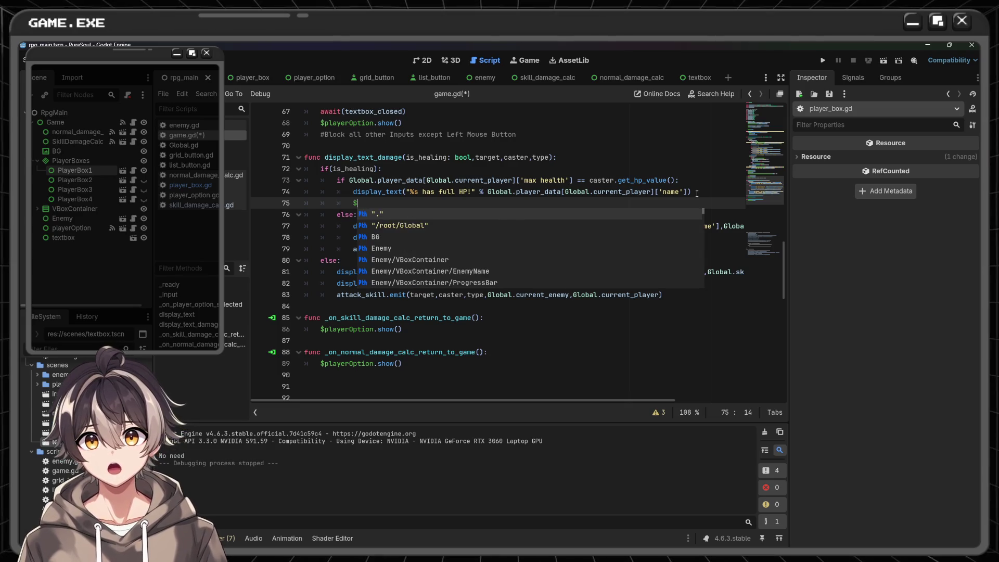
type(".show")
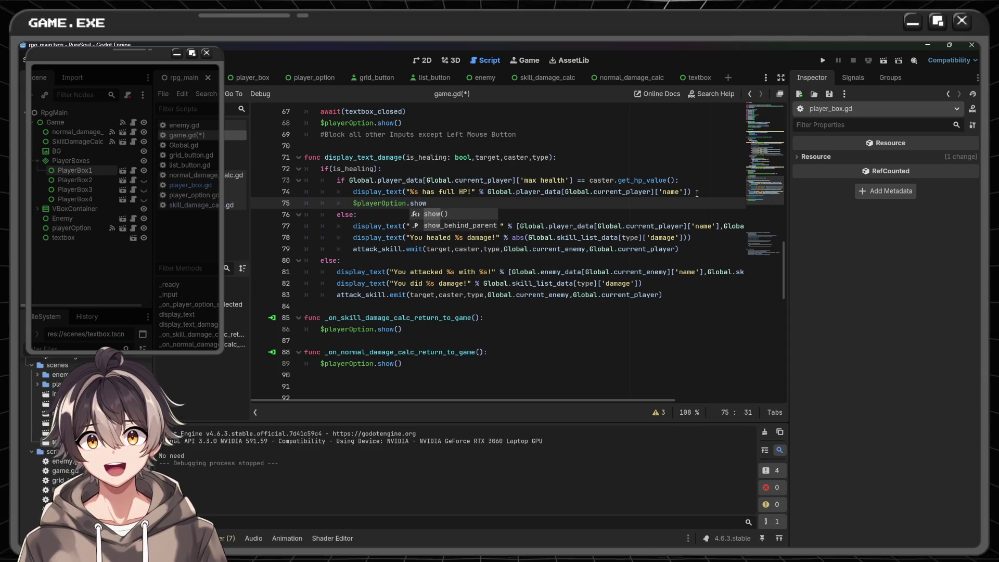
key("Return")
key("ctrl+s")
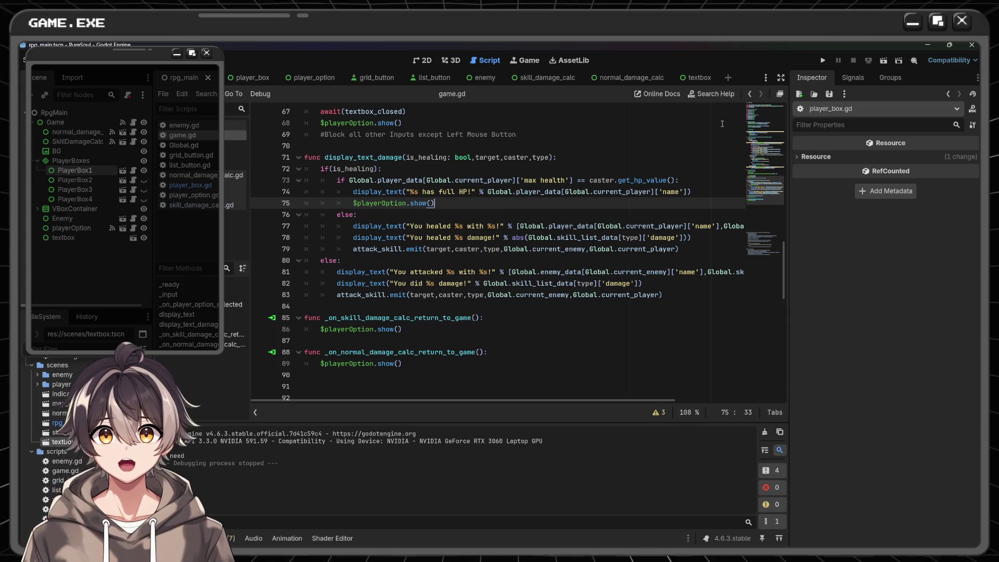
left_click(821, 60)
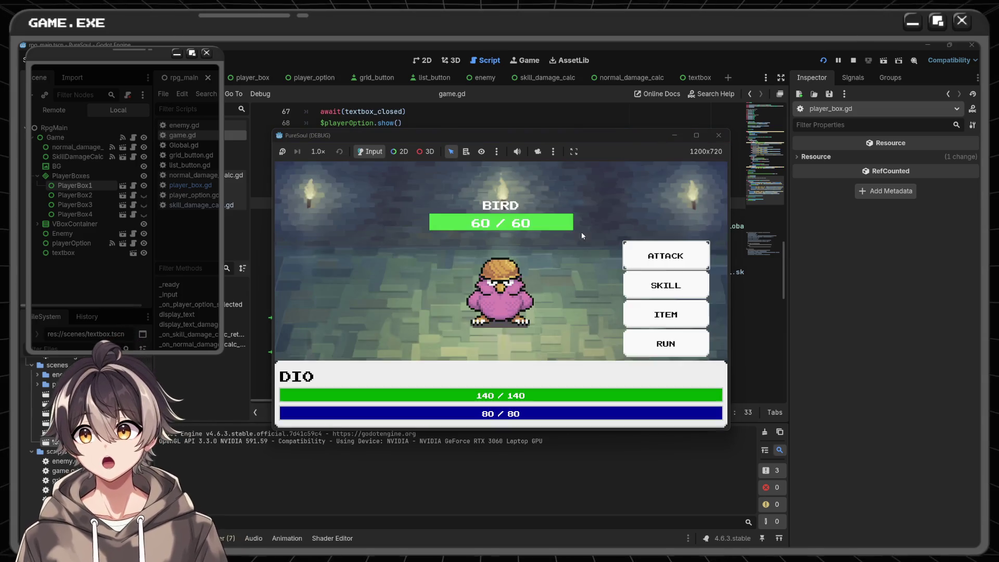
left_click(666, 285)
scroll(663, 333, "down", 2)
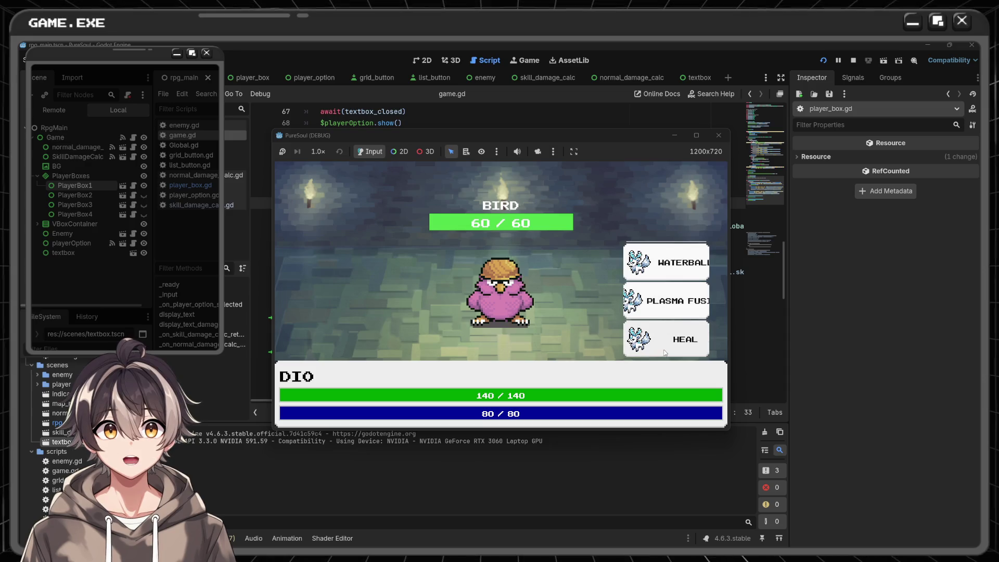
left_click(662, 346)
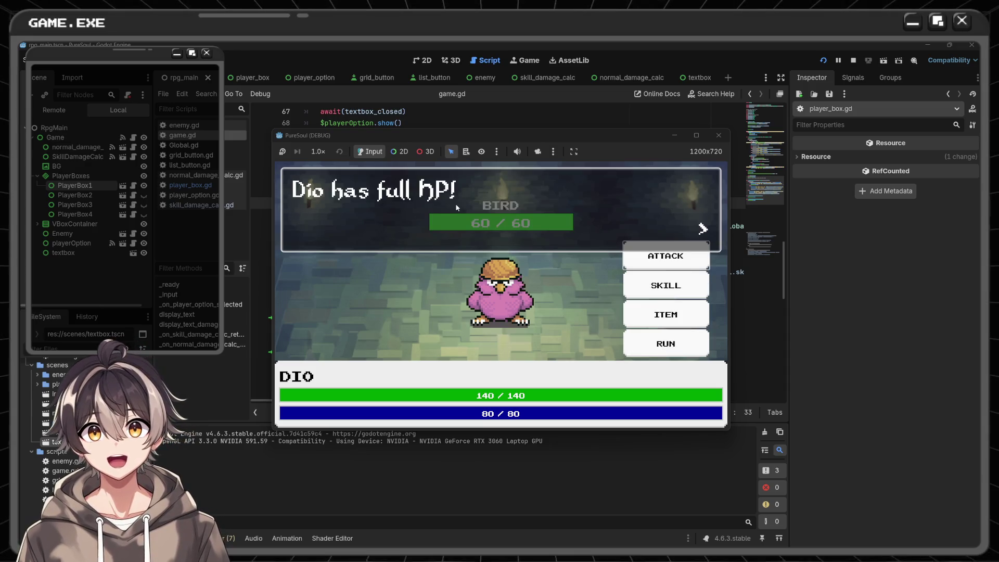
left_click(567, 195)
left_click(718, 135)
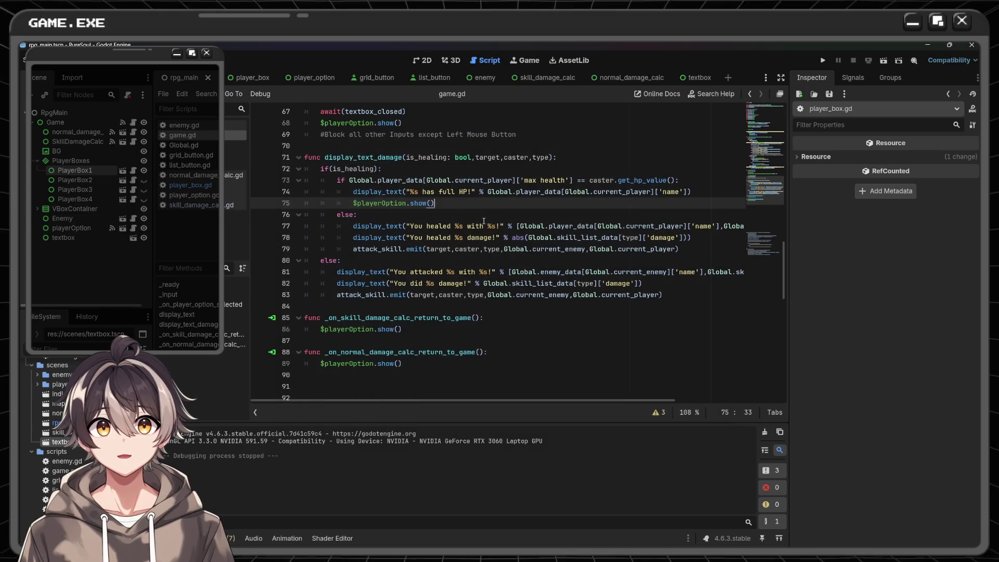
- Append '\n No healing needed!' to line 74's full-HP message, save, and launch a test run
left_click_drag(471, 191, 483, 192)
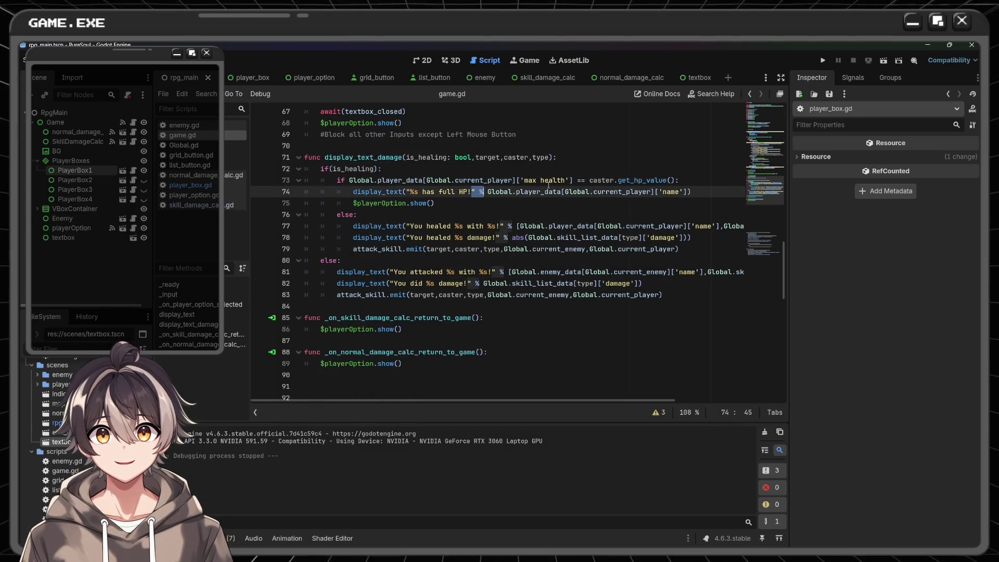
key("Left")
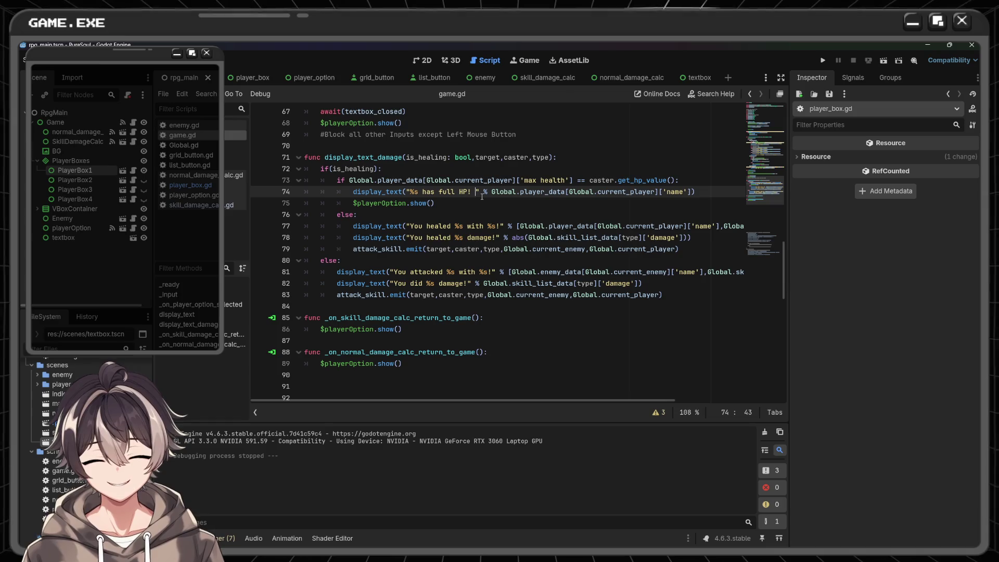
type("{")
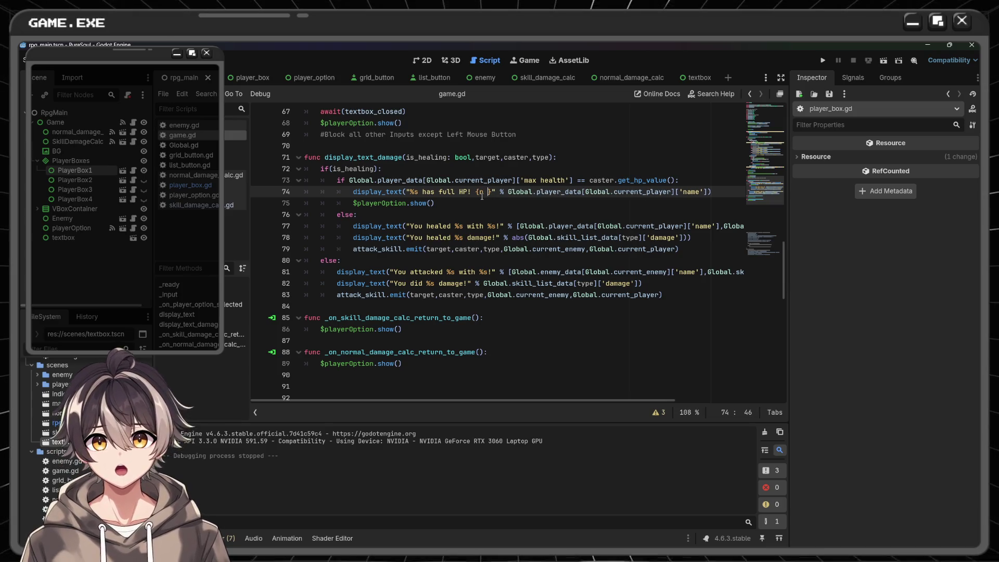
key("BackSpace")
type("/")
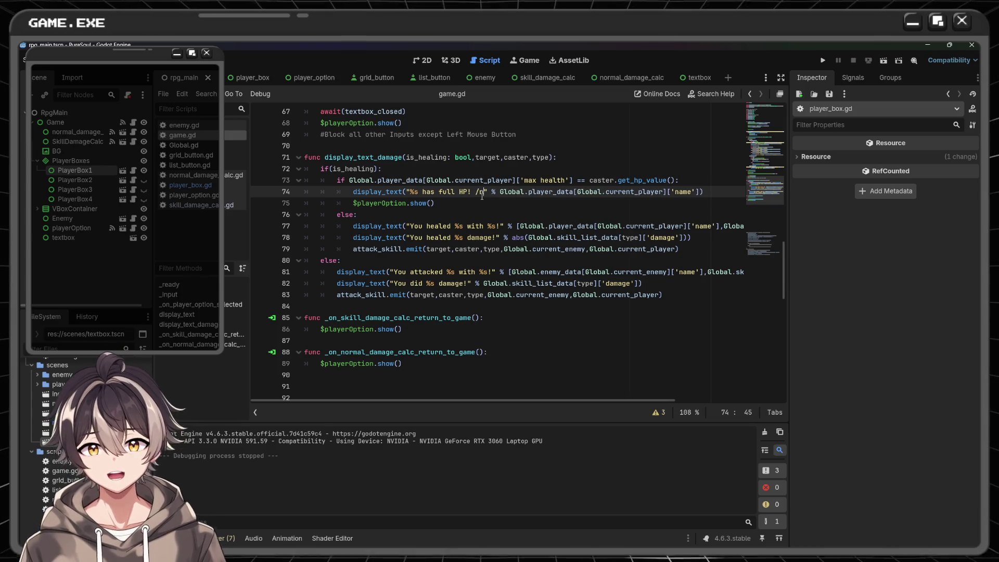
key("BackSpace")
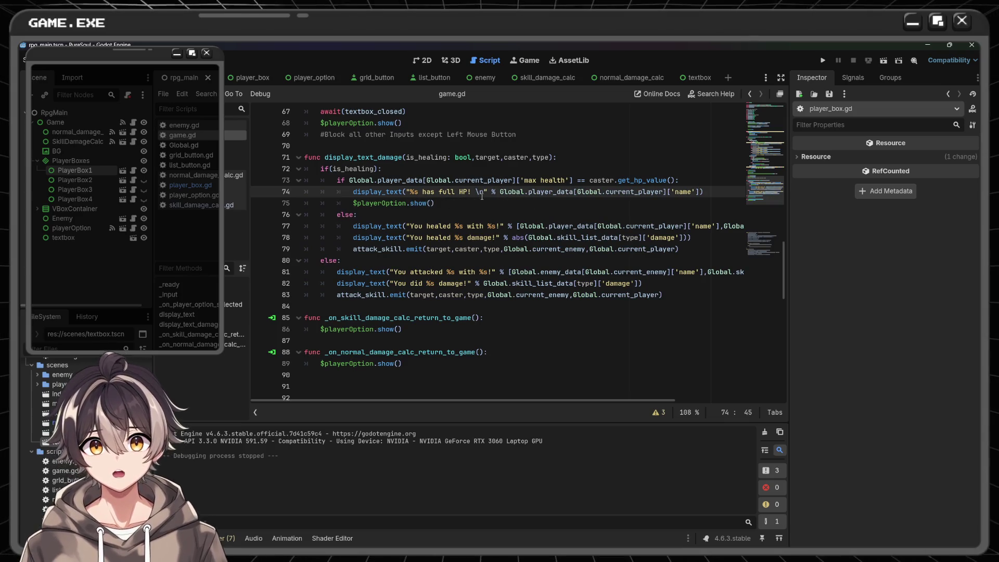
type("No h")
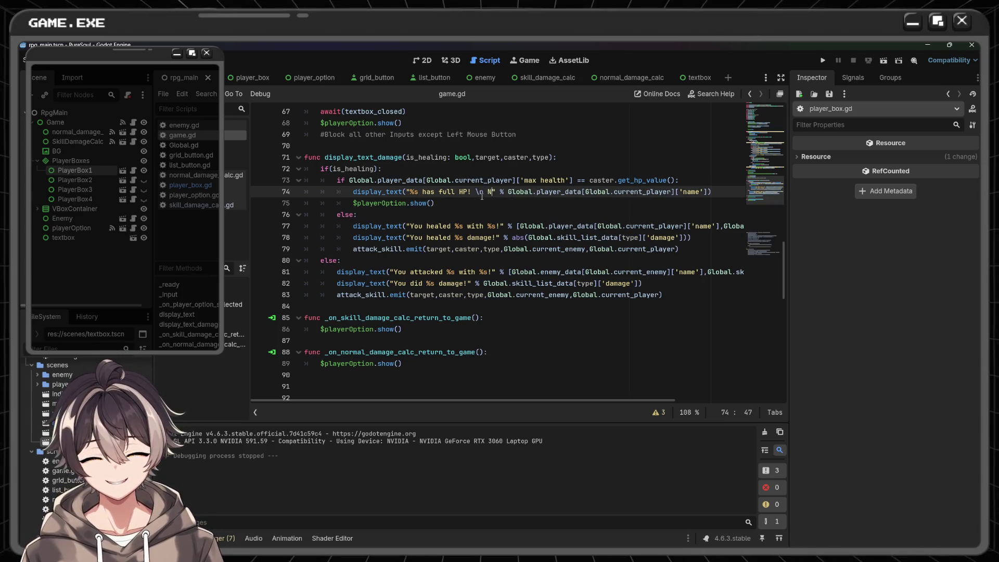
type("ealling")
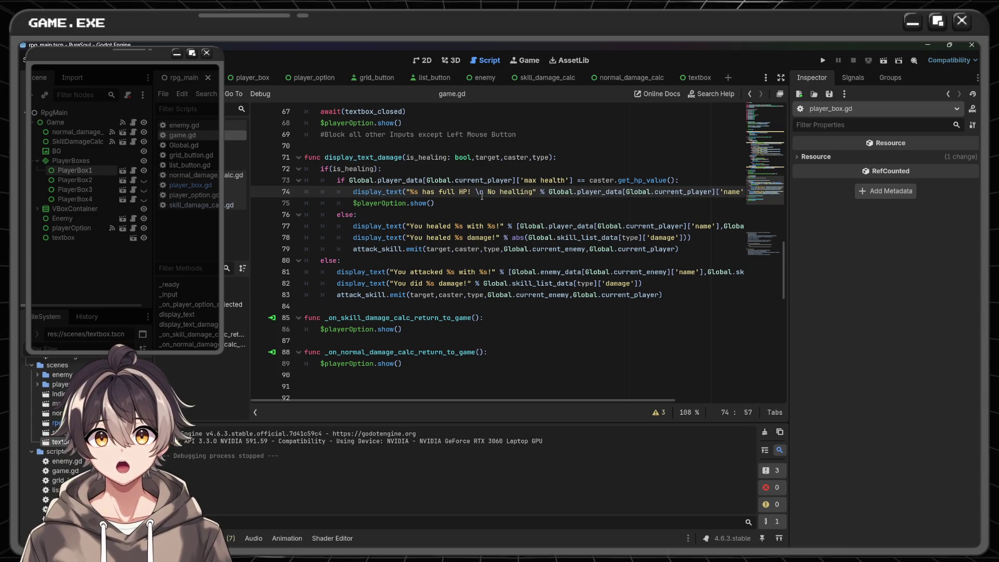
key("BackSpace")
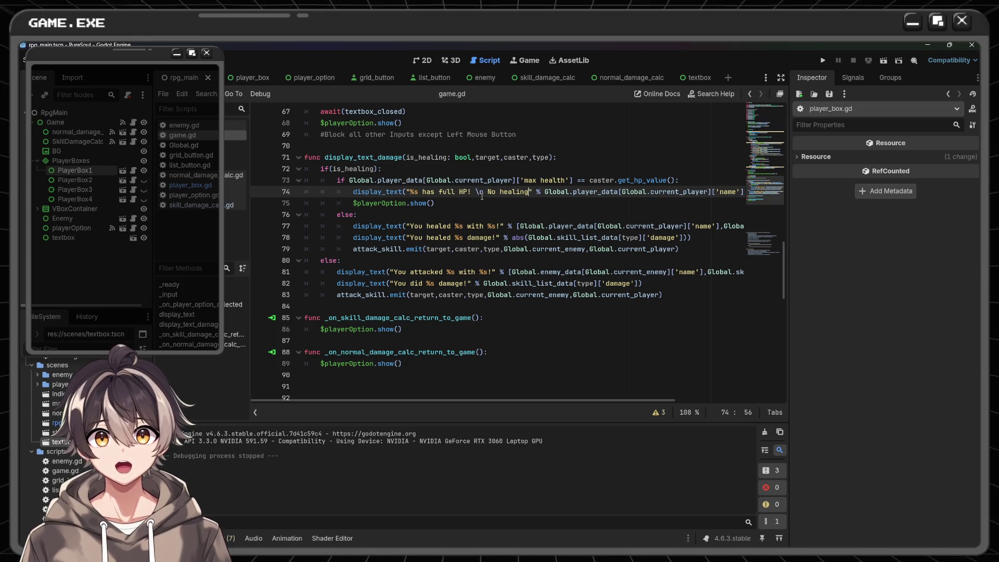
type("needed")
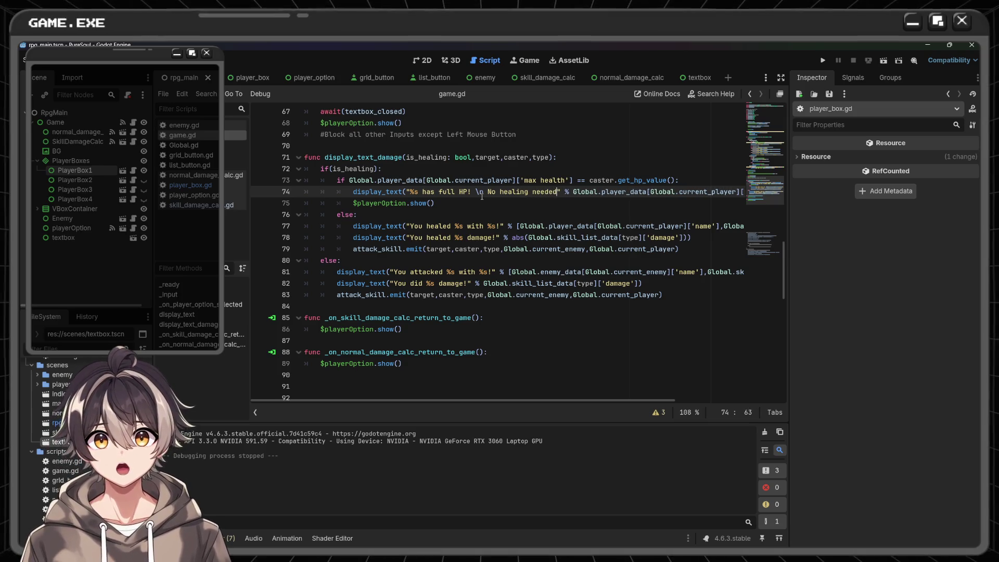
type("!")
key("ctrl+s")
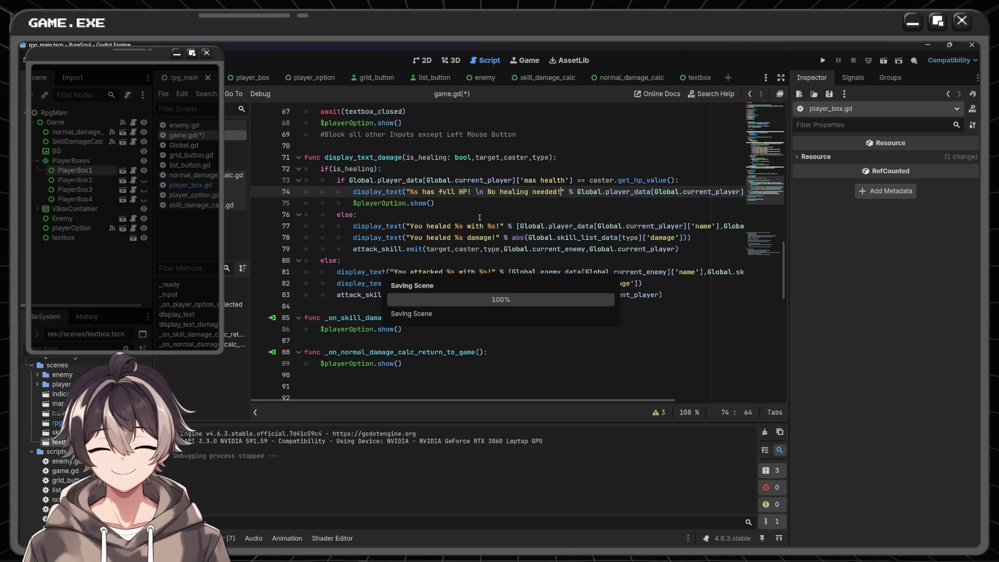
left_click(823, 60)
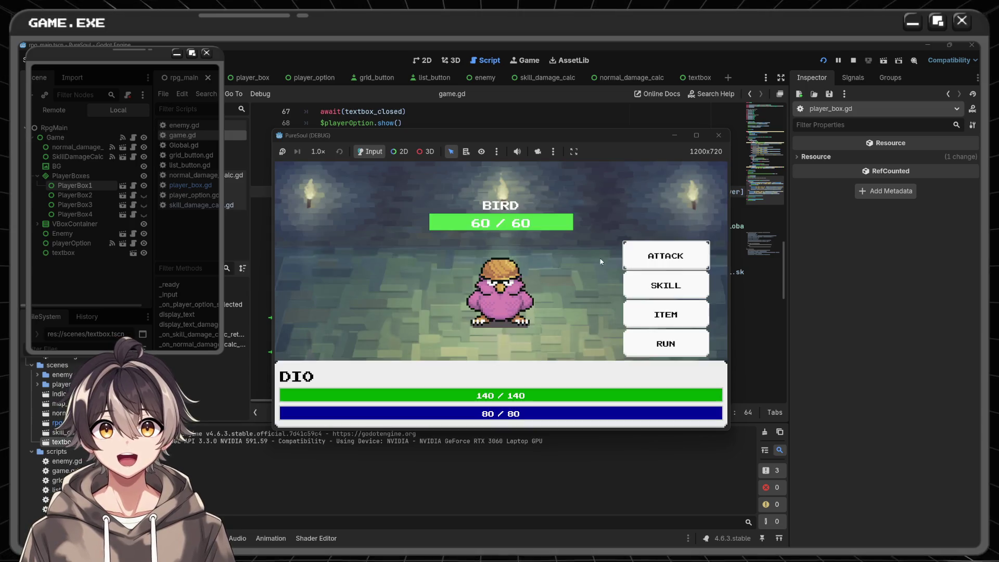
left_click(665, 285)
left_click(665, 337)
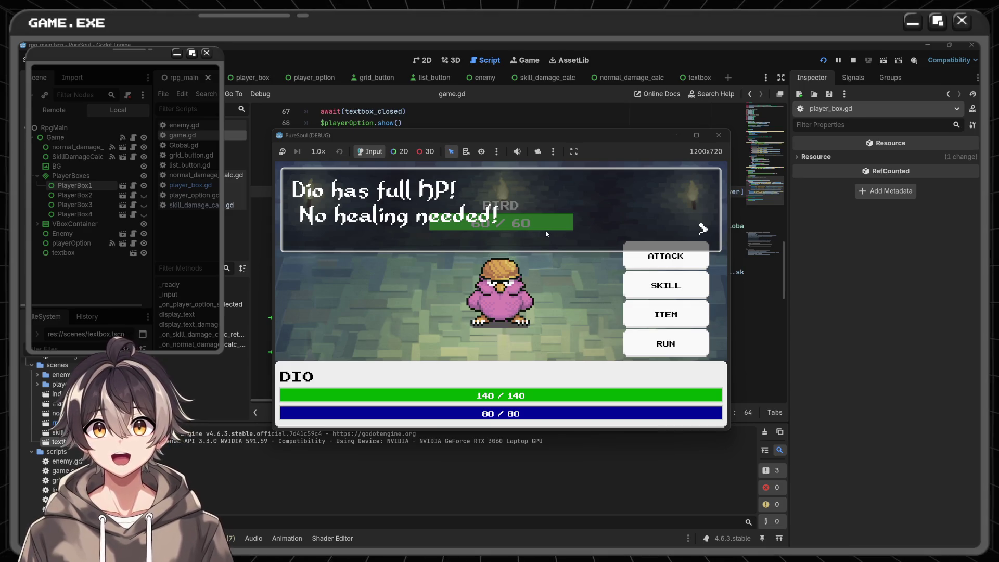
left_click(718, 135)
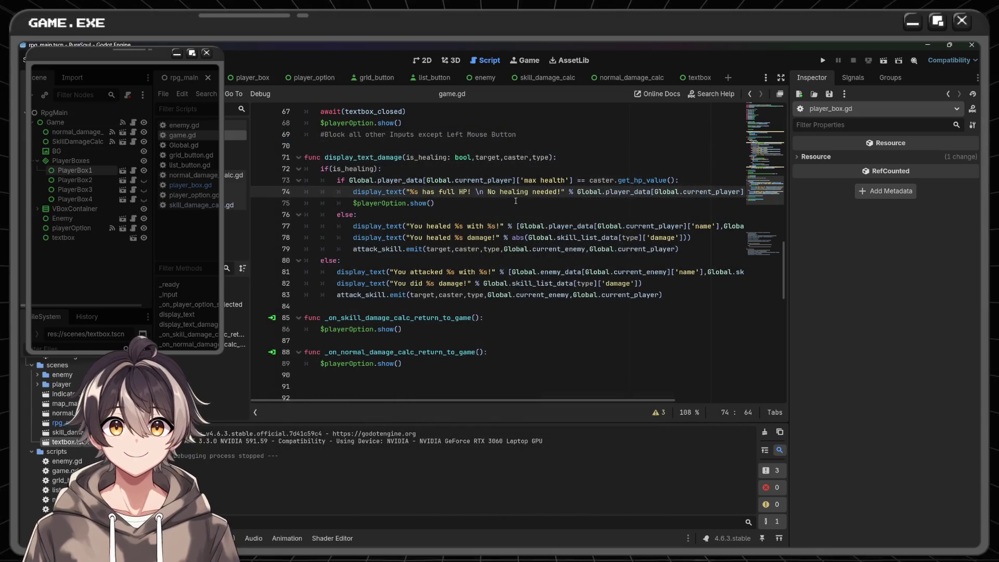
- Remove the spaces around \n so the message reads 'HP!\nNo healing needed!', then run the game
left_click(488, 192)
key("BackSpace")
key("Left")
key("BackSpace")
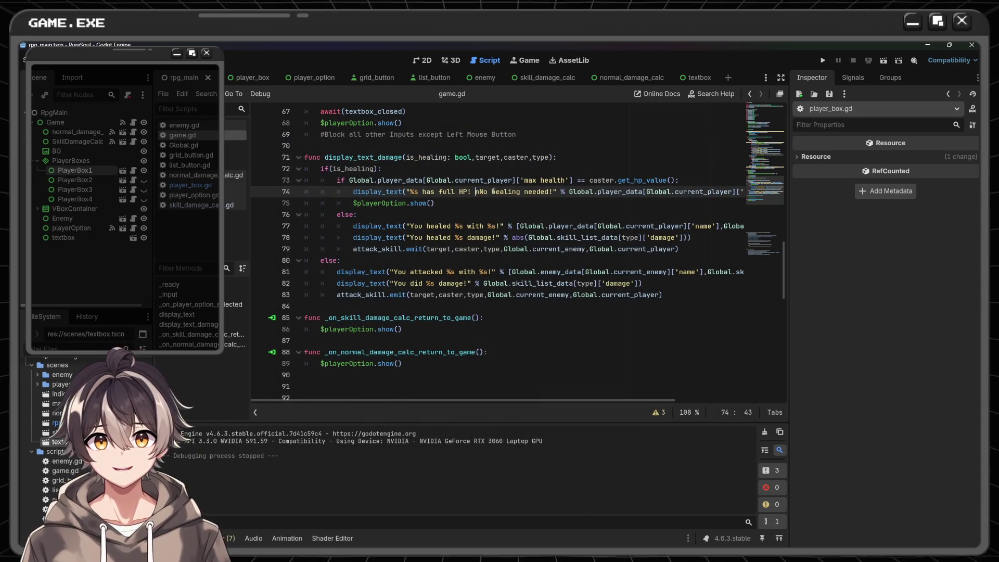
key("BackSpace")
type("\\")
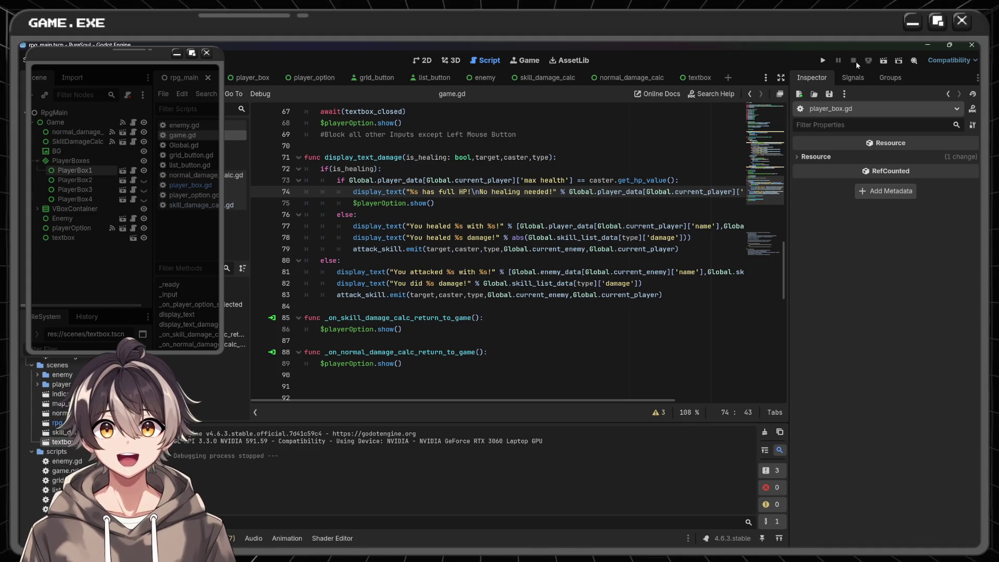
left_click(822, 61)
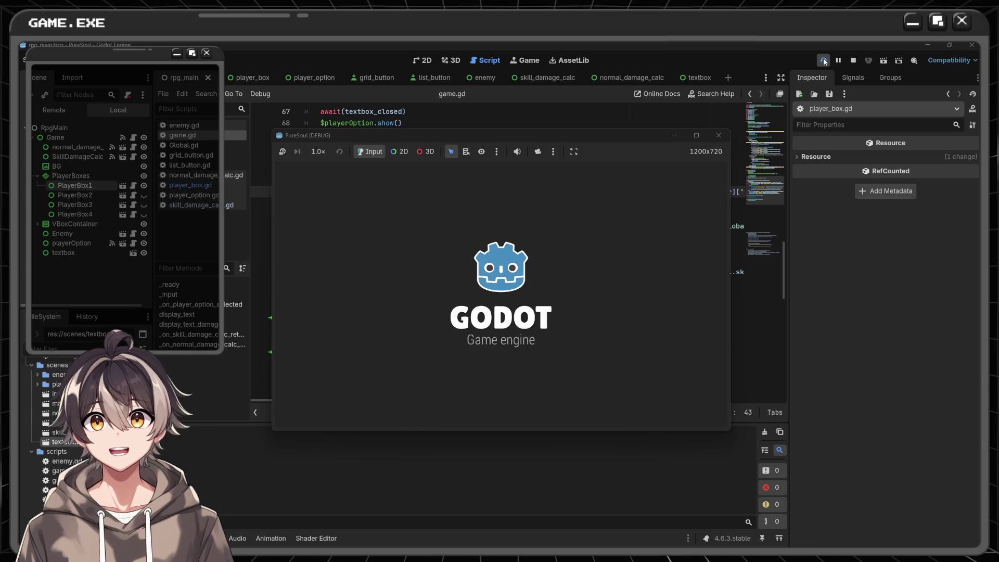
- Use Heal at full HP three times, dismissing each full-HP message, then close the game
left_click(666, 283)
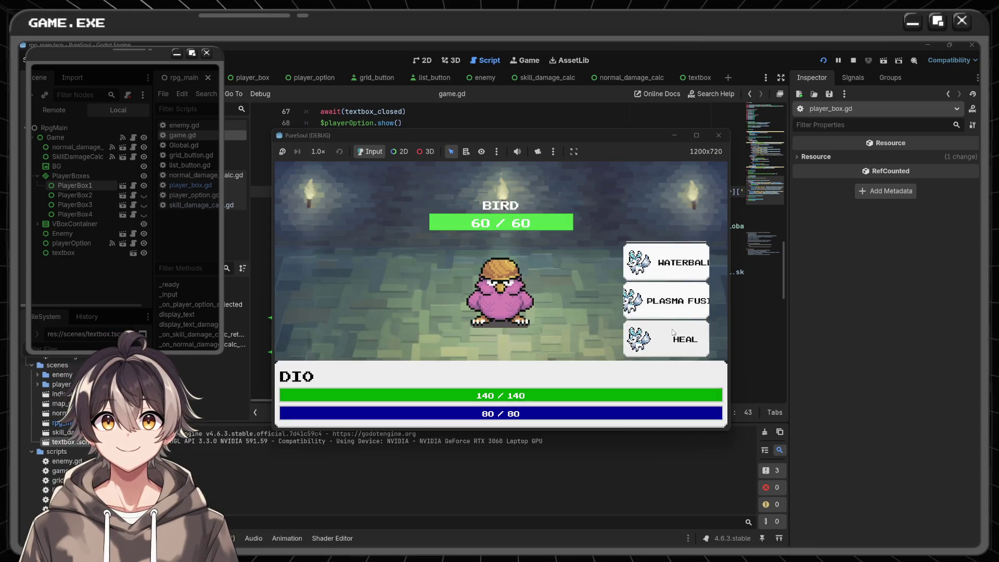
left_click(673, 333)
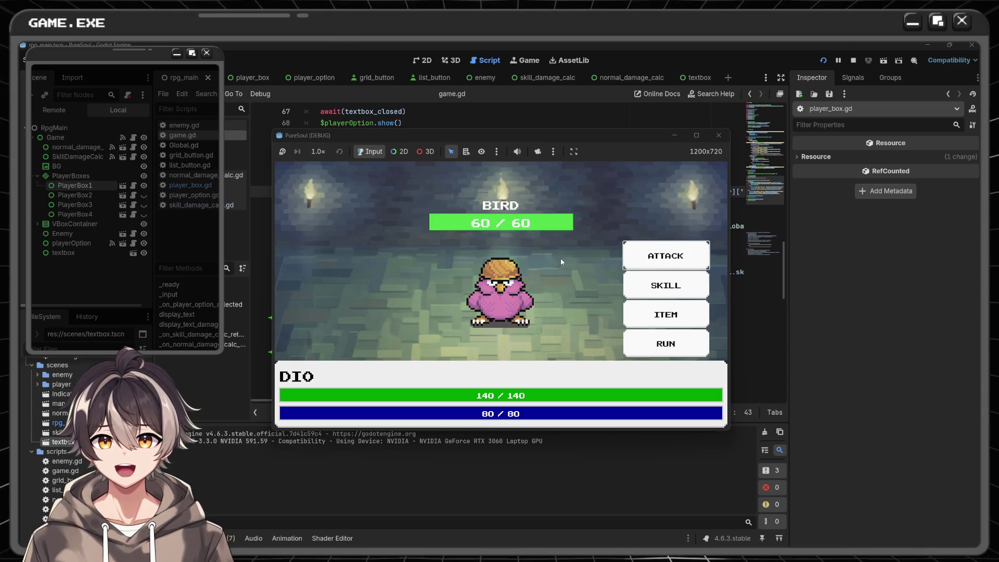
left_click(661, 294)
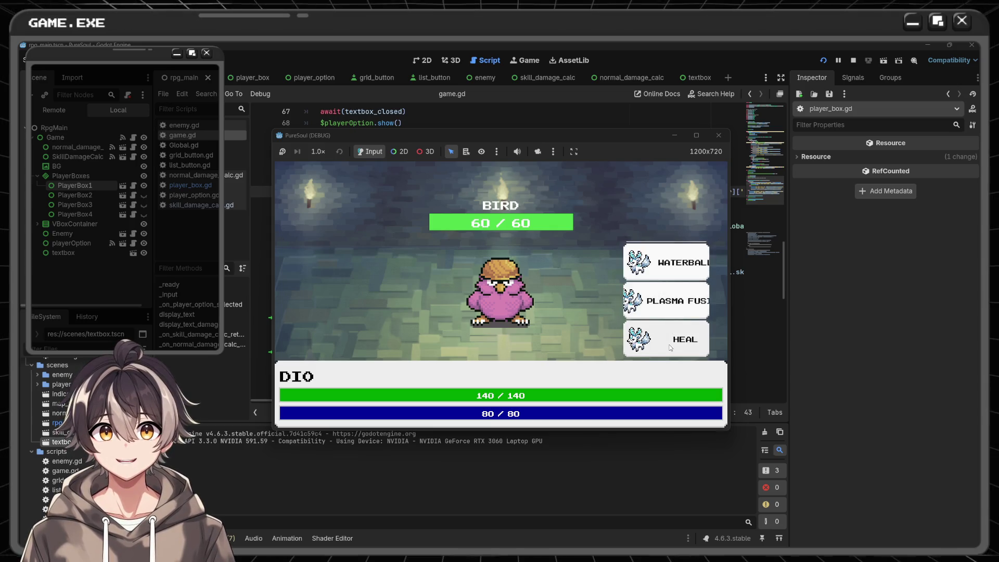
left_click(670, 346)
left_click(578, 246)
left_click(659, 286)
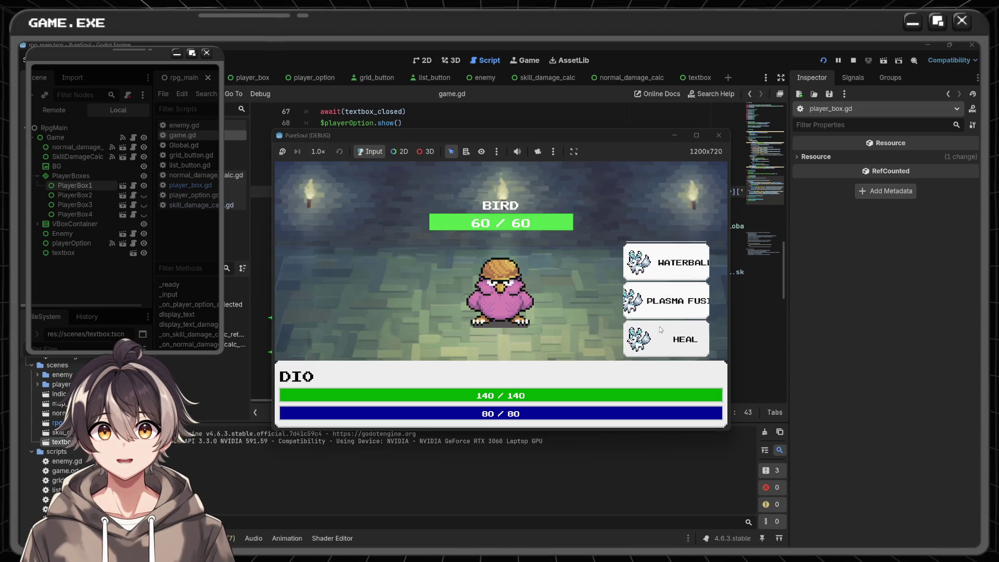
left_click(669, 345)
left_click(628, 215)
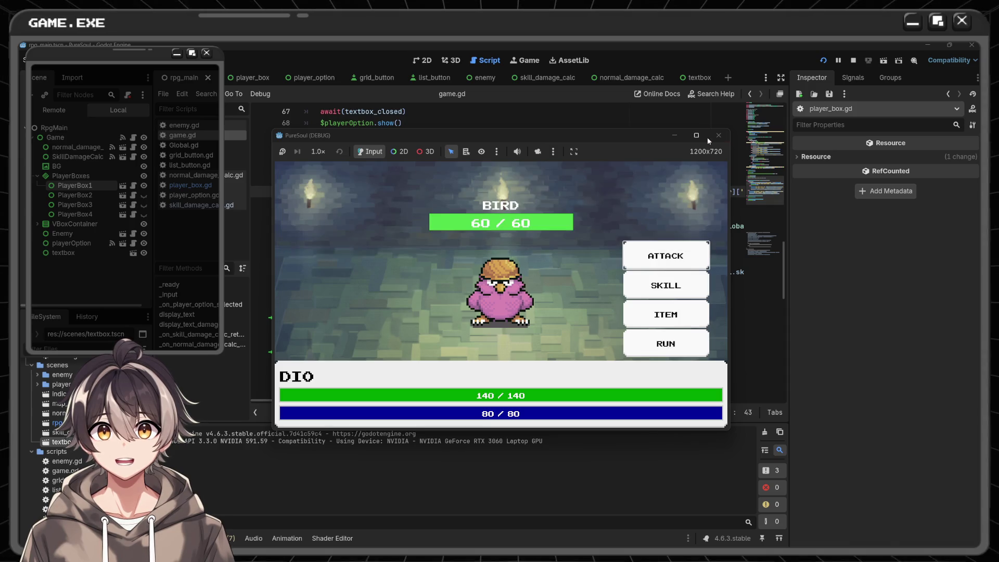
left_click(718, 135)
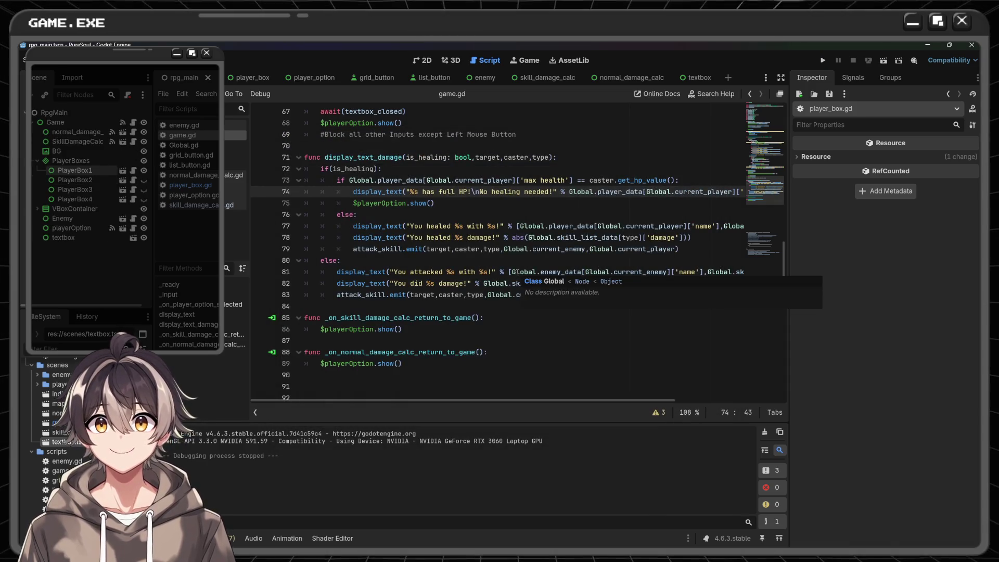
- Delete the $playerOption.show() line under the full-HP message, save game.gd, and run the game
scroll(517, 272, "up", 1)
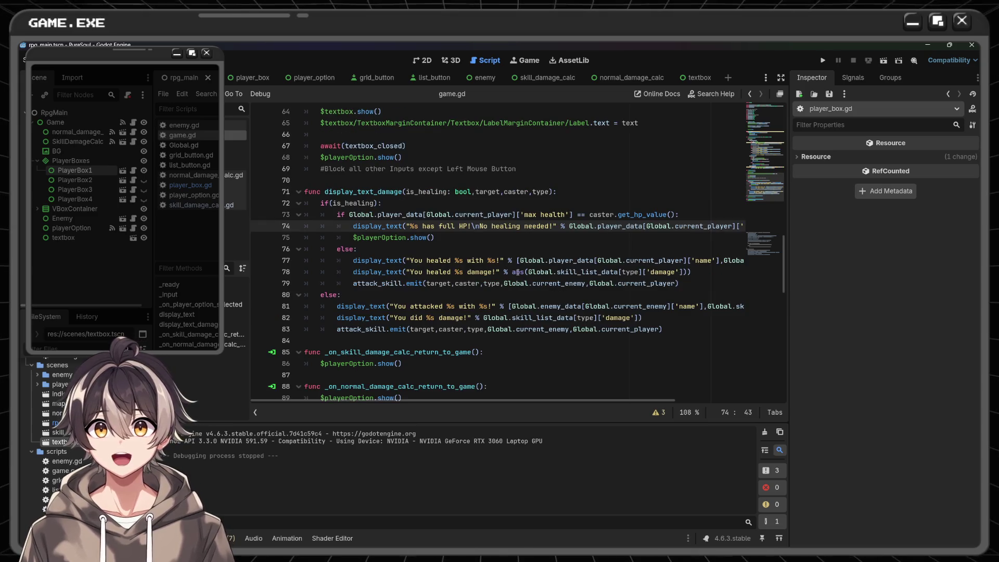
triple_click(450, 235)
key("BackSpace")
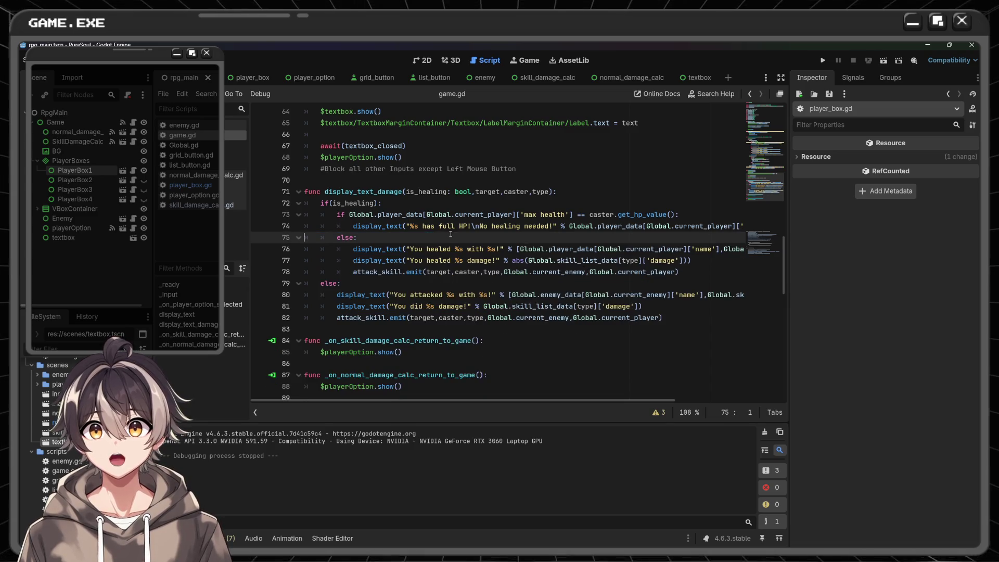
key("ctrl+s")
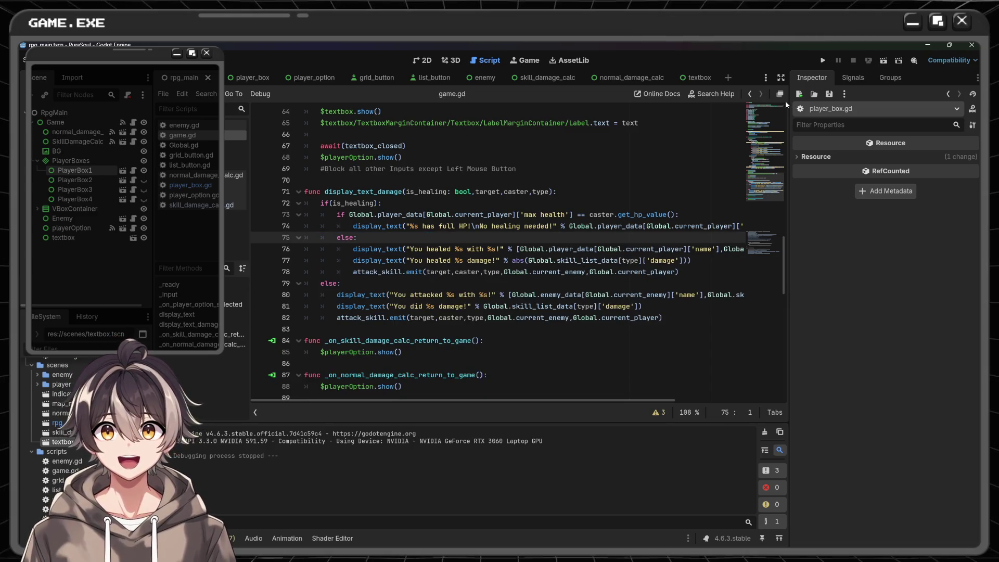
left_click(822, 60)
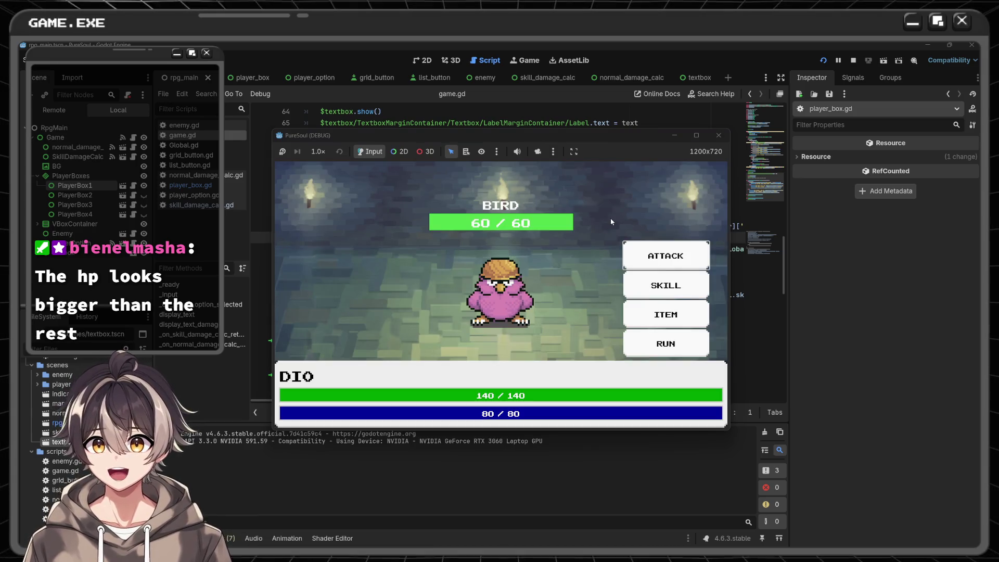
- Use Heal at full HP three times, dismissing each full-HP message
left_click(666, 285)
left_click(669, 338)
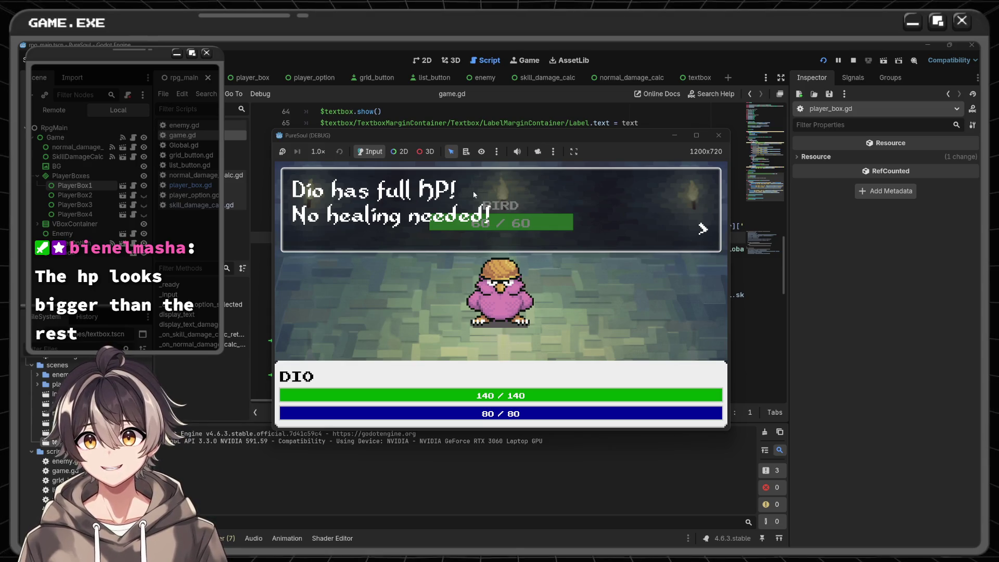
key("Return")
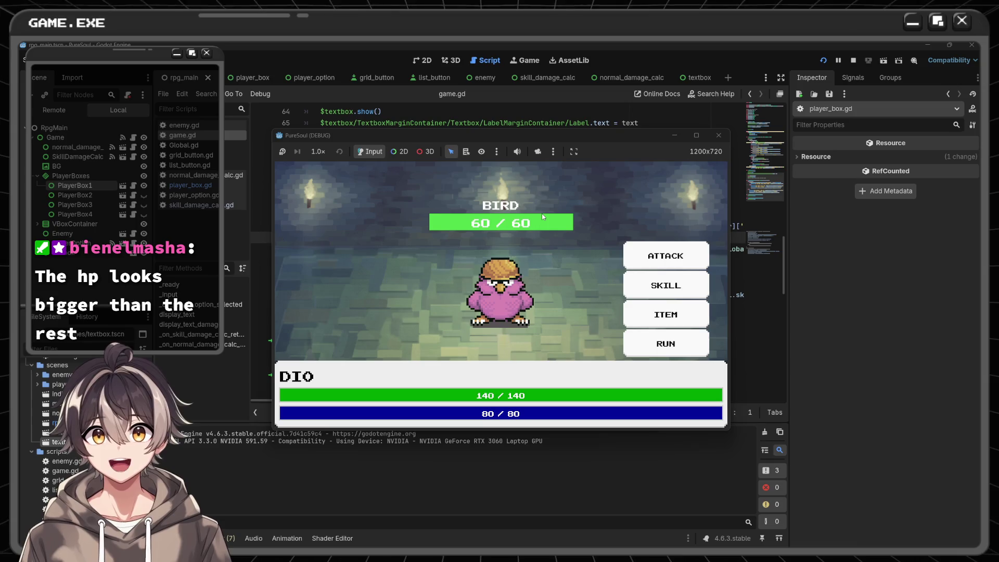
key("Down")
key("Return")
key("Down")
key("Down")
key("Return")
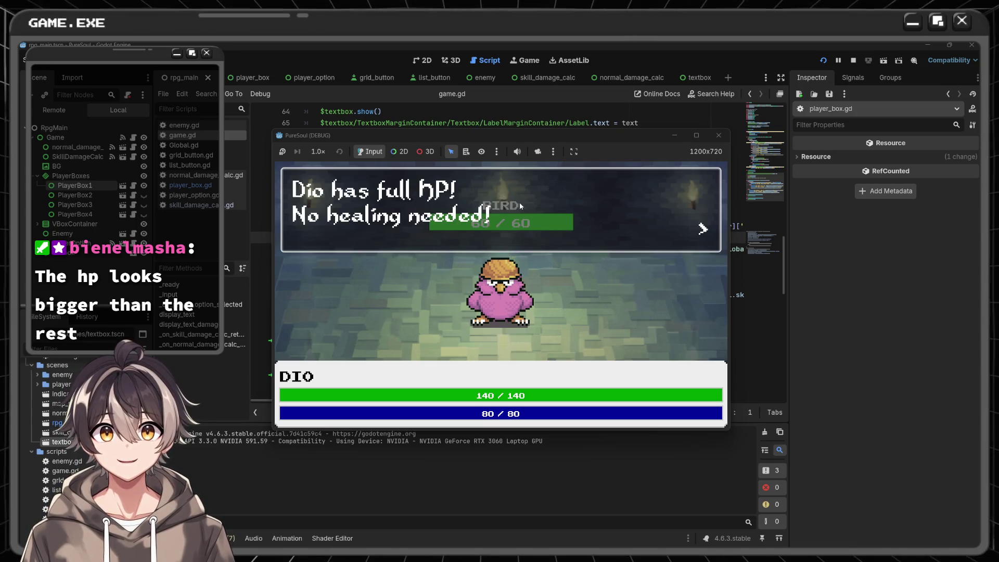
key("Return")
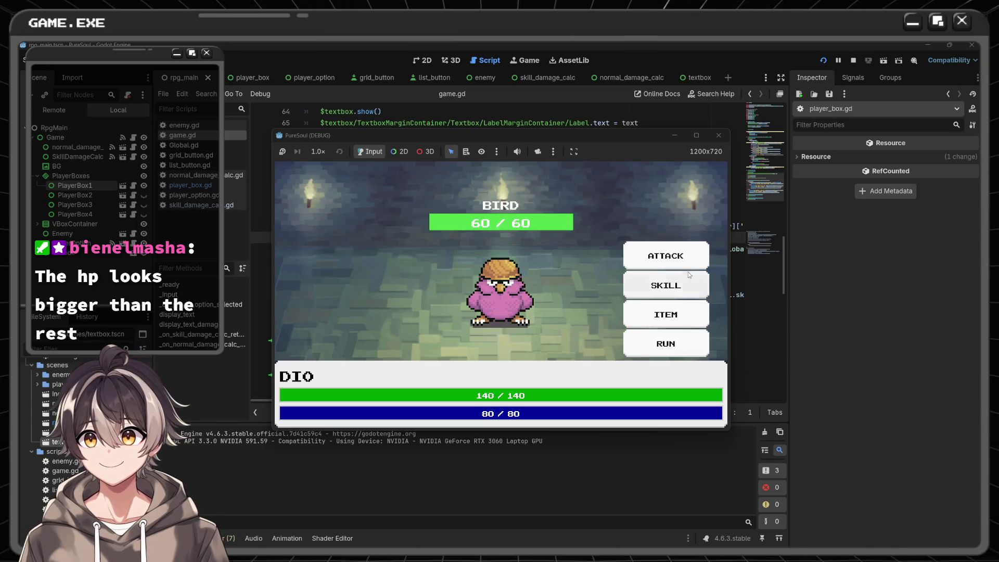
key("Down")
key("Return")
key("Down")
key("Down")
key("Return")
- Attack the bird with Waterball and other skills for 60 damage each, then stop the game with F8
key("Return")
key("Down")
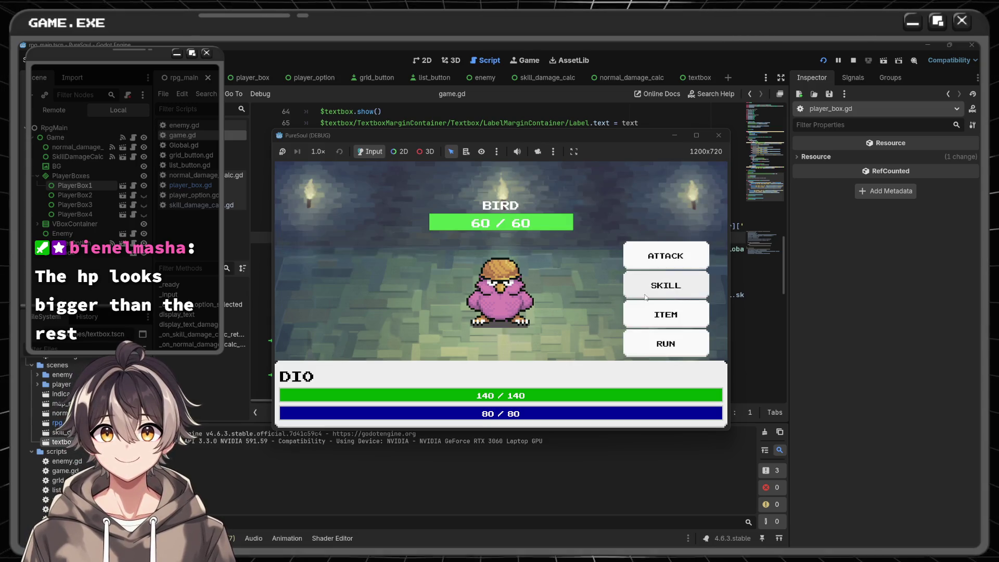
key("Return")
key("Return")
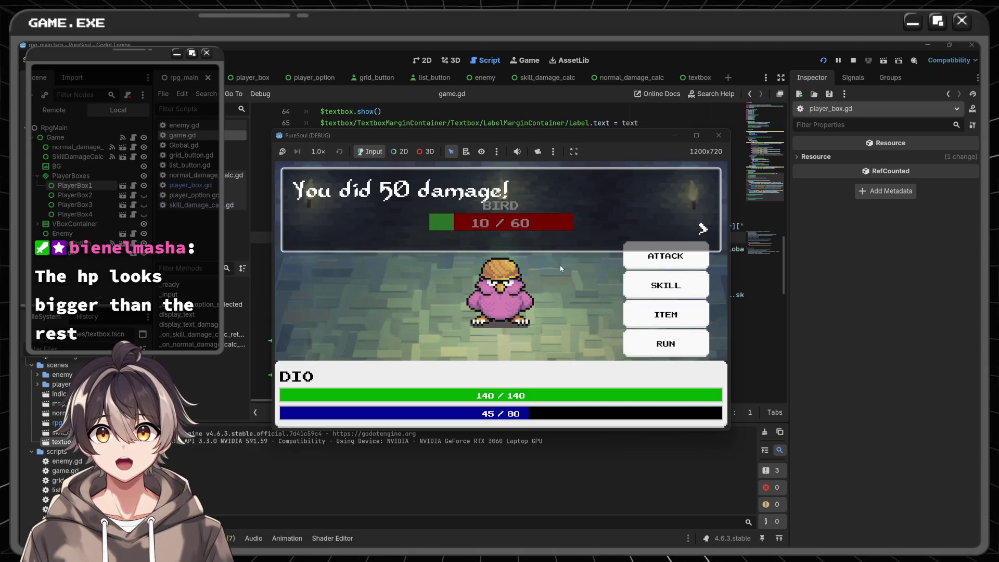
key("Return")
left_click(671, 286)
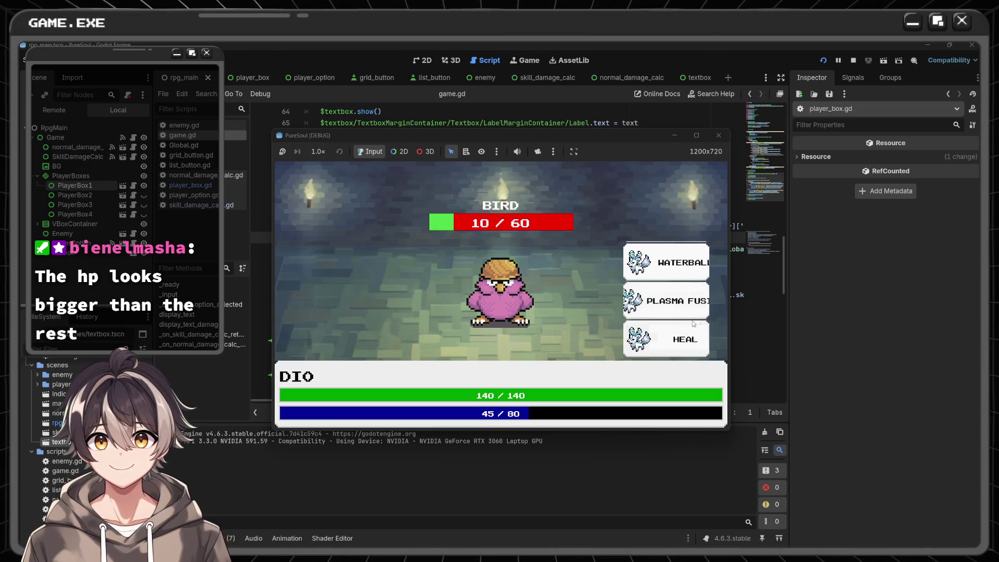
left_click(676, 307)
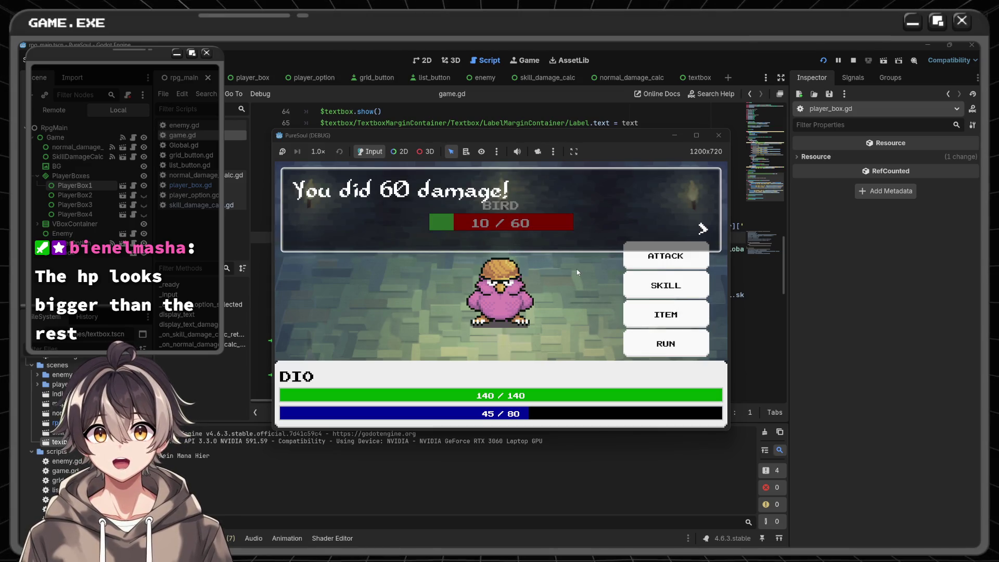
key("Return")
left_click(665, 284)
left_click(667, 300)
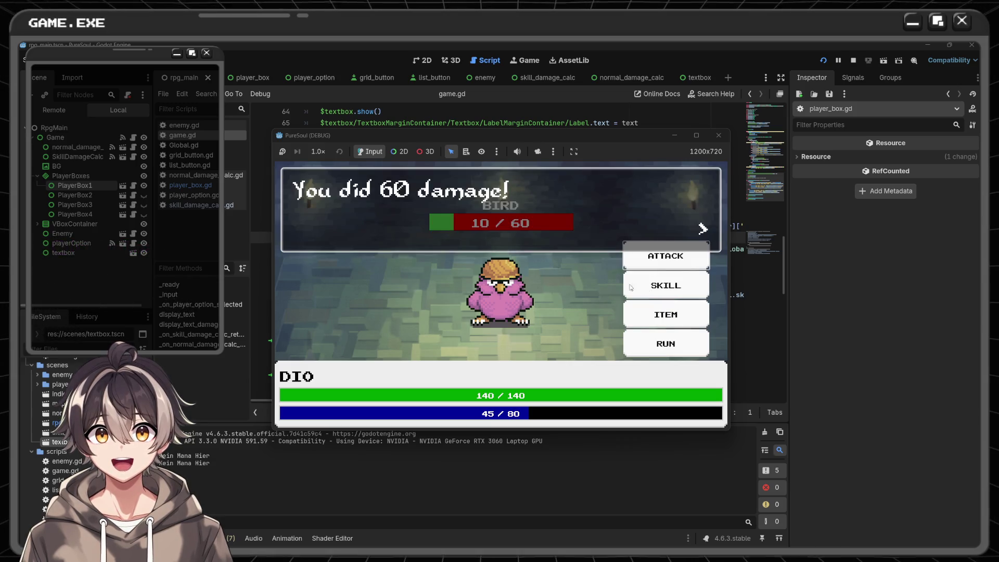
key("Return")
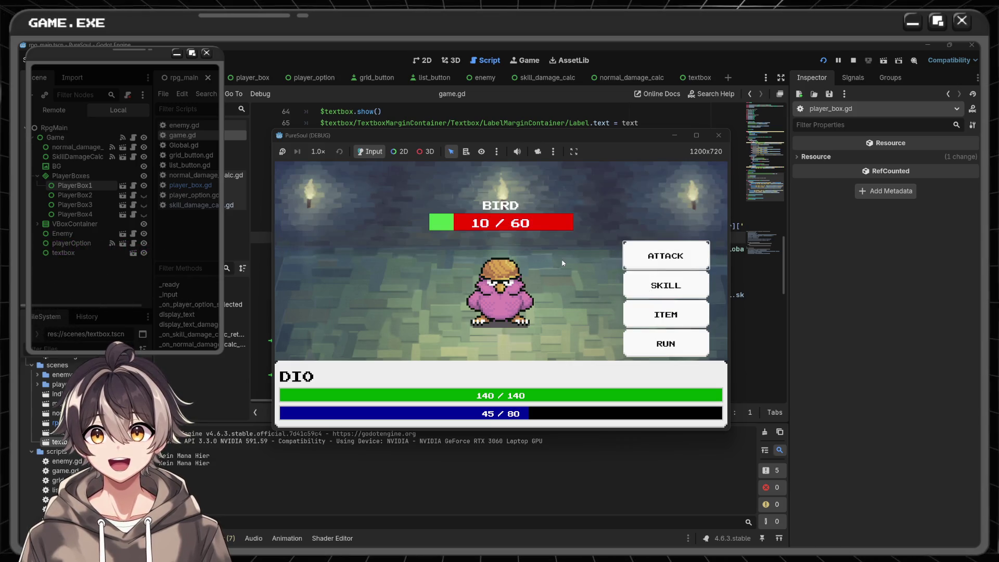
key("Return")
key("Return")
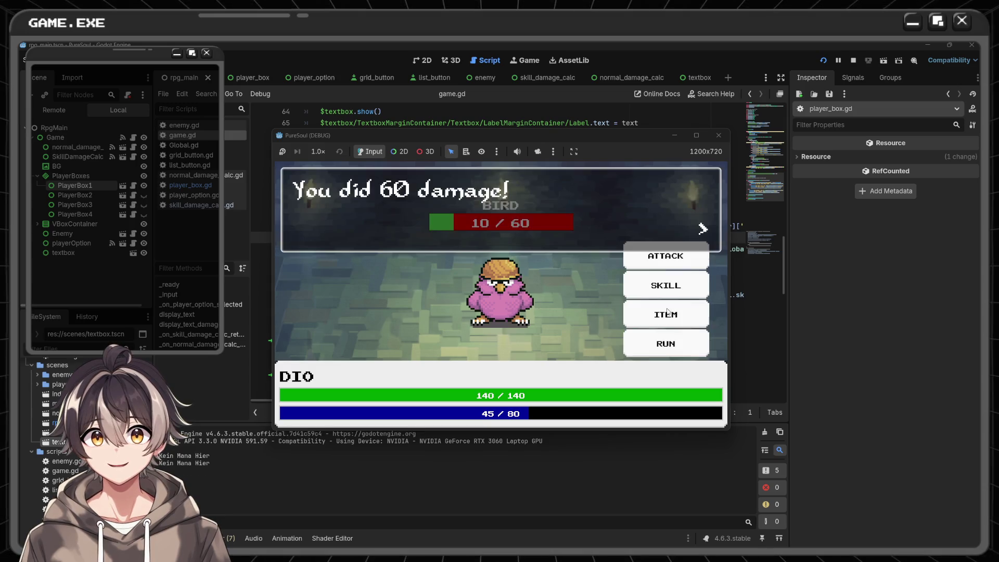
key("Return")
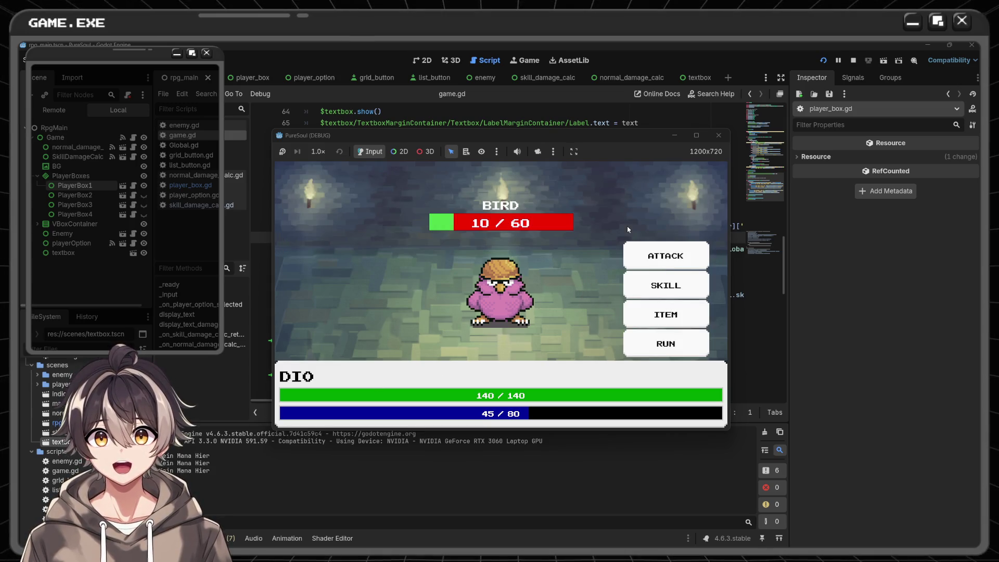
key("F8")
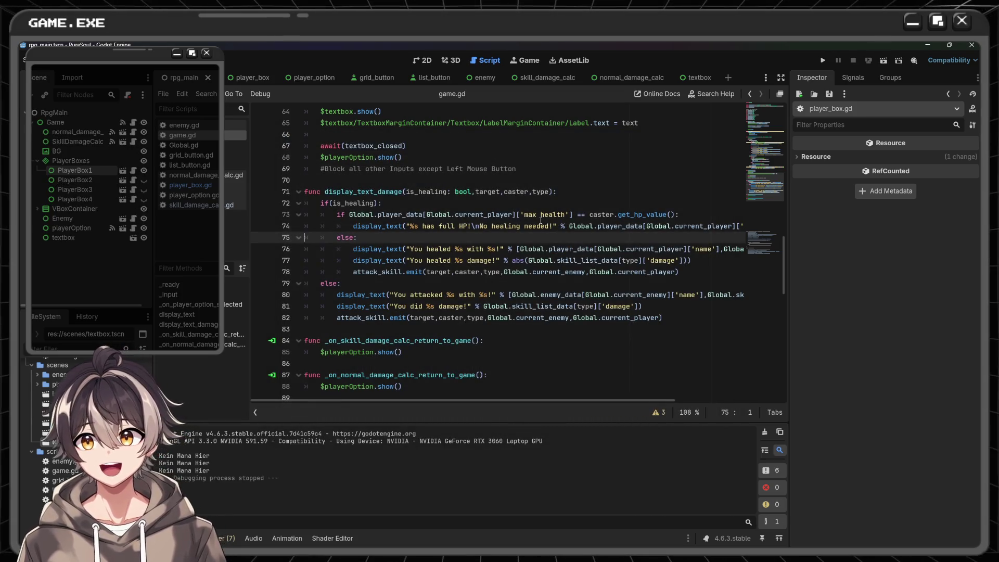
- Scroll through game.gd's healing and skill code, then switch to normal_damage_calc.gd
scroll(539, 221, "up", 5)
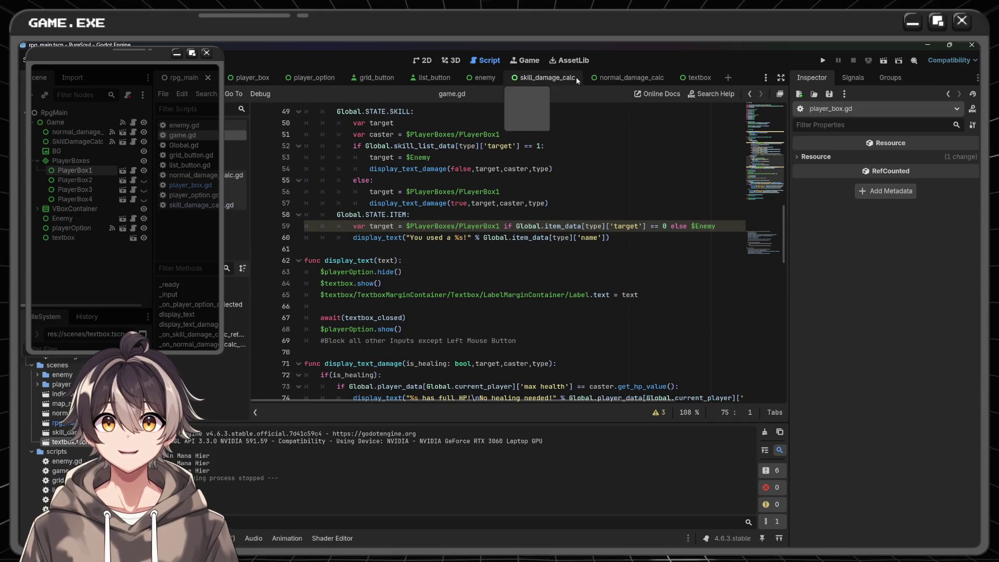
scroll(470, 258, "down", 2)
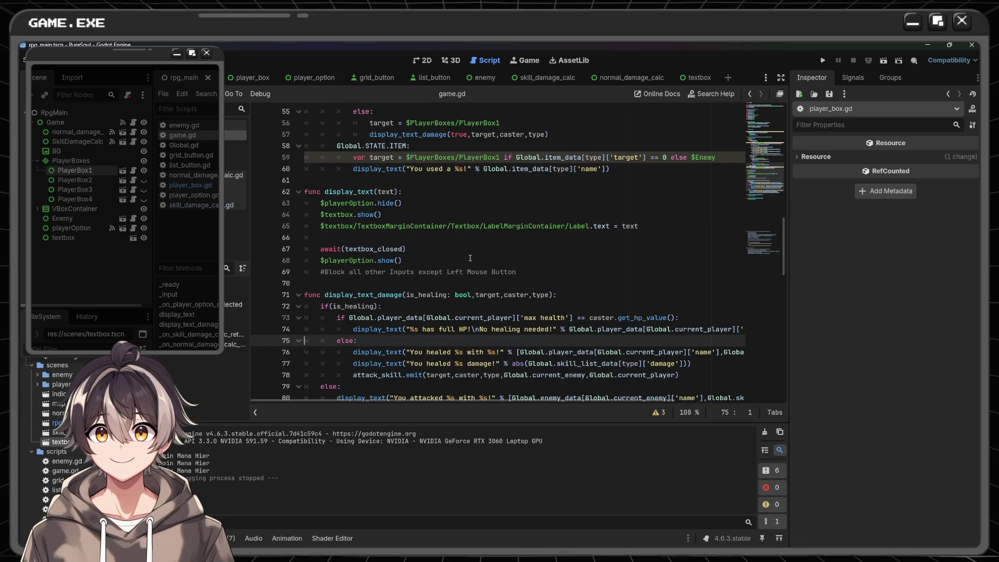
scroll(470, 258, "down", 1)
scroll(469, 258, "down", 1)
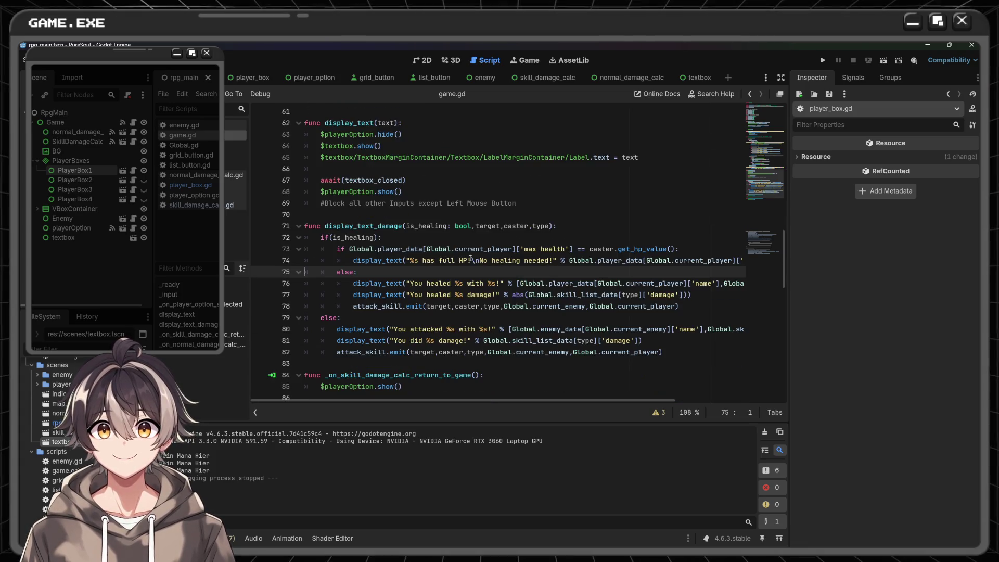
scroll(471, 258, "down", 2)
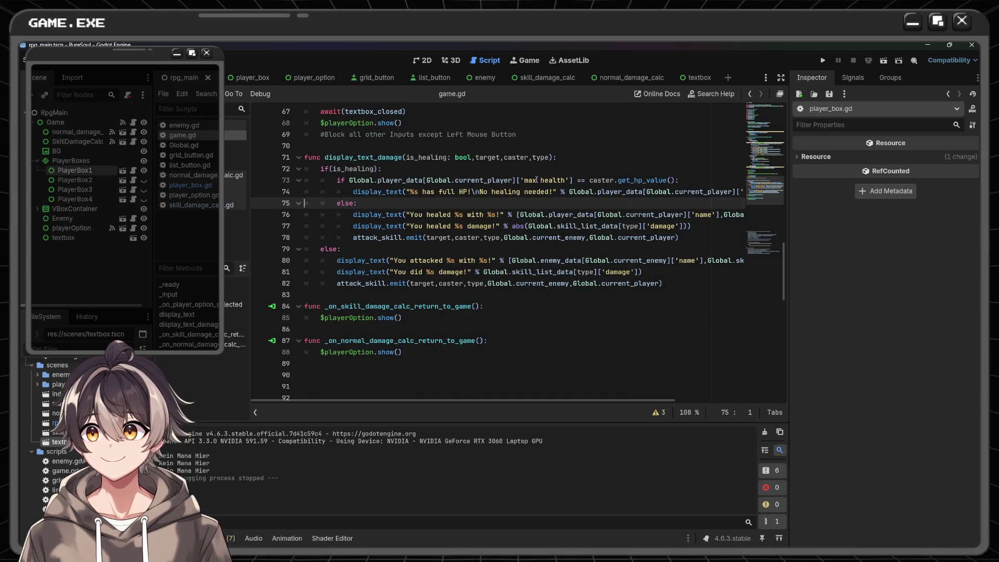
scroll(536, 180, "up", 3)
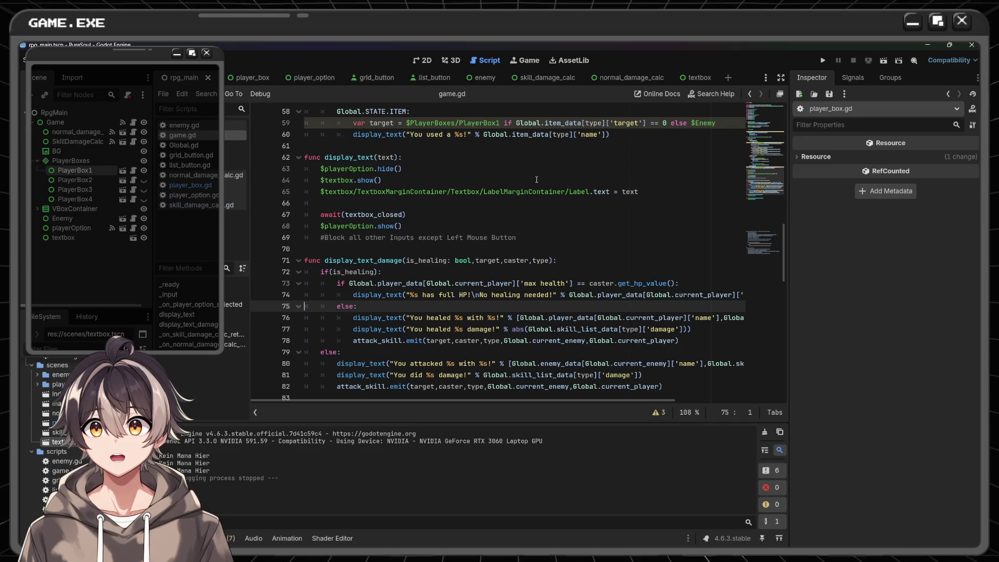
scroll(536, 180, "up", 4)
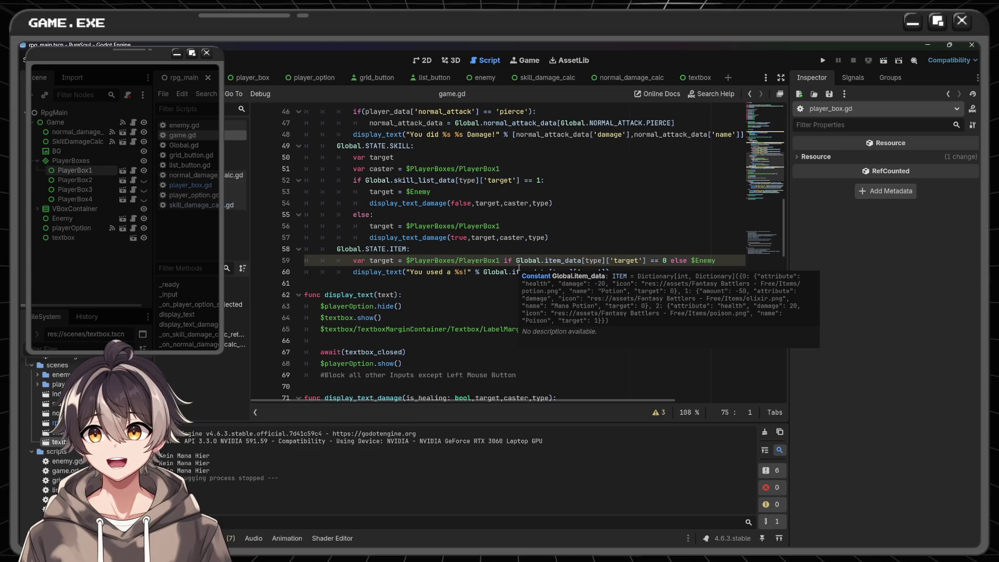
scroll(611, 294, "up", 8)
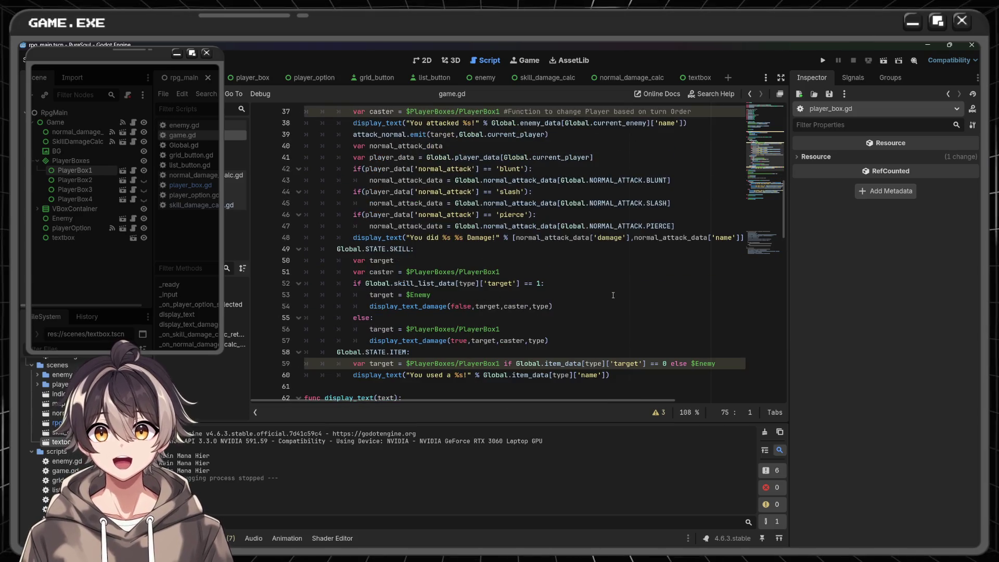
scroll(611, 289, "up", 3)
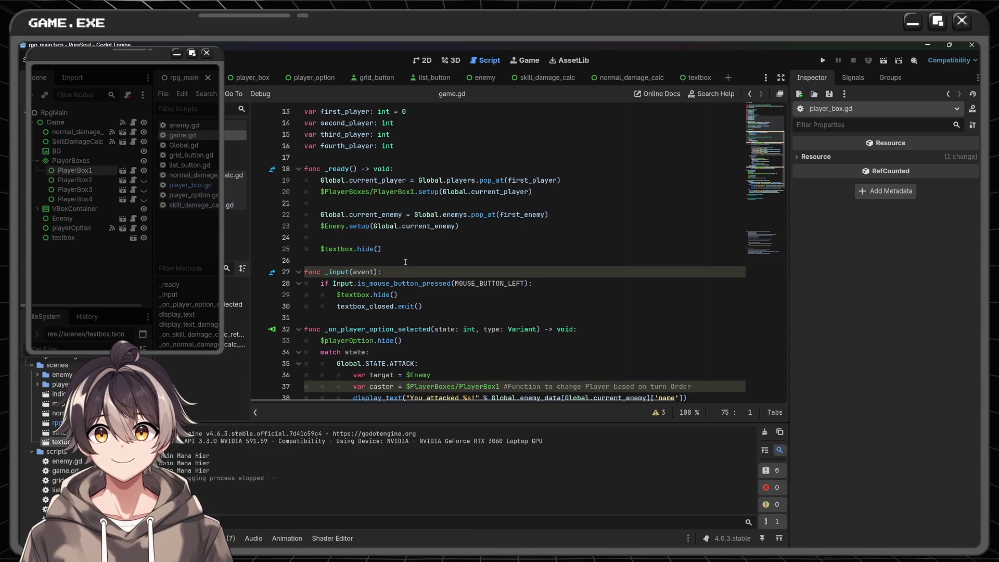
left_click(638, 84)
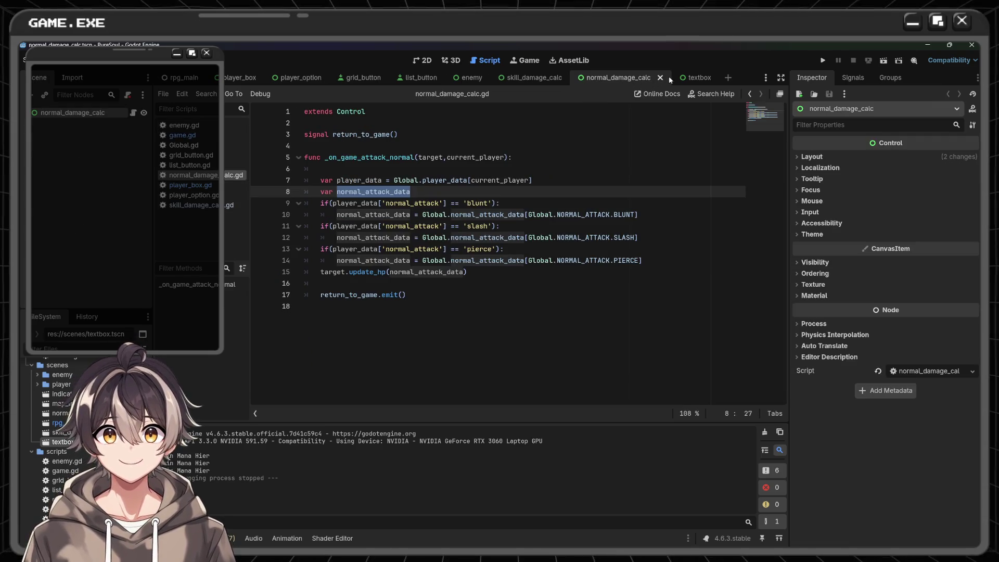
- Inspect the print('Kein Mana Hier') mana check in skill_damage_calc.gd, then return to rpg_main's game.gd
left_click(533, 78)
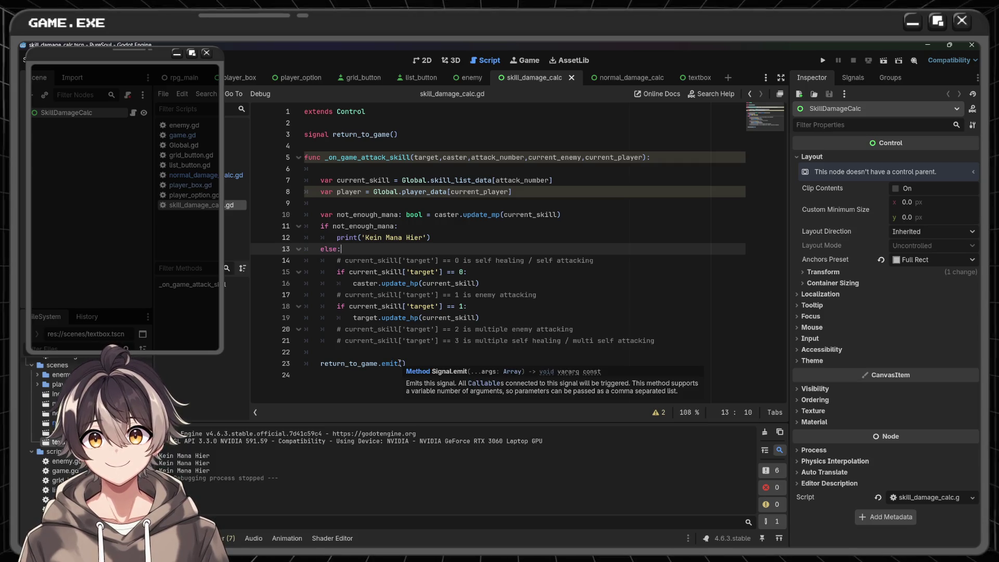
left_click_drag(338, 237, 431, 238)
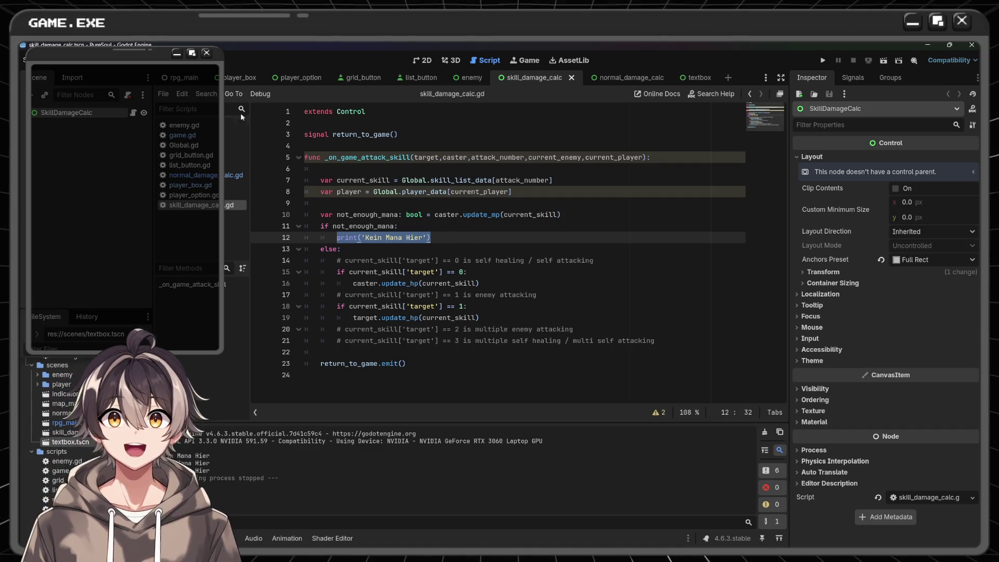
left_click(180, 77)
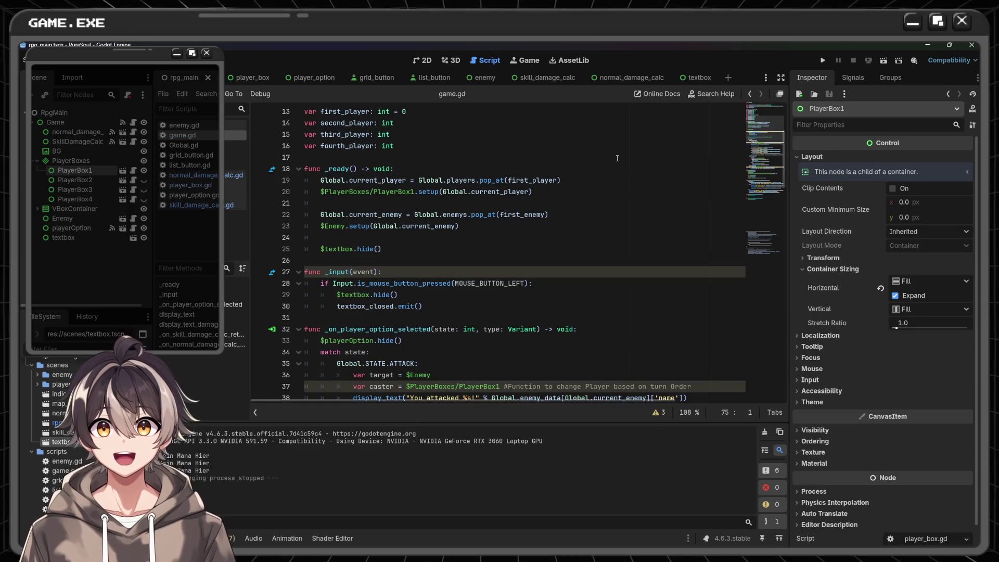
- Inspect the Global.STATE.SKILL case lines in game.gd, then launch a new test run of the game
scroll(617, 158, "down", 4)
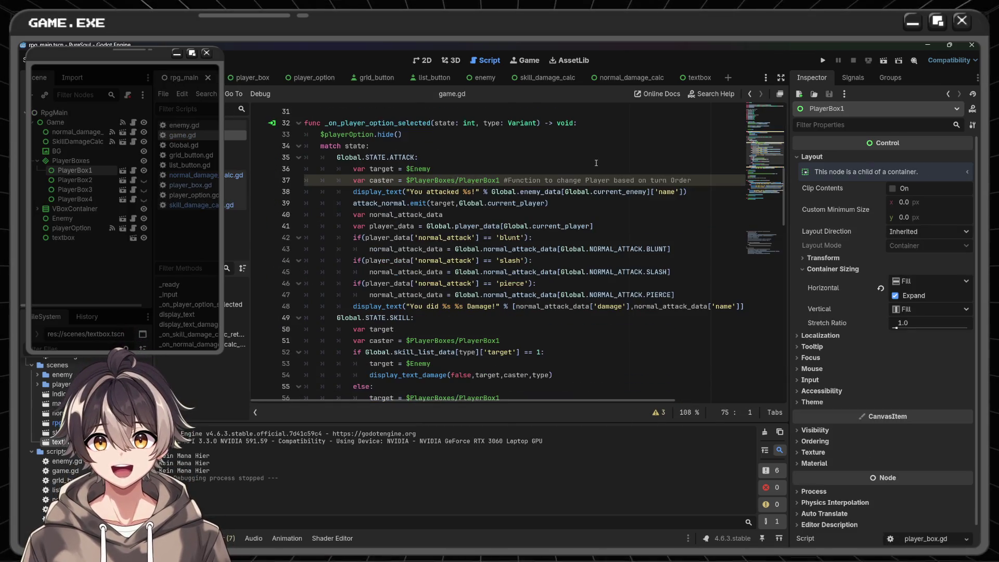
scroll(596, 163, "down", 2)
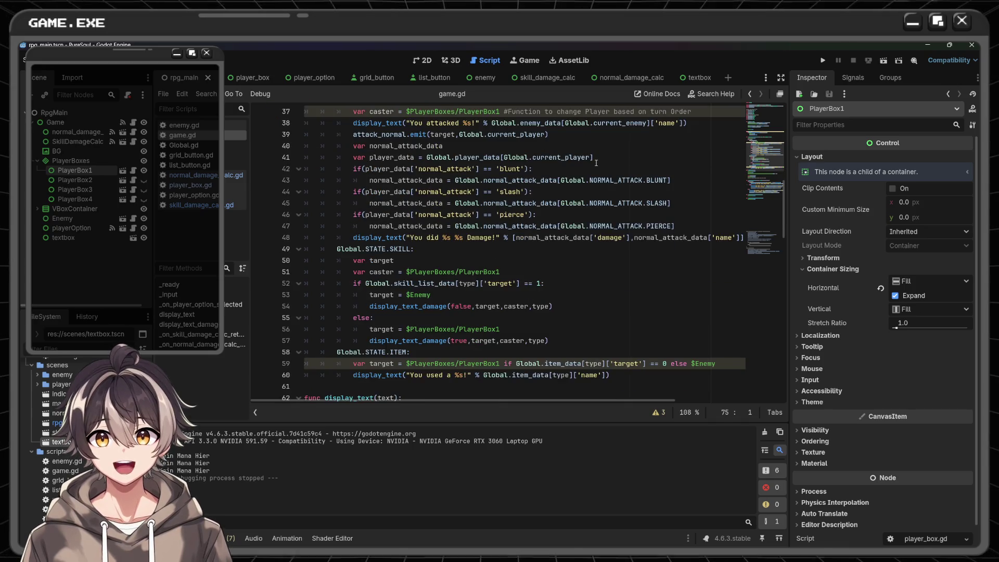
scroll(596, 162, "down", 2)
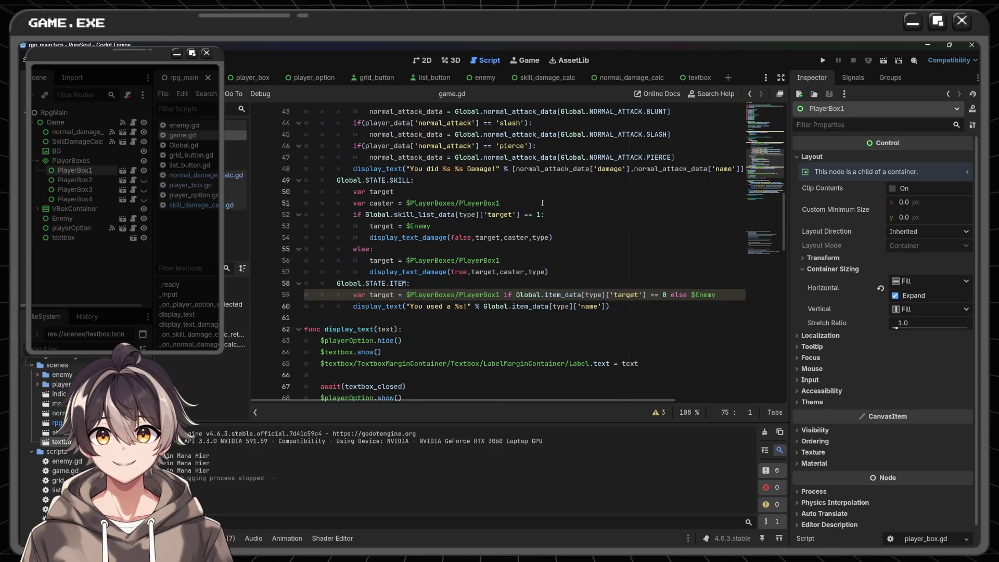
left_click(581, 225)
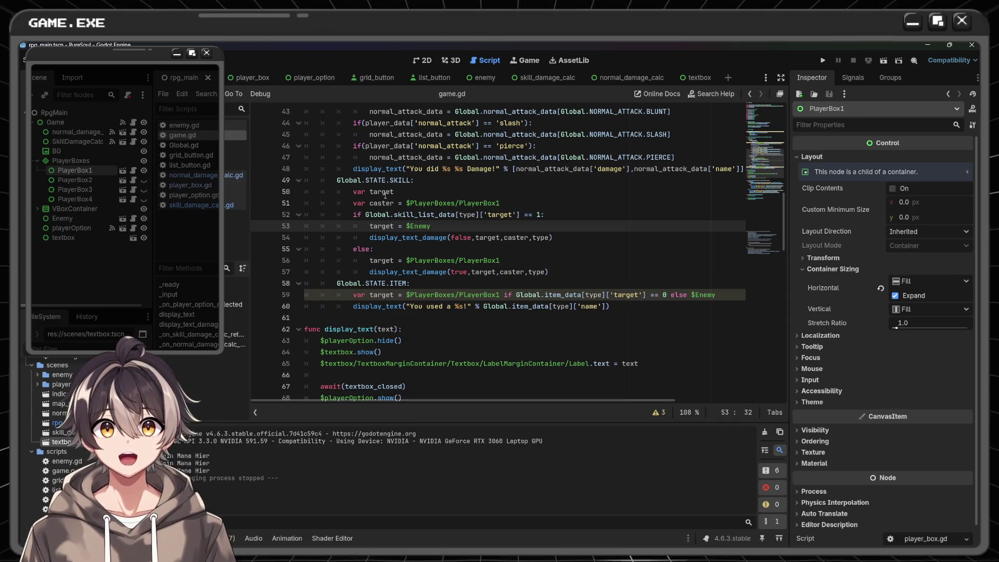
left_click_drag(339, 180, 425, 181)
left_click(444, 187)
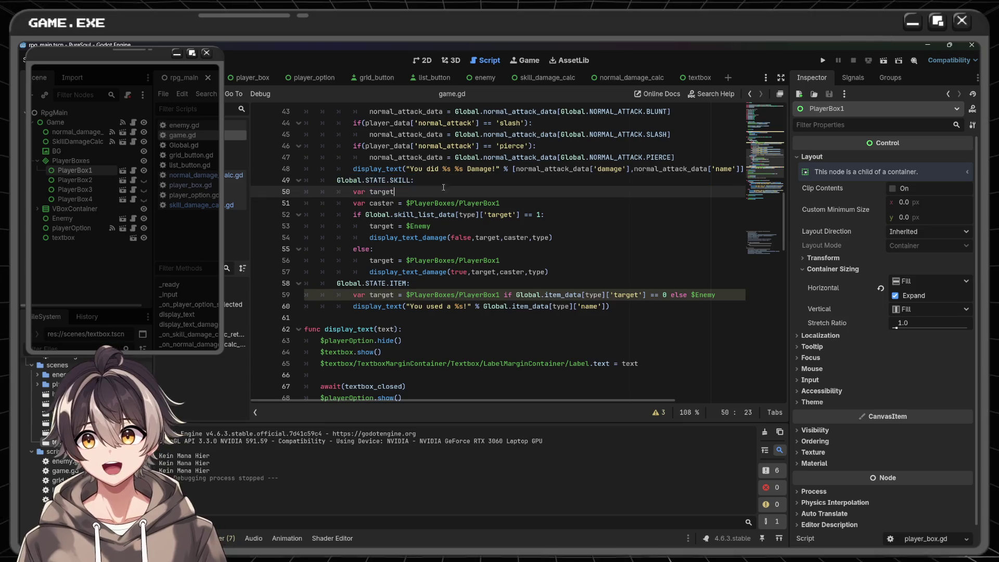
left_click_drag(338, 179, 396, 180)
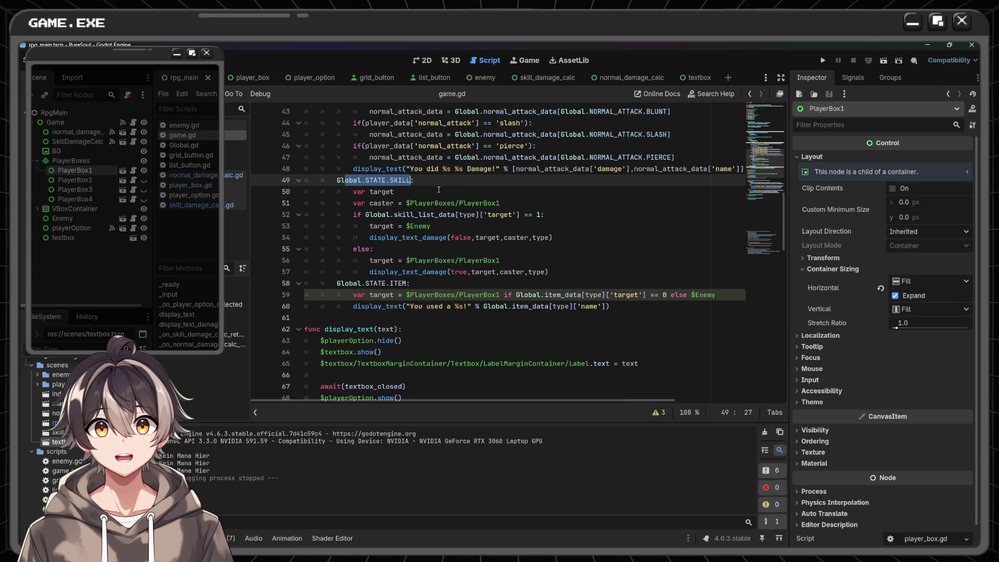
left_click(821, 60)
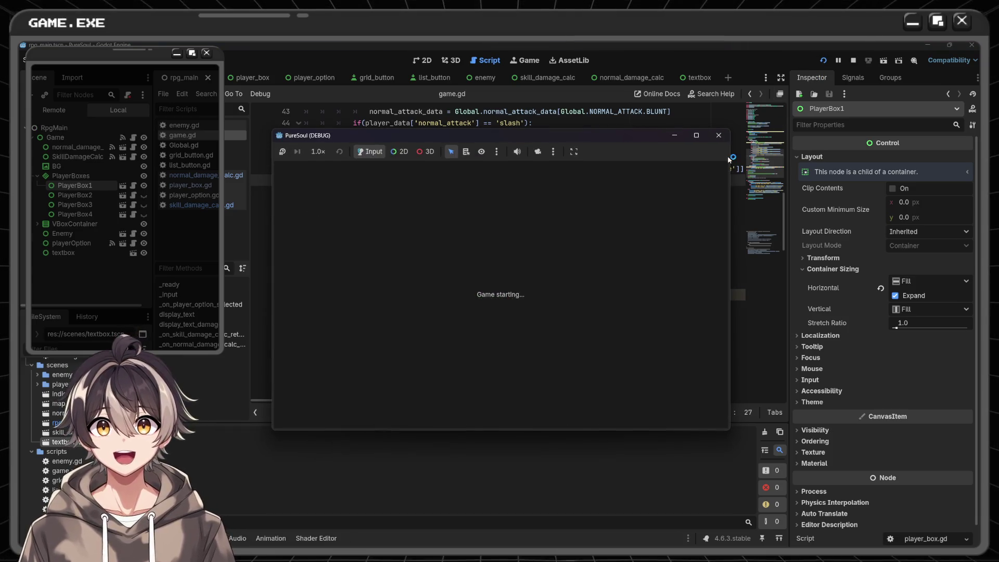